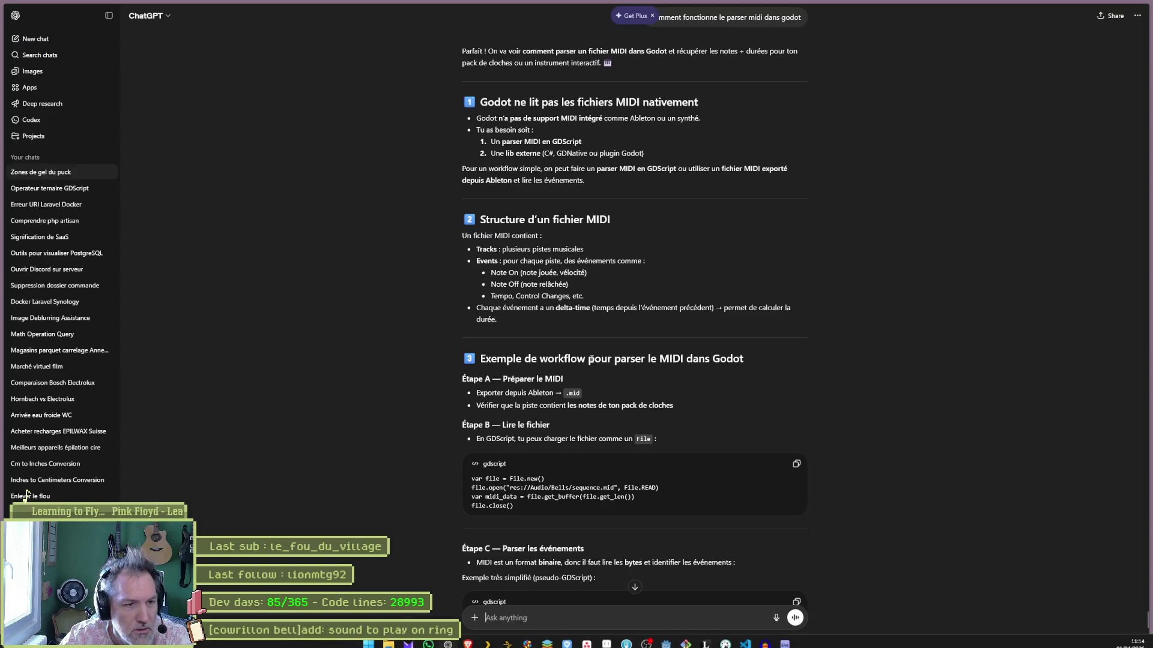
- Ask ChatGPT which toy had players repeat a melody on four light-up buttons, and select 'Simon' in the reply
left_click(454, 640)
type("c-etiat quoi le jouet ")
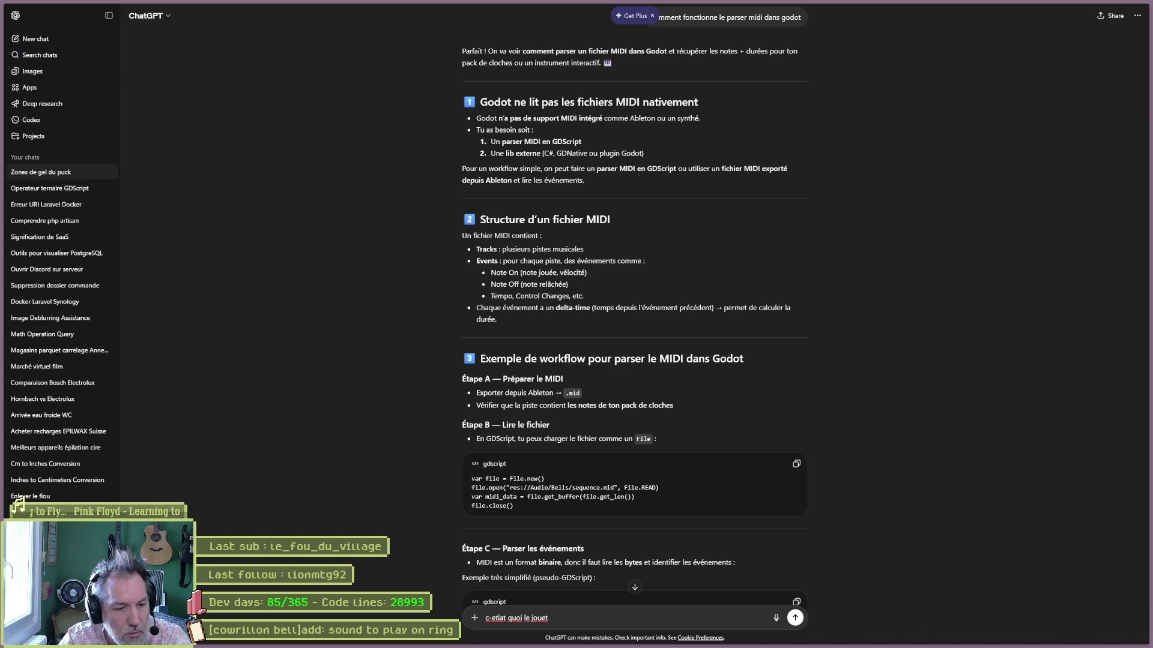
type("ou il fallait re")
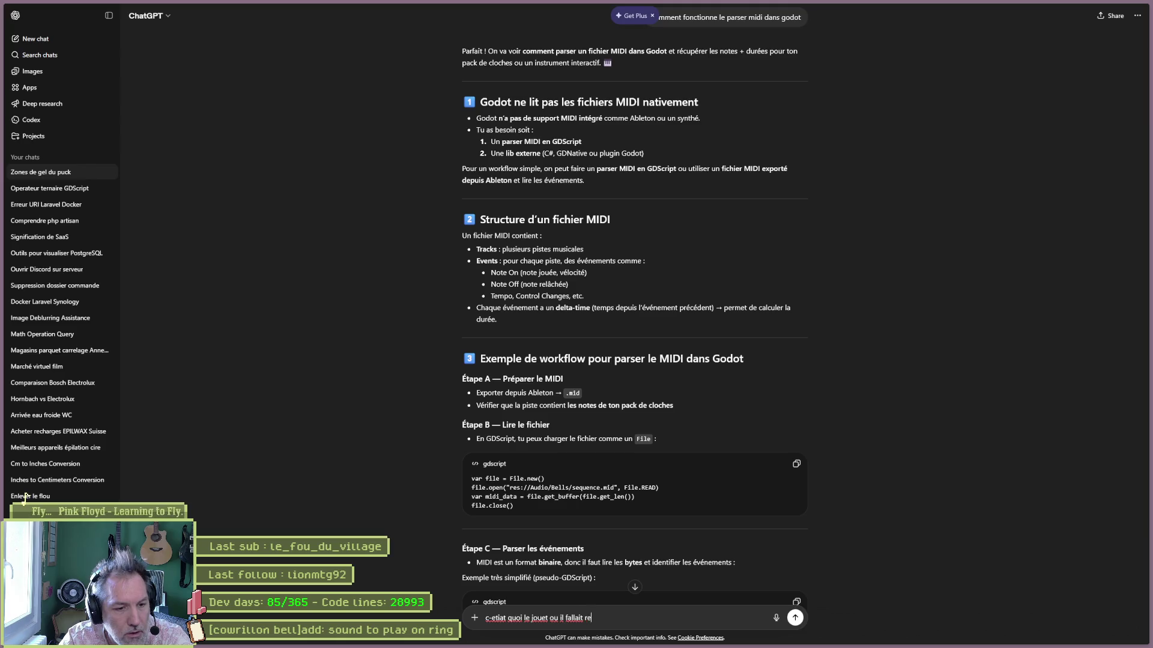
type("jouer la melodie en tapant sur quatre boutons luin")
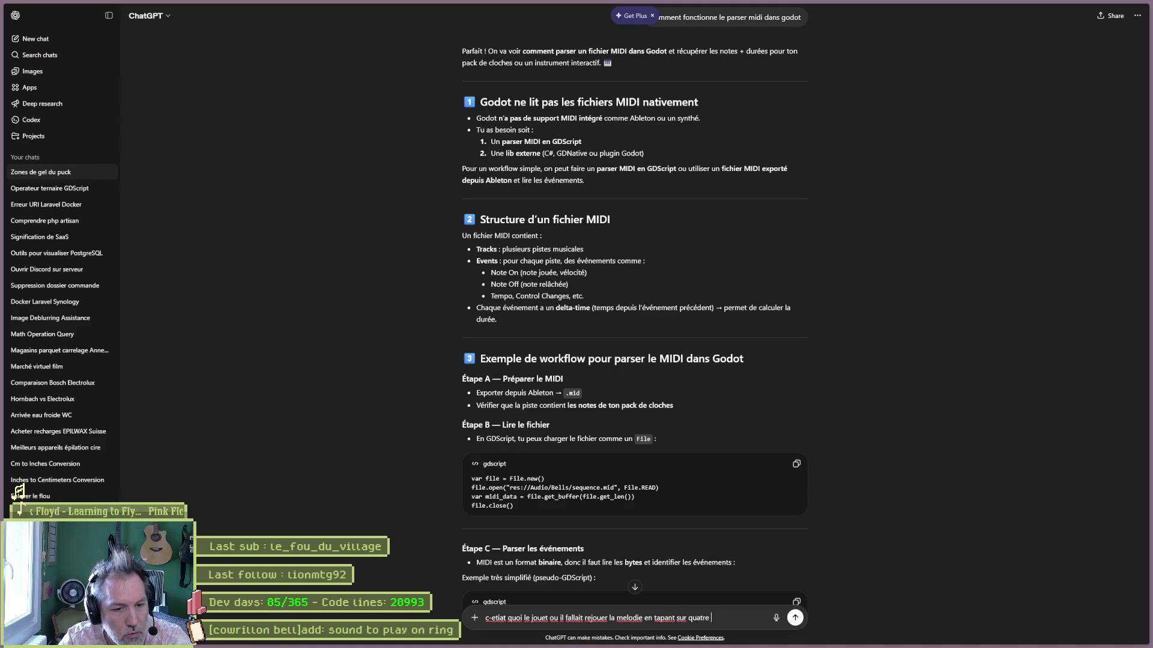
key("BackSpace")
key("BackSpace")
type("mineux")
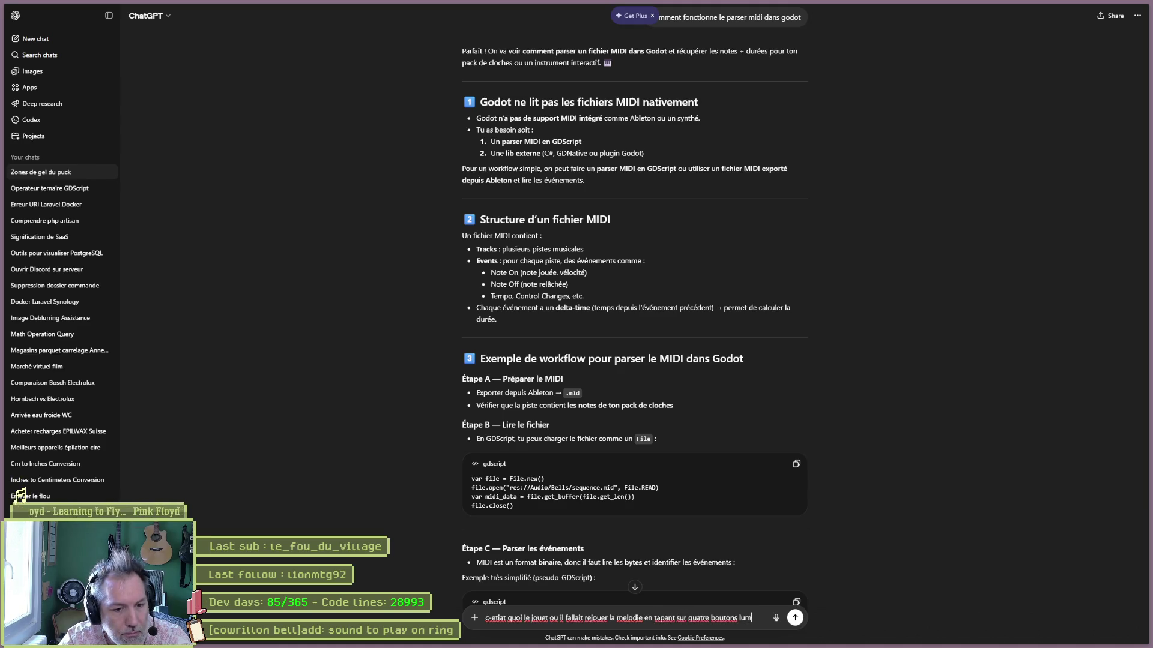
key("Return")
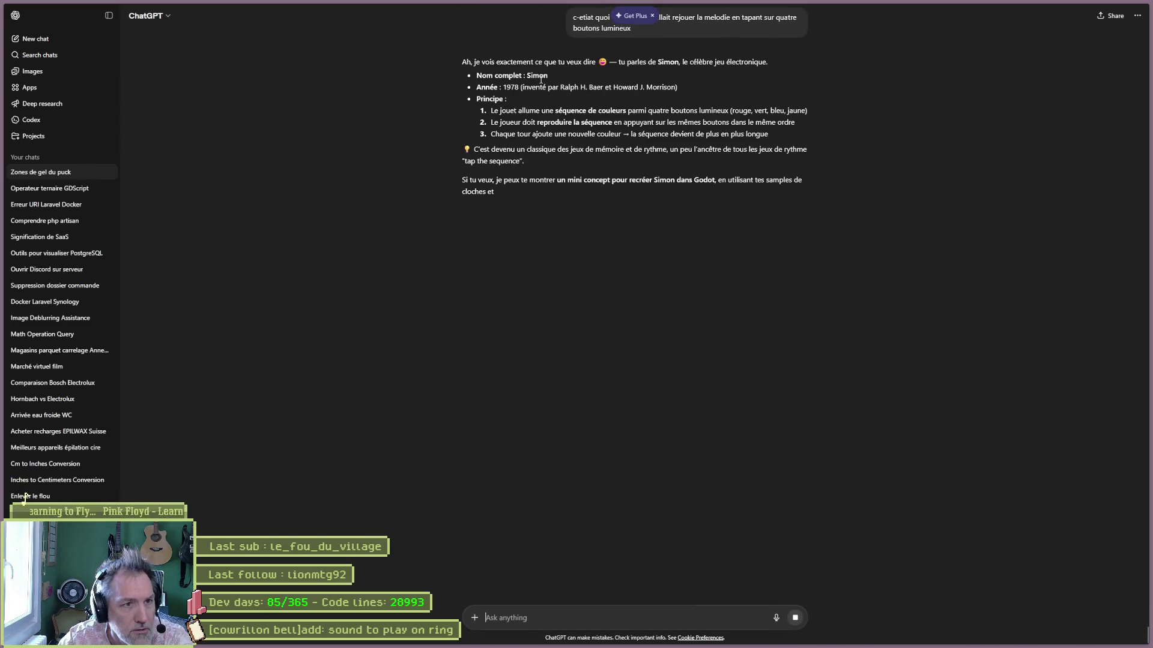
double_click(536, 75)
key("ctrl+t")
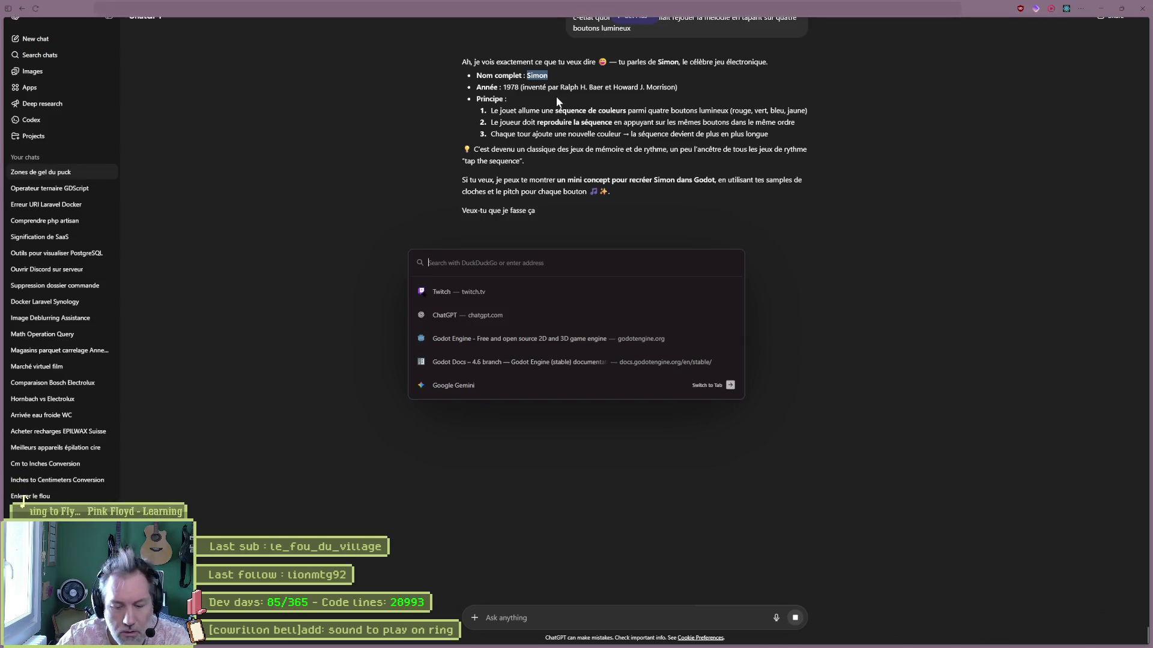
- Search DuckDuckGo for 'Simon toy' and filter to video results
type("Simon")
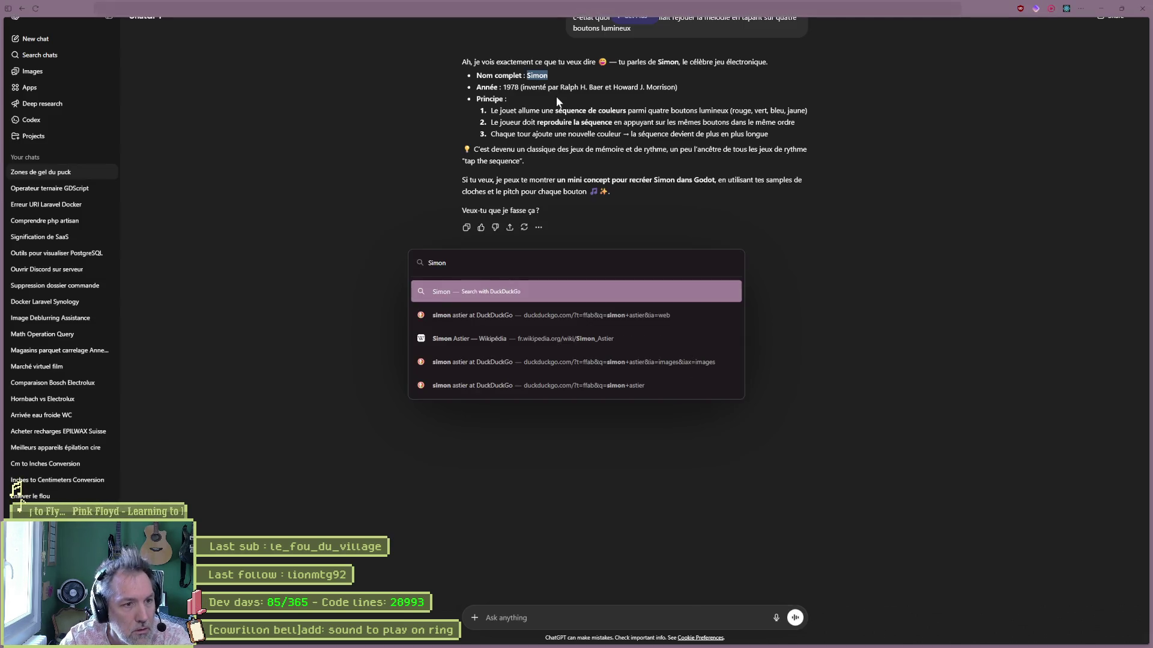
type(" toy")
key("Return")
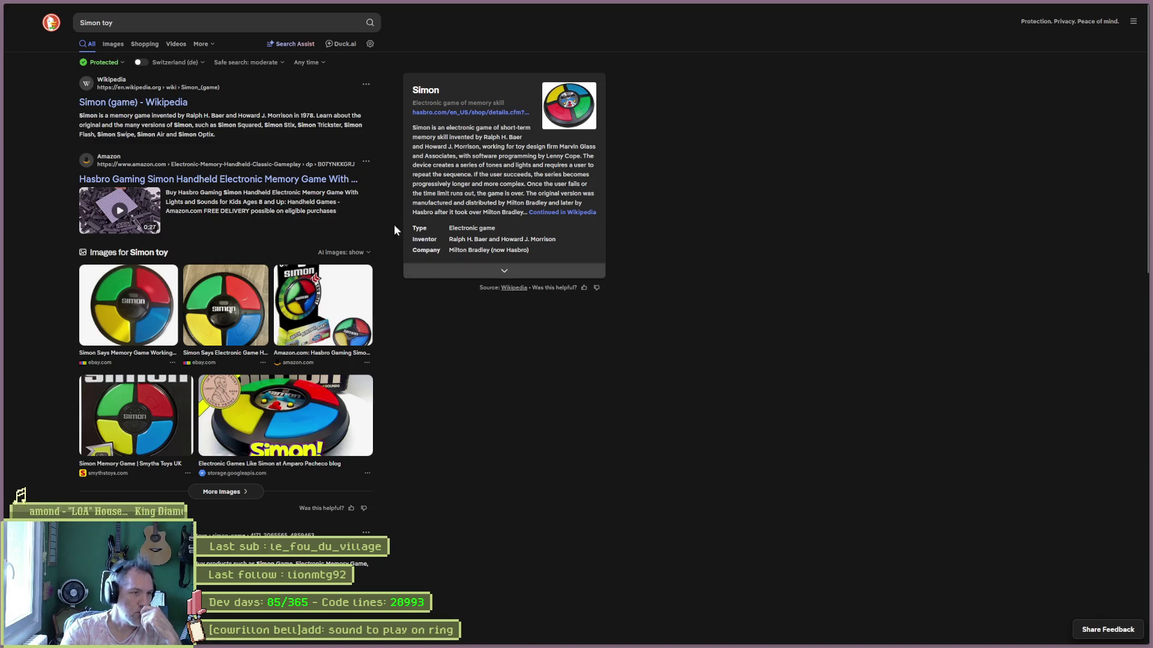
left_click(176, 44)
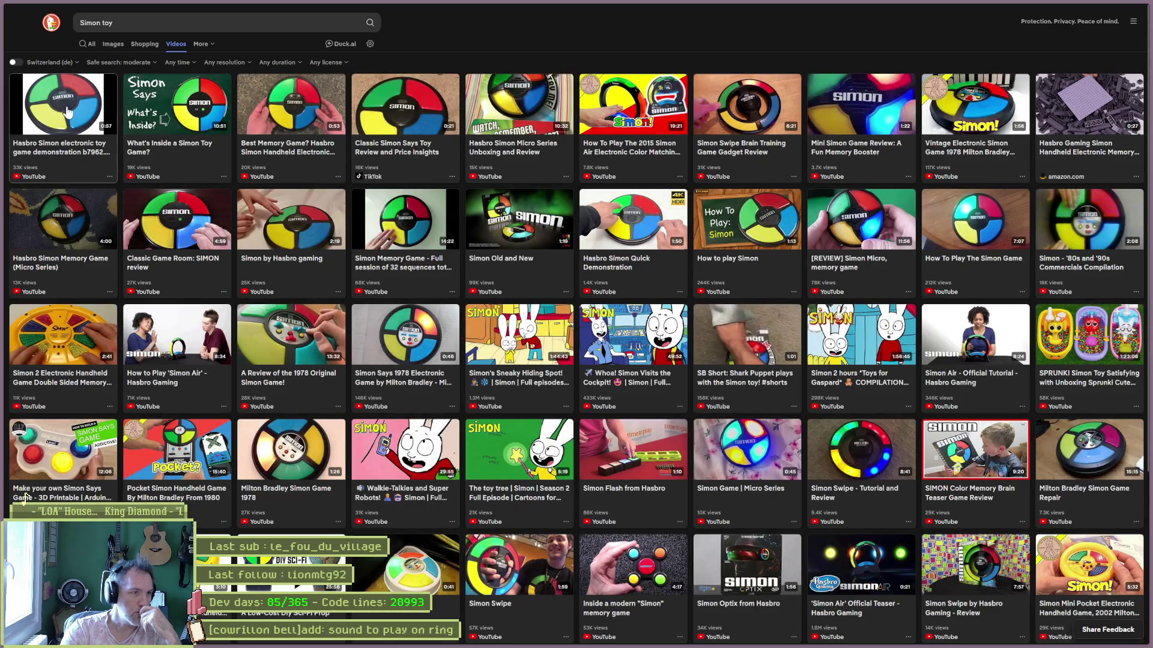
- Watch a Simon toy demonstration video on YouTube, then return to the Godot editor
left_click(726, 336)
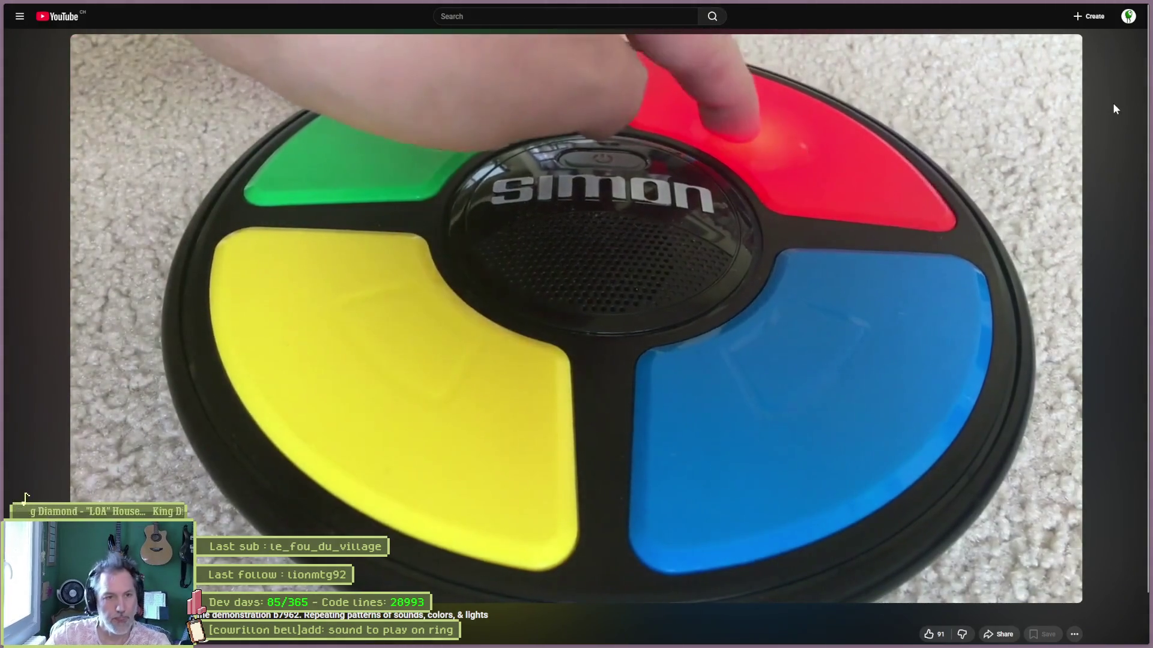
key("alt+Tab")
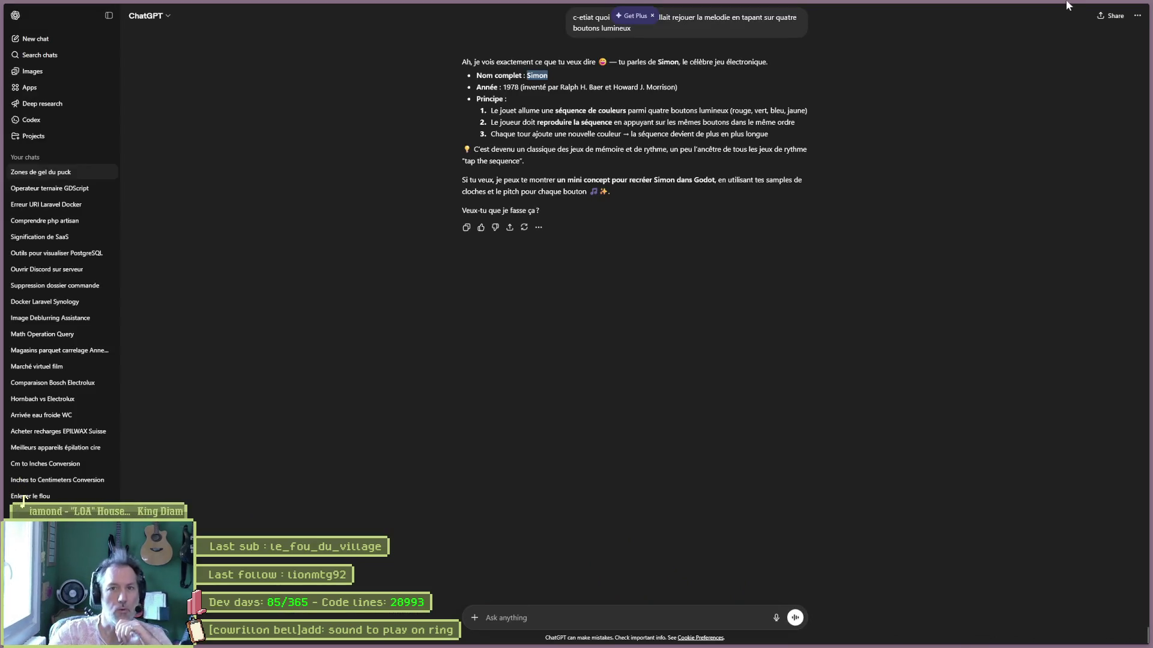
left_click(1097, 9)
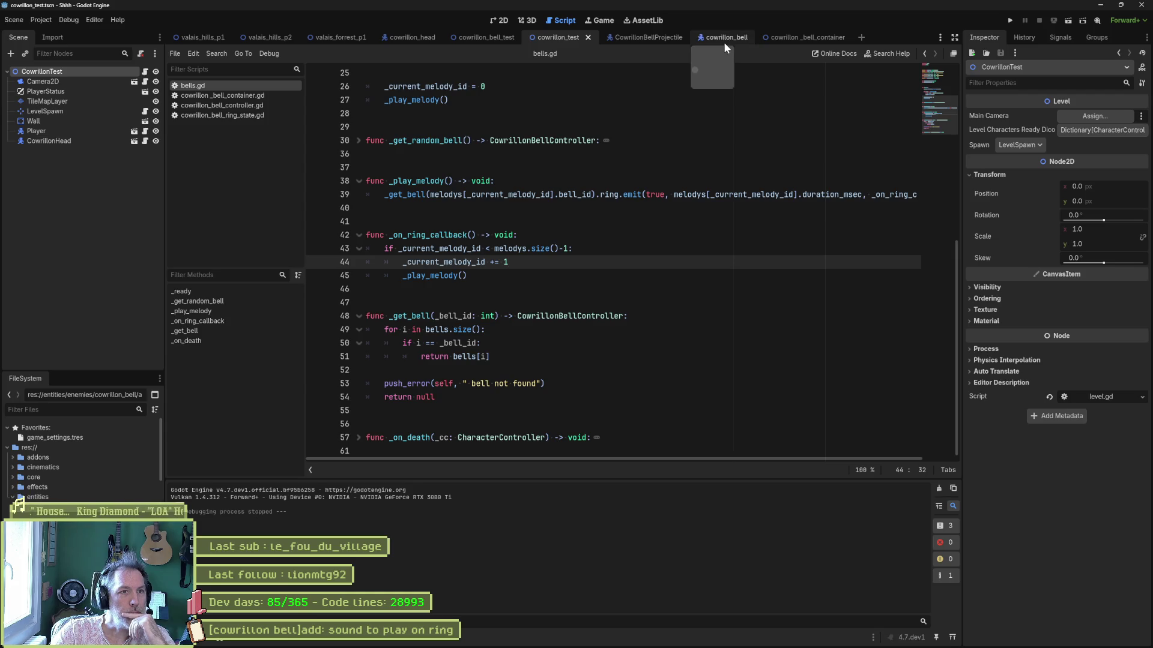
- Open the cowrillon_head scene, select the Bells node, and expand its first melody note
left_click(406, 35)
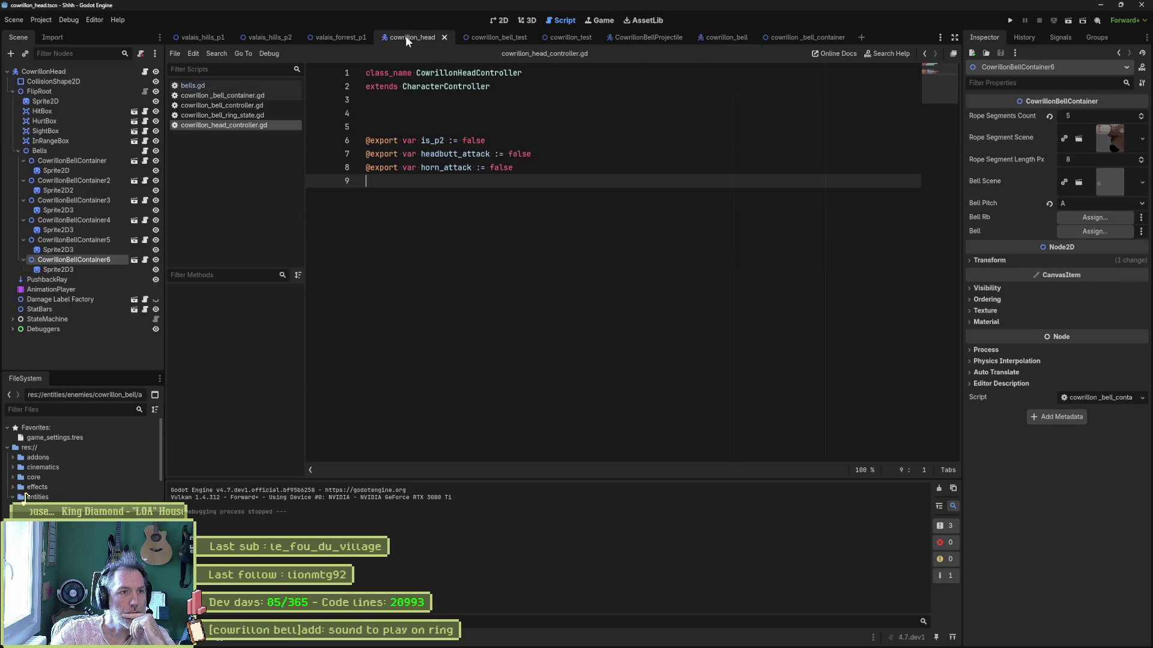
left_click(103, 73)
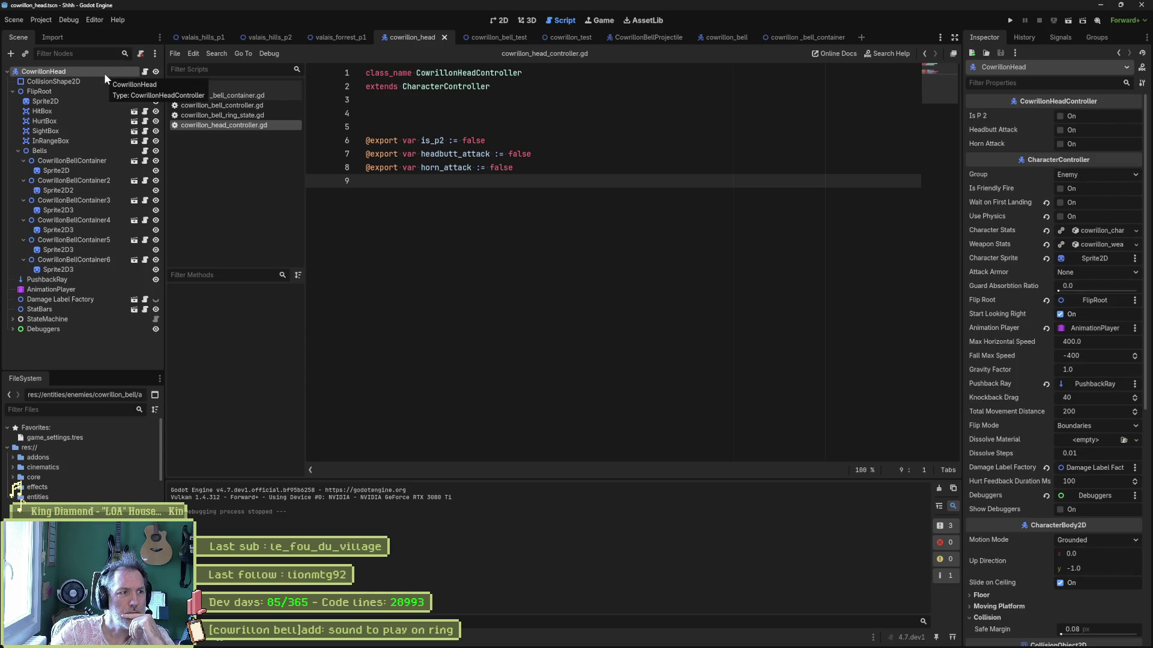
left_click(76, 148)
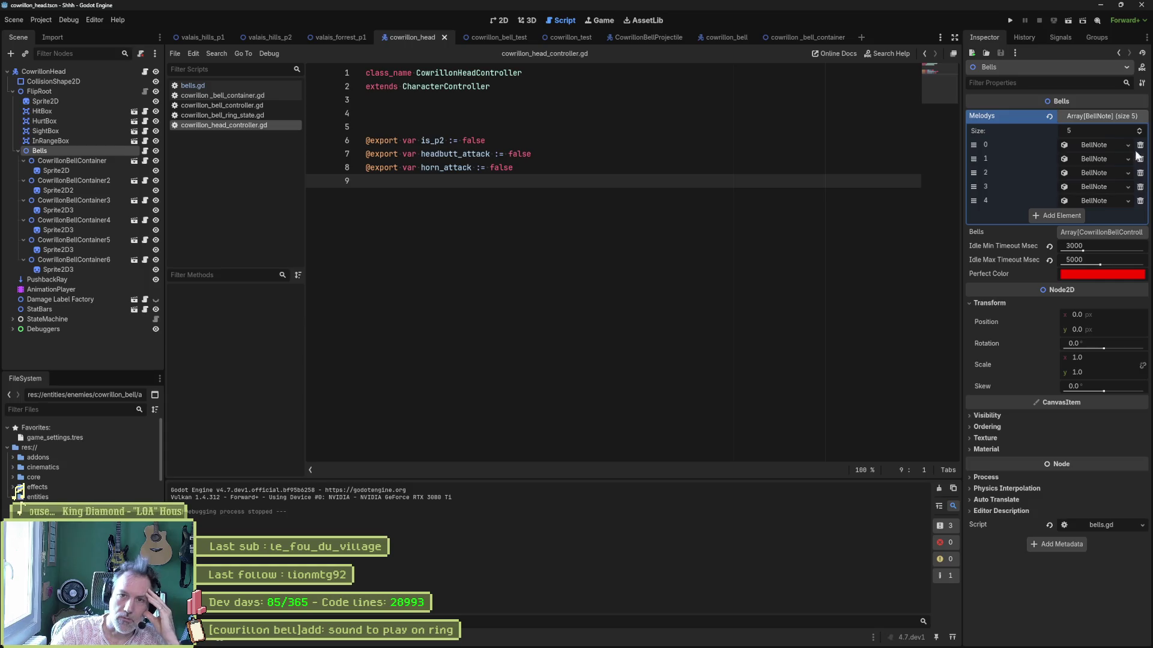
left_click(1097, 146)
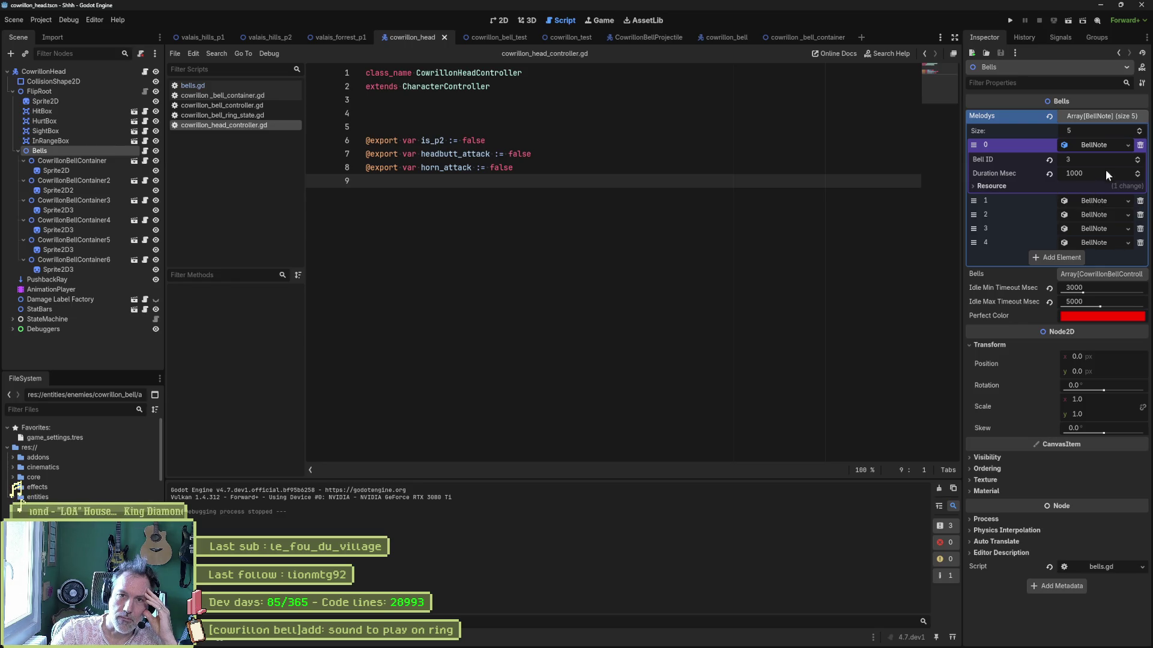
- Collapse the first melody note (Bell ID 3, 1000 ms) and open the Bells node's bells.gd script
left_click(1100, 144)
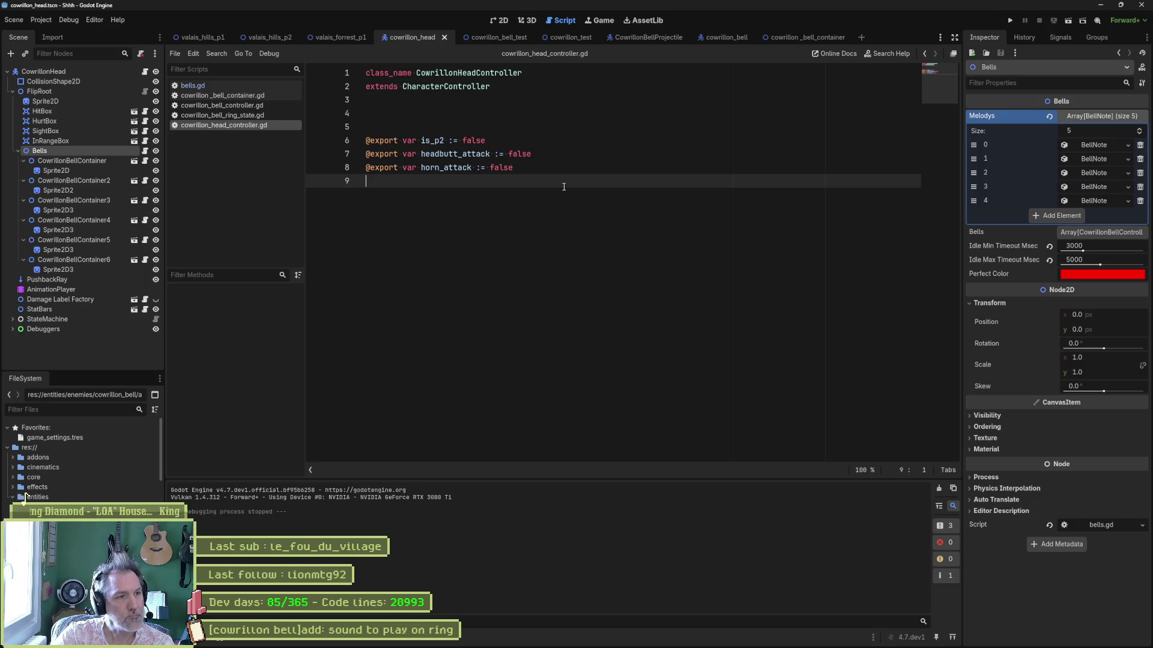
left_click(145, 151)
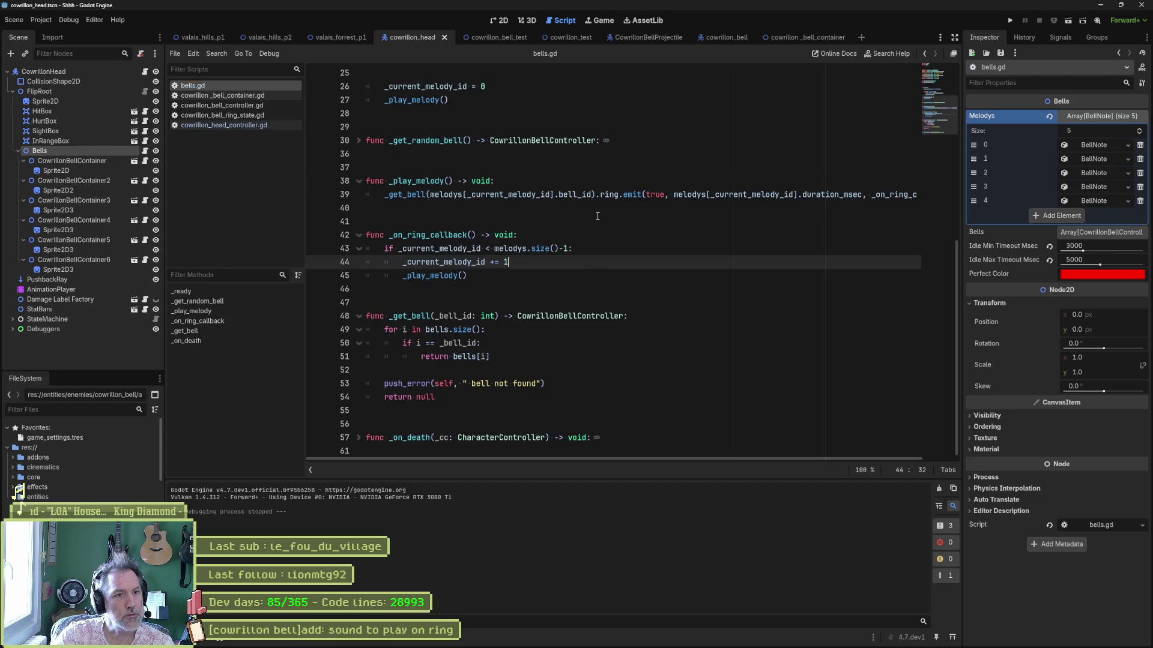
- Look over Bell_C in Audacity, close it without saving, and bring Ableton Live forward
mouse_move(725, 641)
left_click(762, 640)
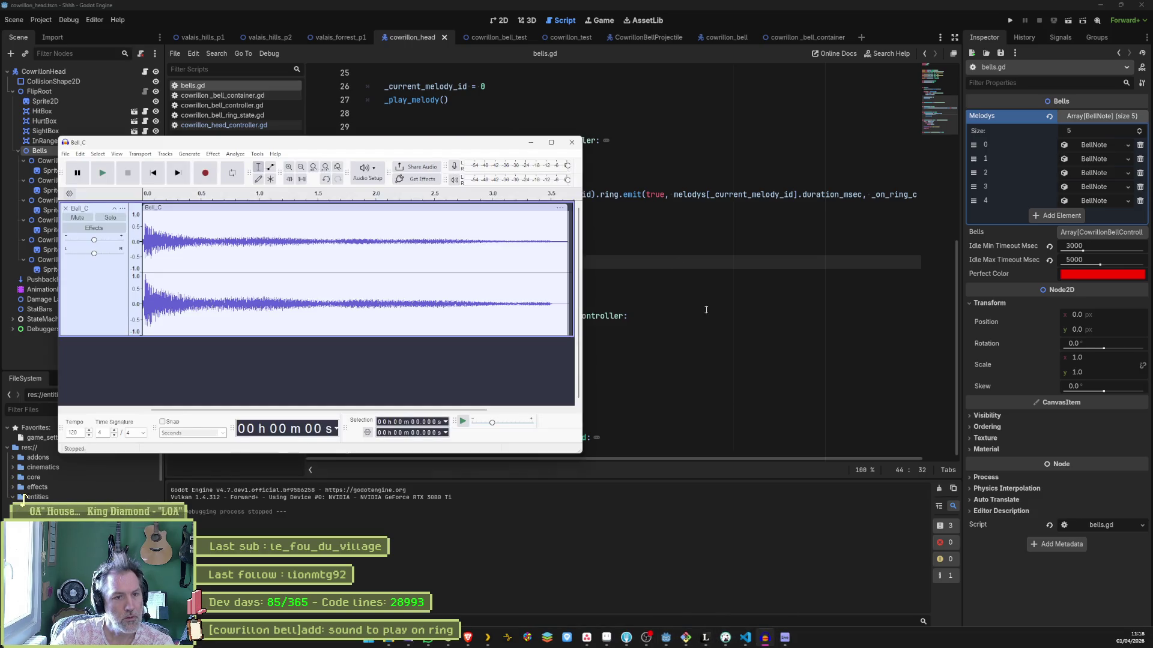
left_click(571, 142)
left_click(337, 298)
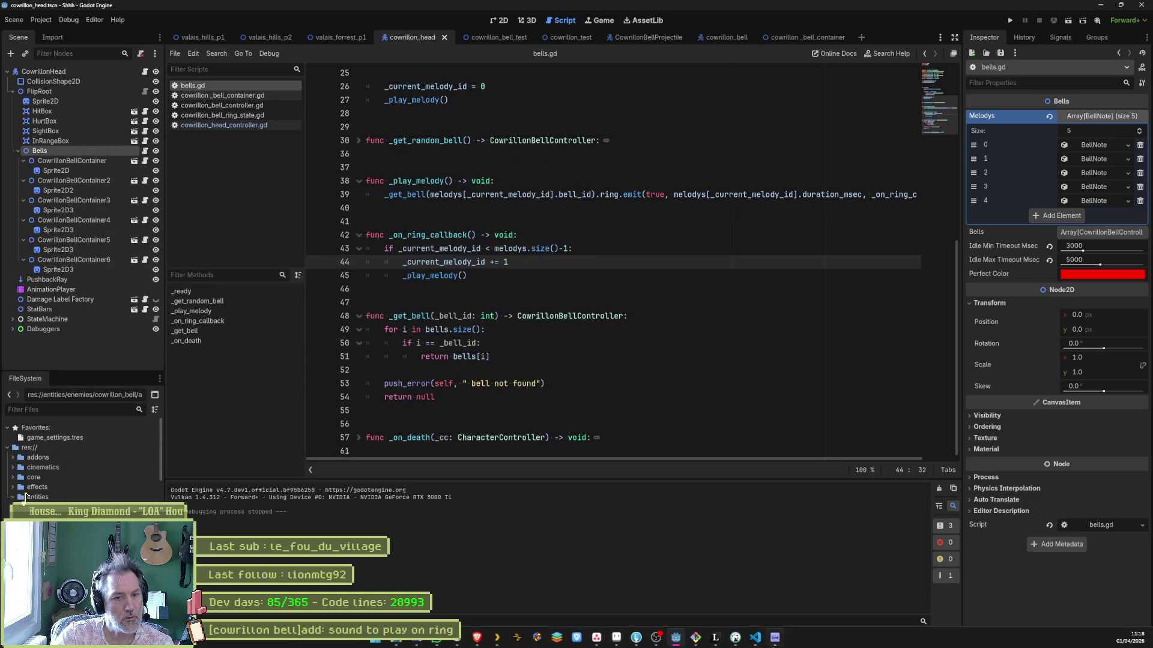
mouse_move(780, 644)
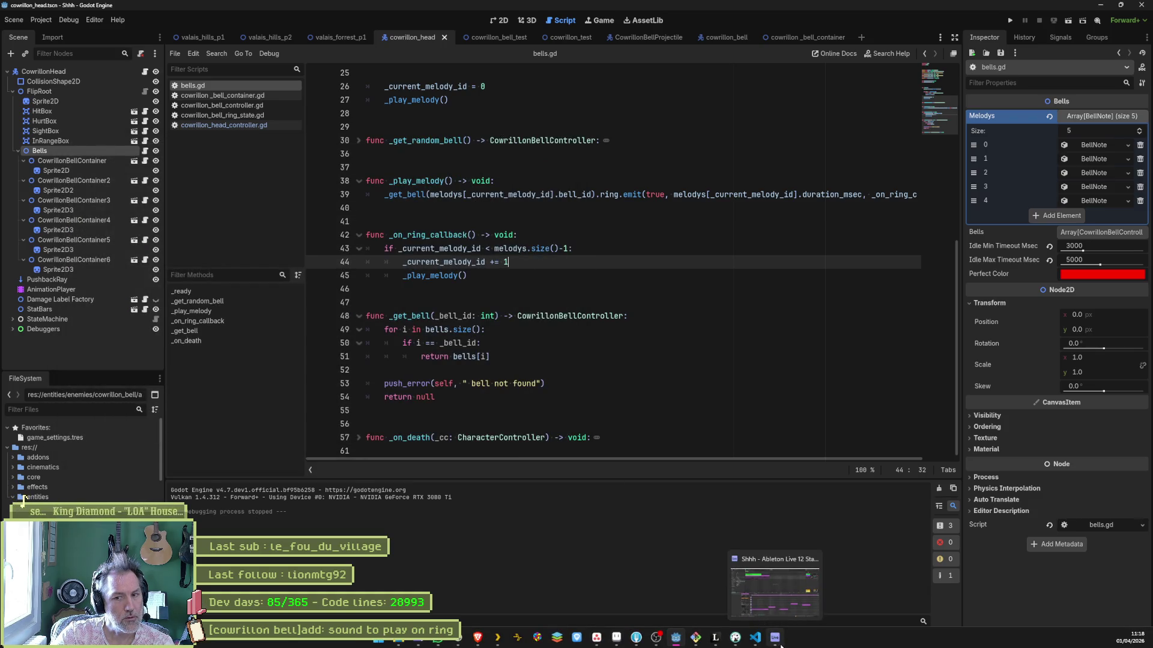
left_click(780, 645)
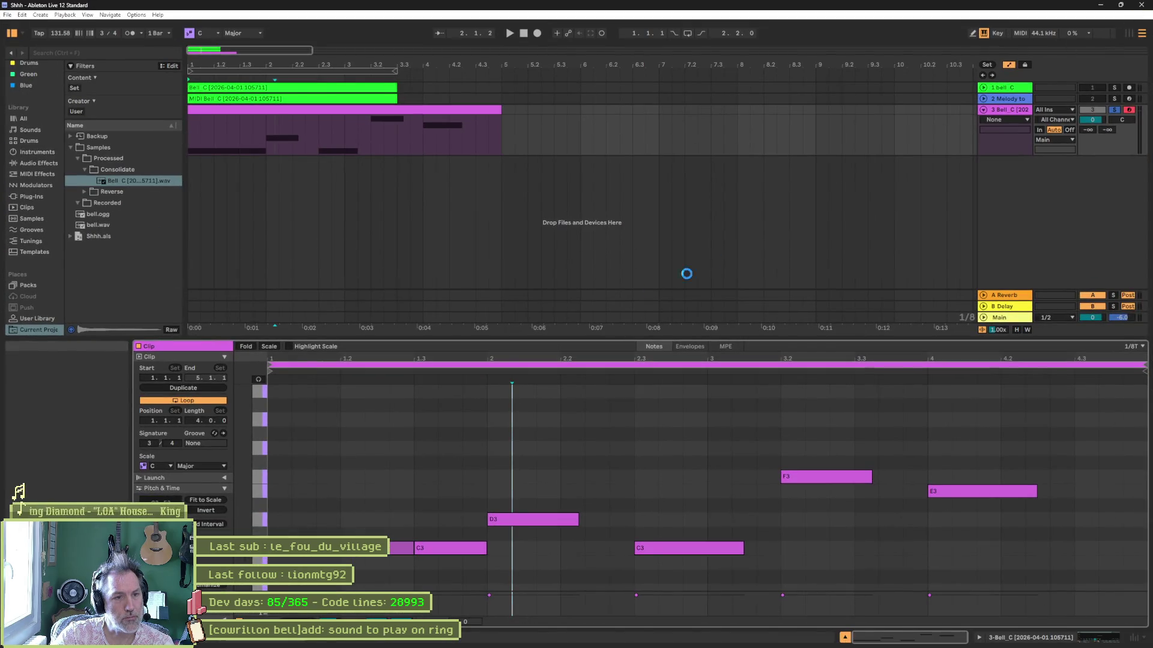
- Review the bell melody clip's notes (C3, D3, C3, F3, E3), then return to Godot
key("alt+Tab")
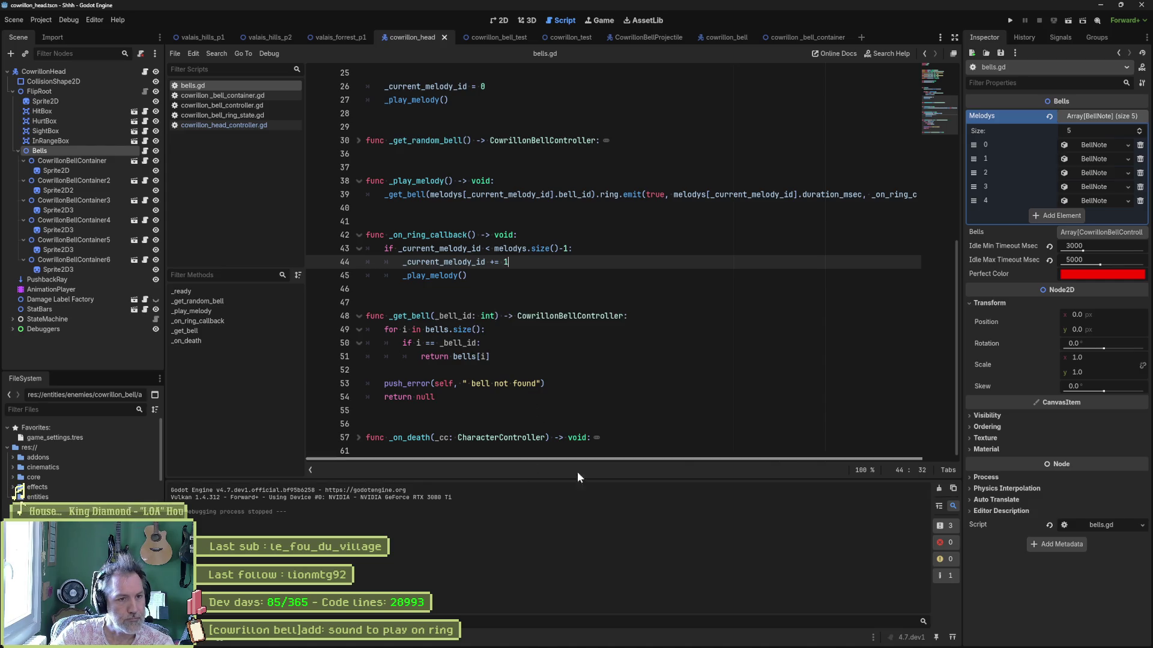
- Open the sound-to-play-on-ring task on the Asana board and retitle it 'Simon'
left_click(606, 642)
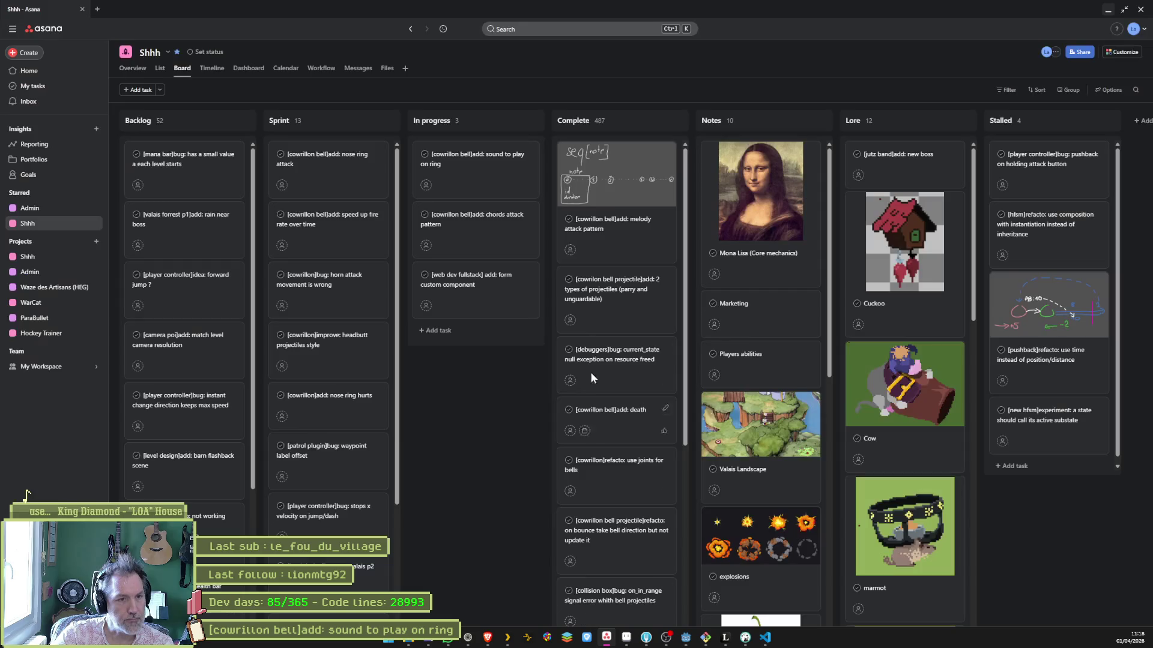
left_click(482, 189)
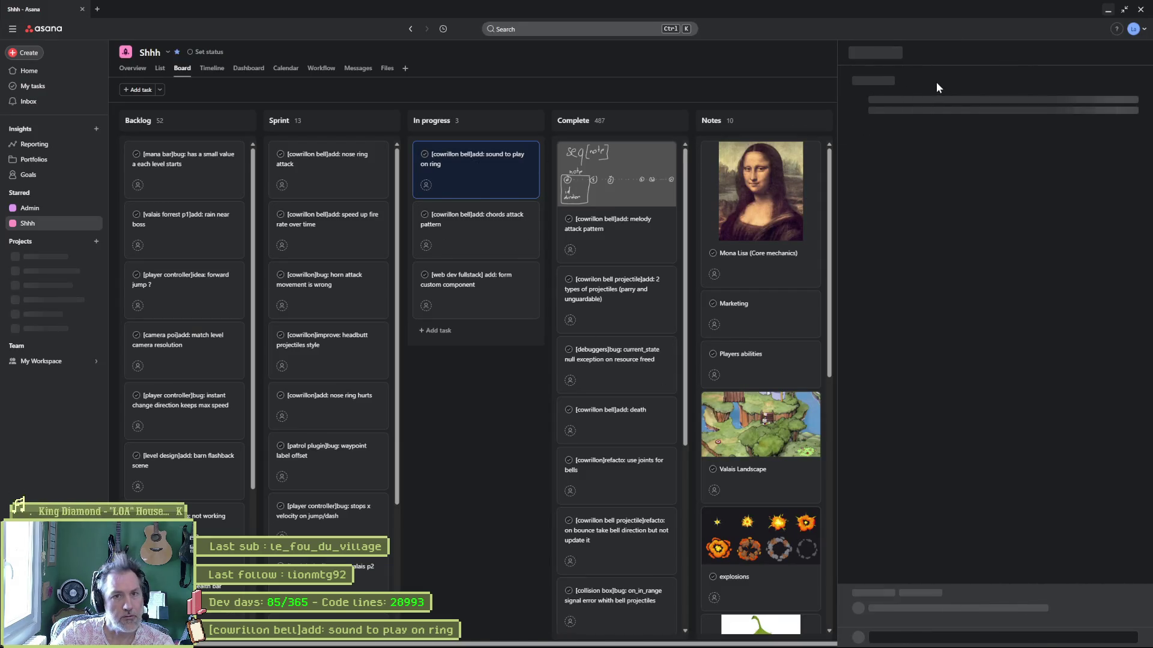
left_click(941, 82)
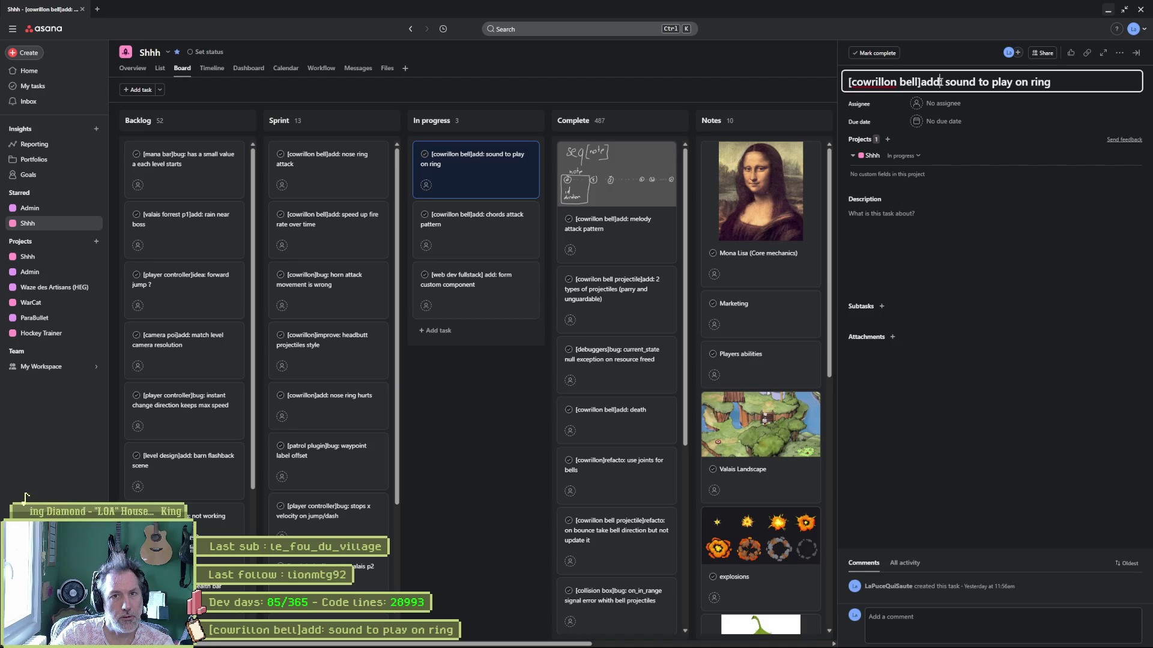
key("ctrl+a")
type("Simon")
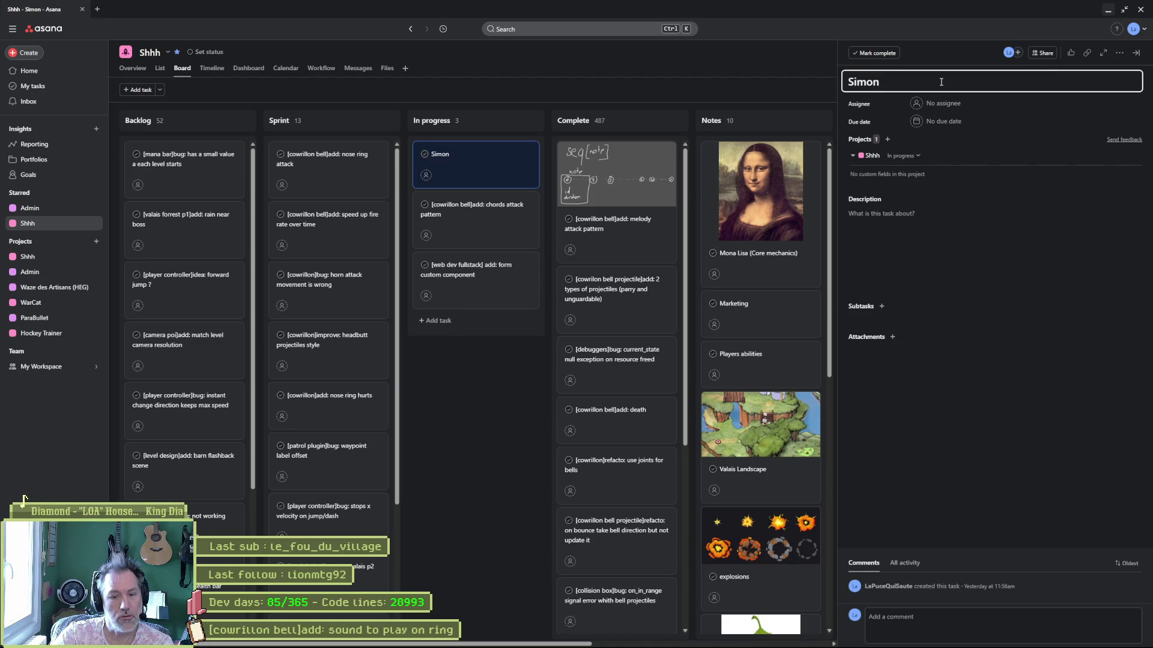
key("Escape")
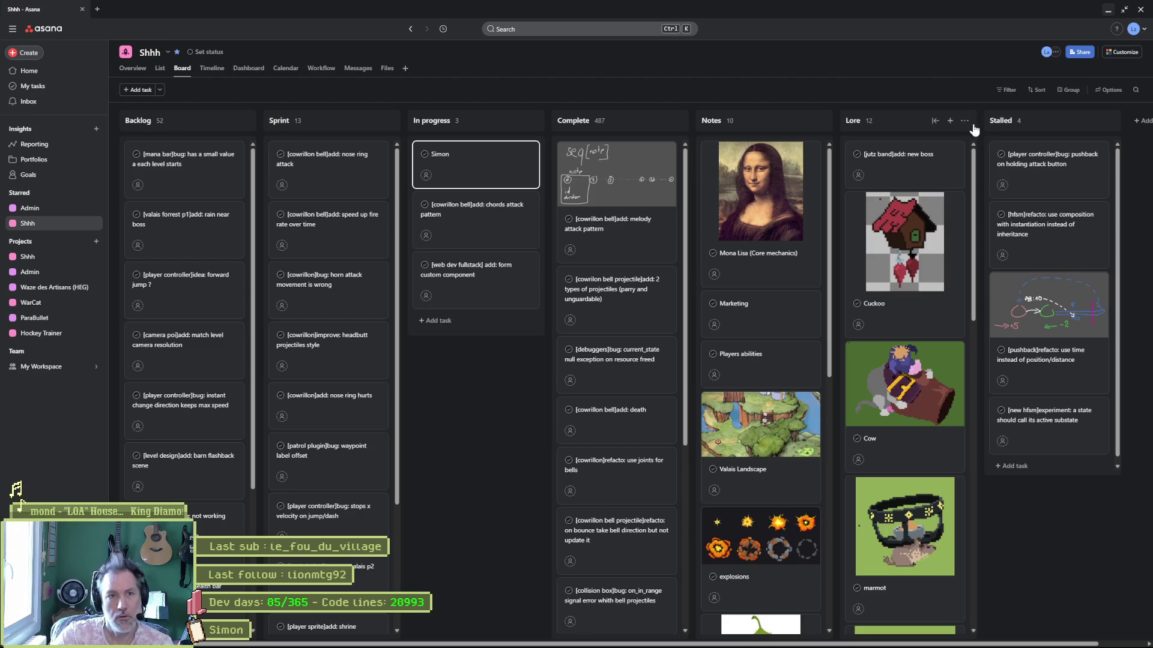
- Rename the task '[cowrillon bell]add: sound to play on ring event', close its details, and minimize the browser
left_click(471, 154)
left_click(903, 85)
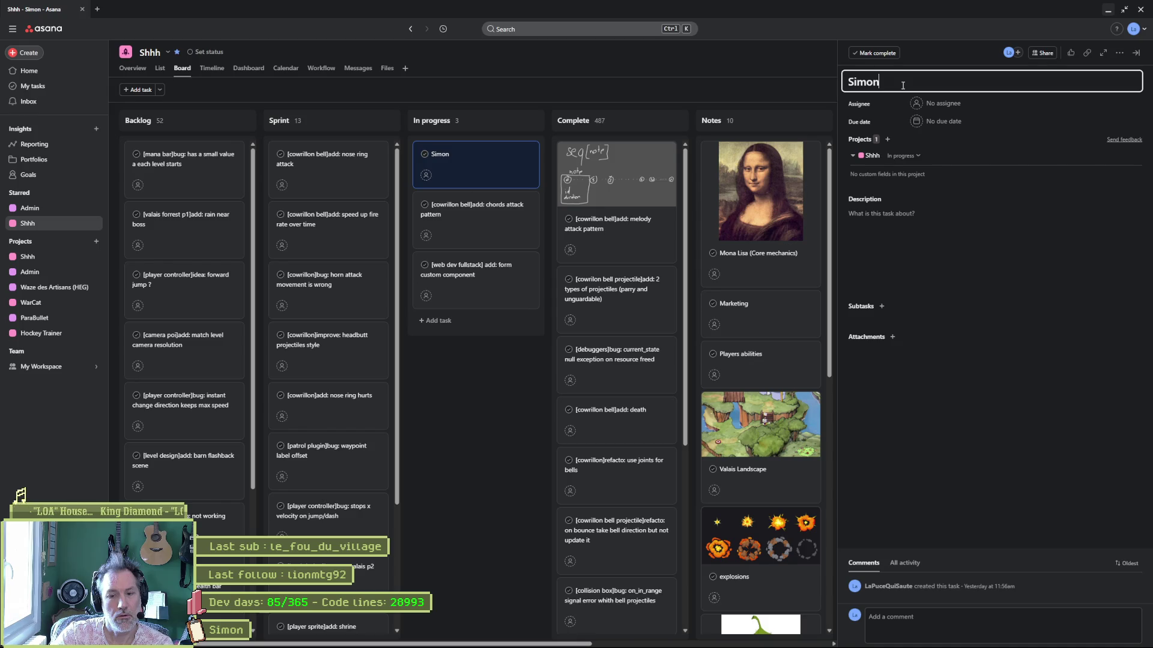
double_click(903, 86)
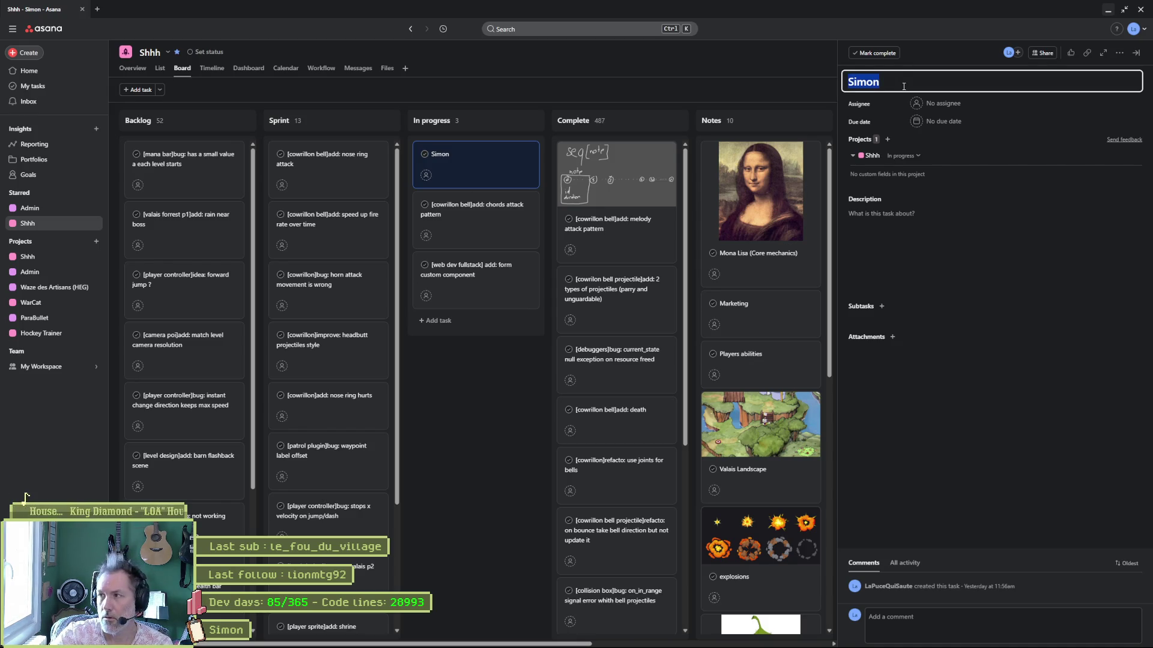
key("BackSpace")
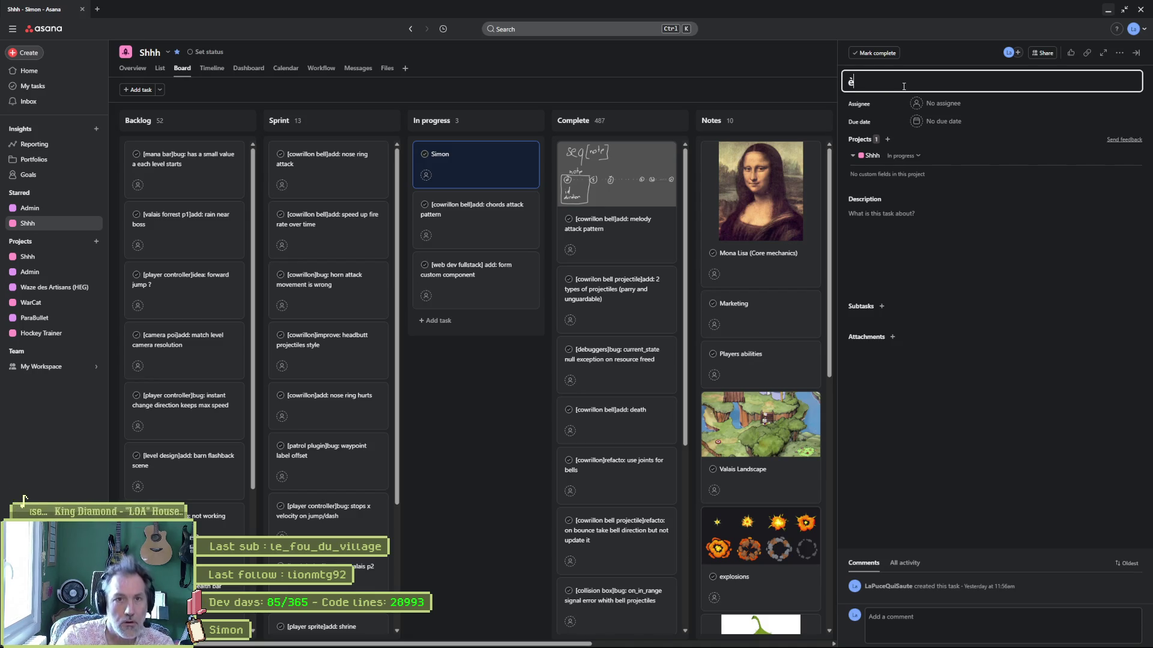
type("[]")
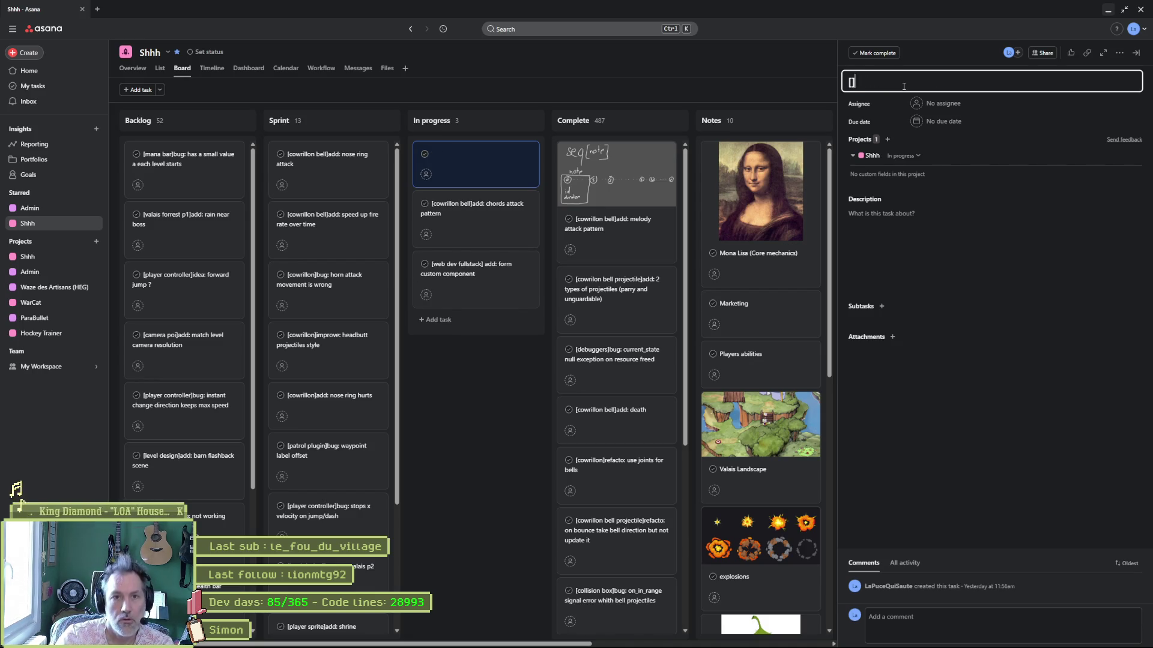
type("cowrilon")
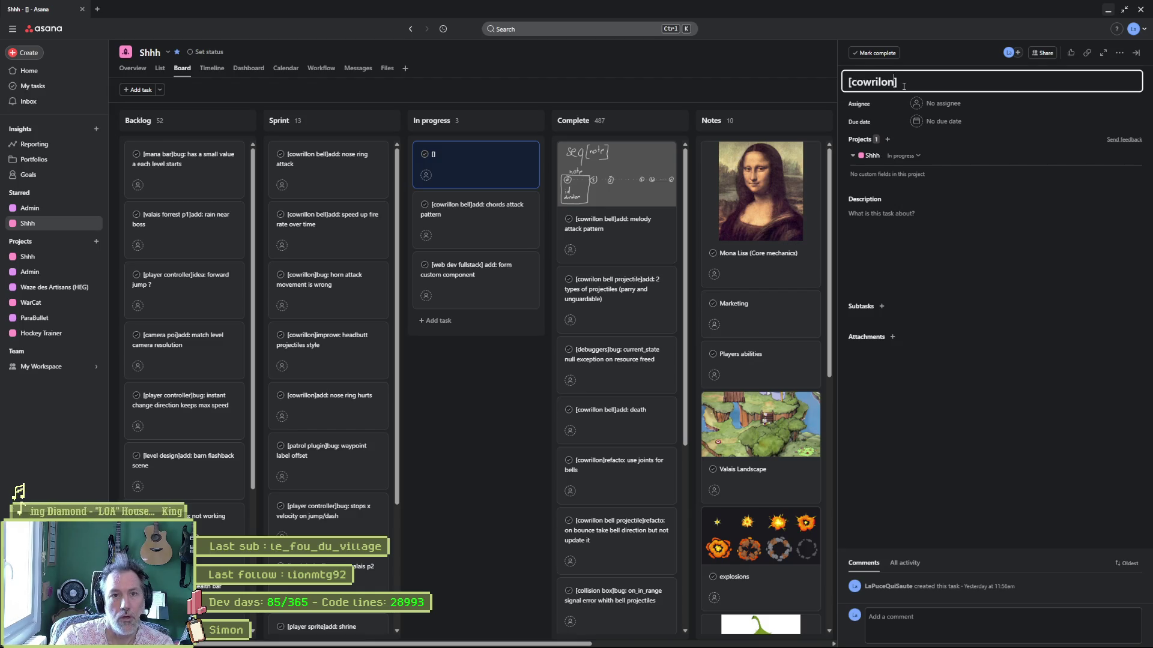
key("BackSpace")
key("BackSpace")
type("lon bell")
key("End")
type("add: sound to play on r")
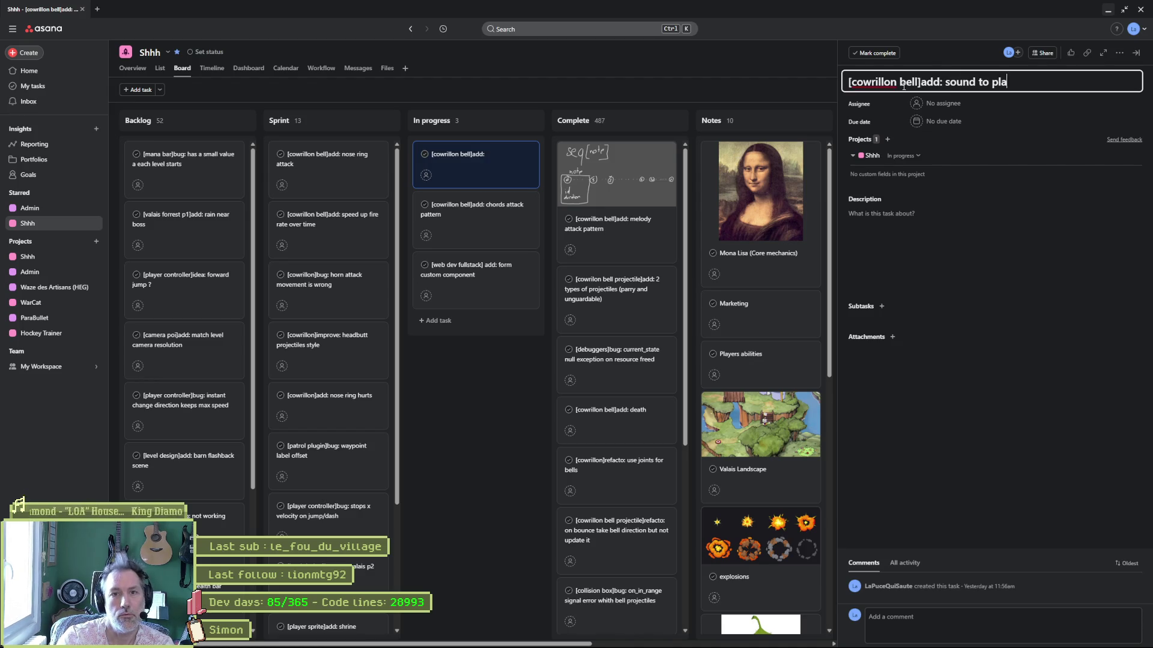
type("ing event")
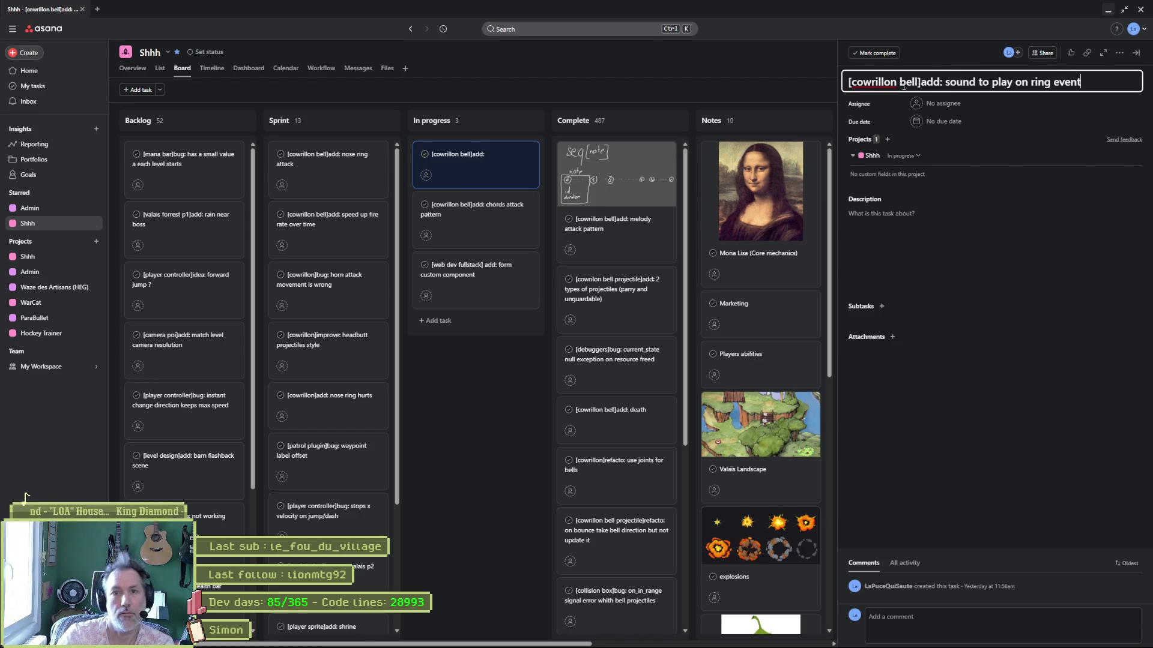
key("ctrl+a")
left_click(463, 369)
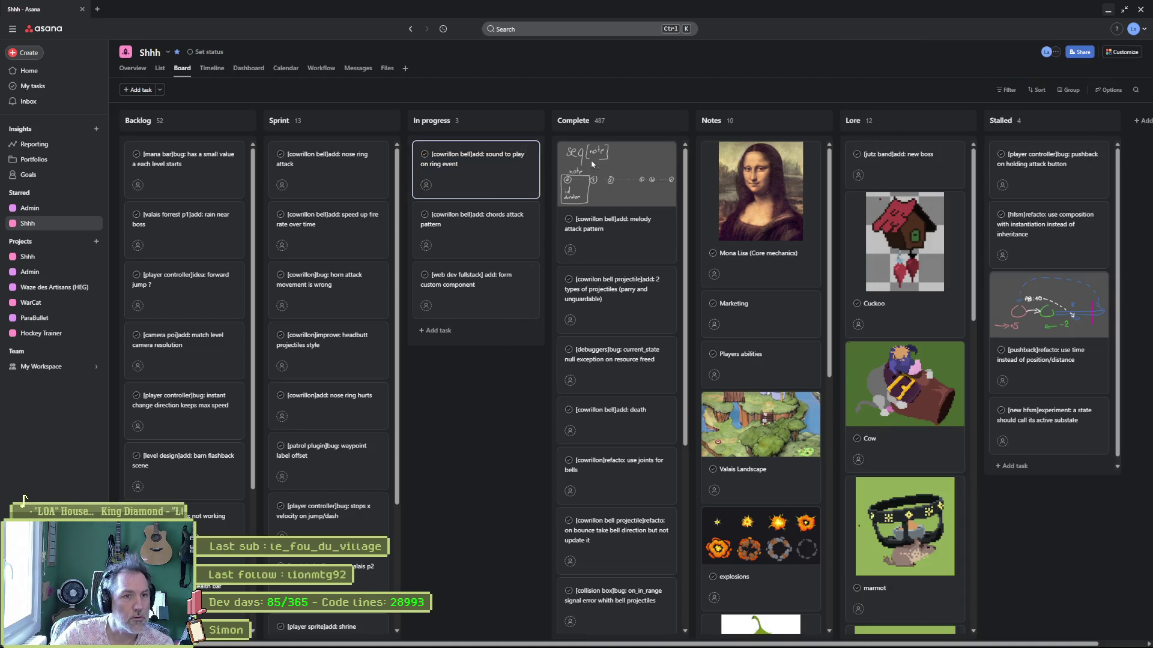
left_click_drag(498, 180, 618, 162)
left_click(1107, 11)
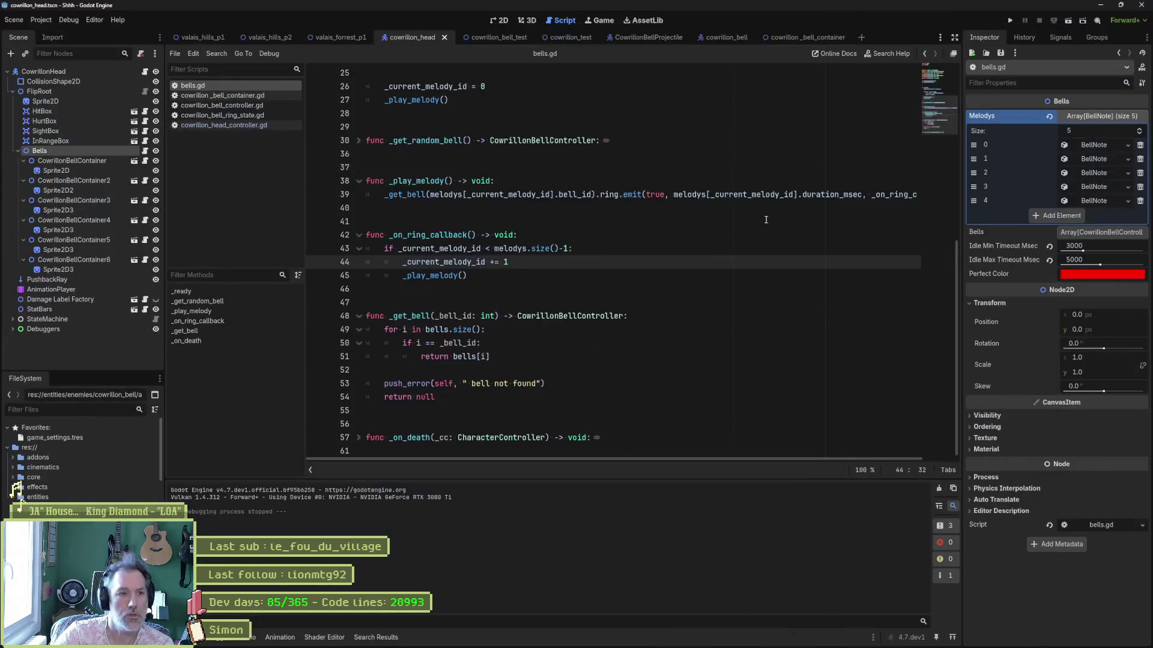
- Preview the audio file changes in Fork, then discard the stray New MIDI File.mid
left_click(667, 640)
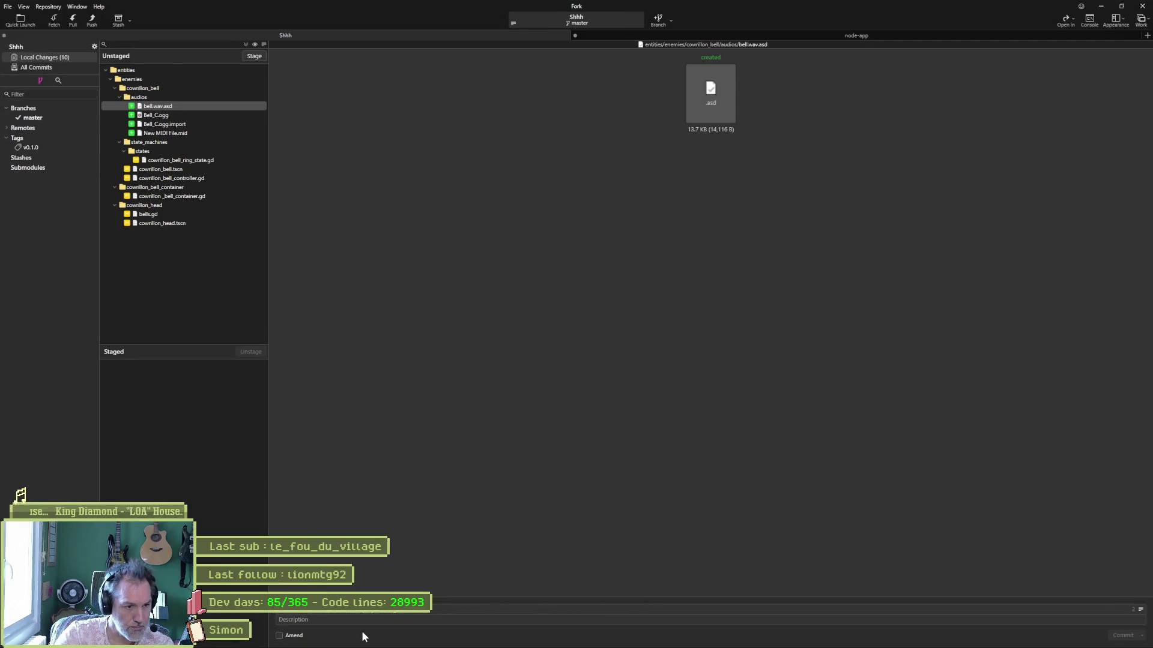
left_click(194, 113)
left_click(194, 105)
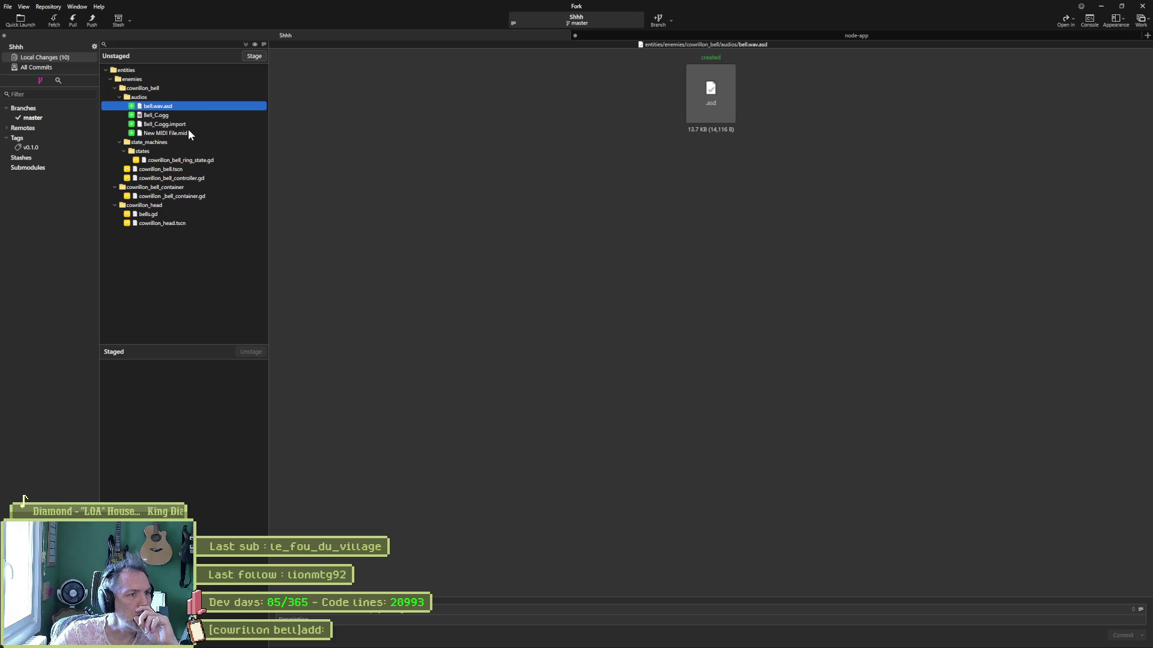
left_click(186, 133)
key("Delete")
key("Return")
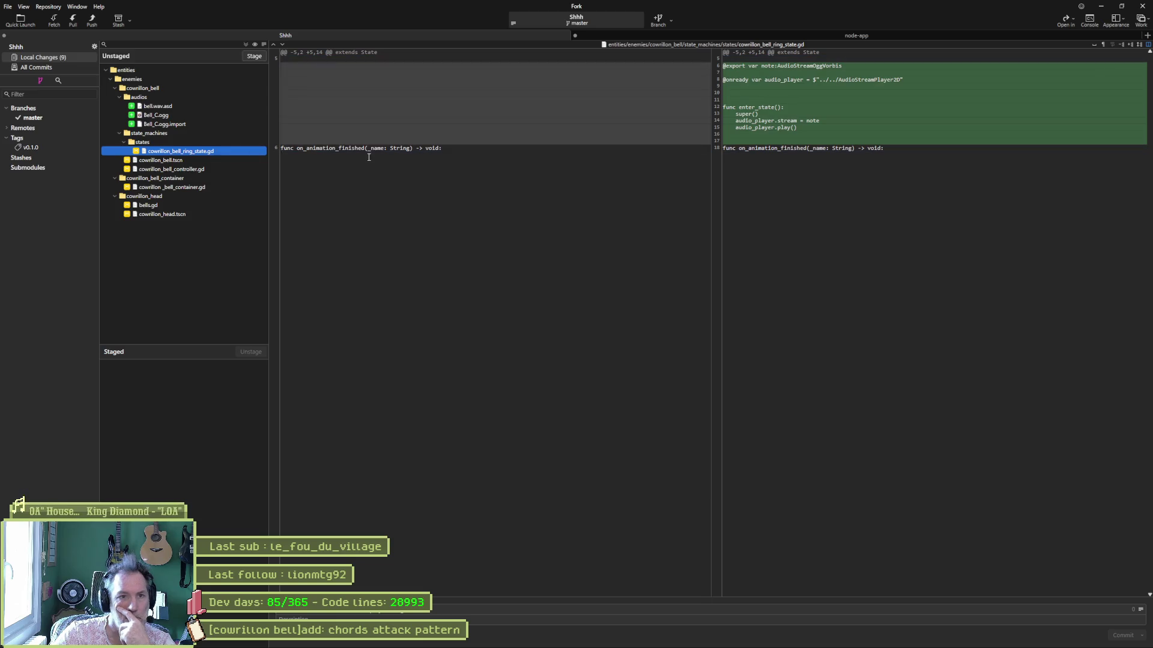
mouse_move(761, 127)
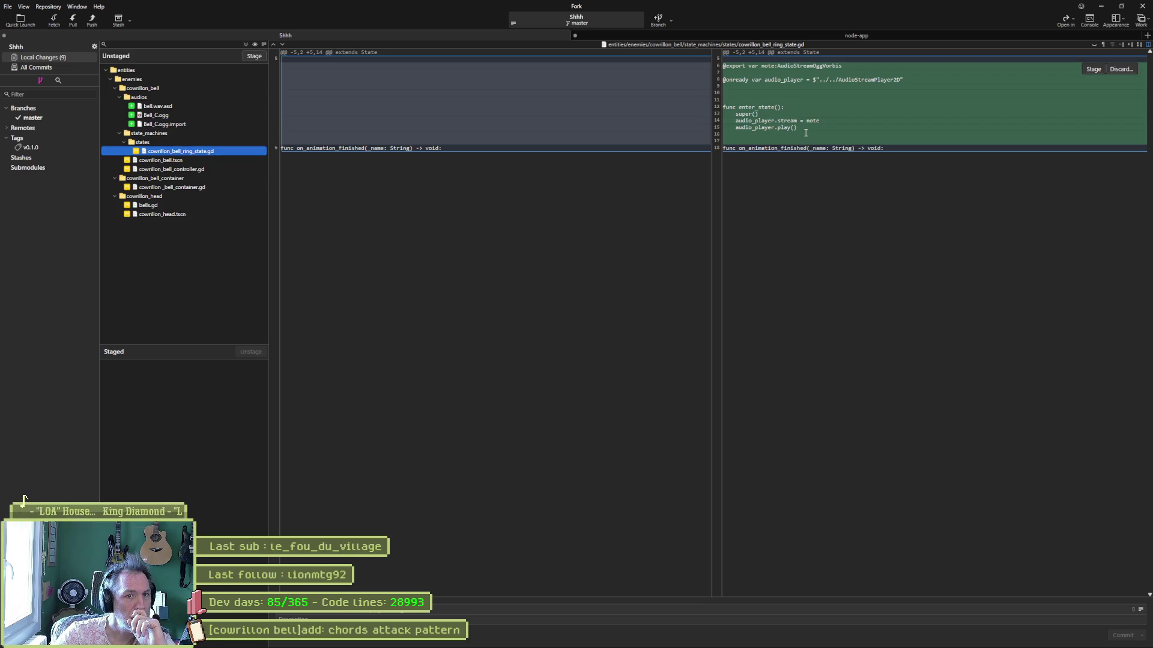
- Review Fork's cowrillon_bell_controller.gd diff, then open that script in Godot and select audio_player
left_click(213, 168)
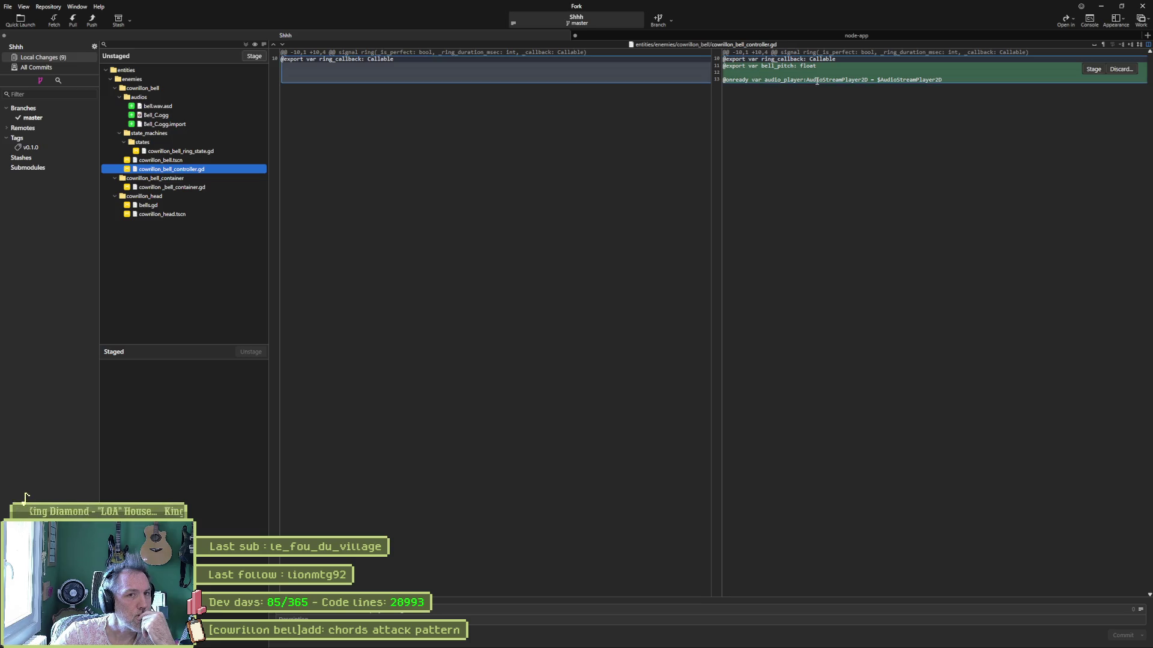
mouse_move(574, 646)
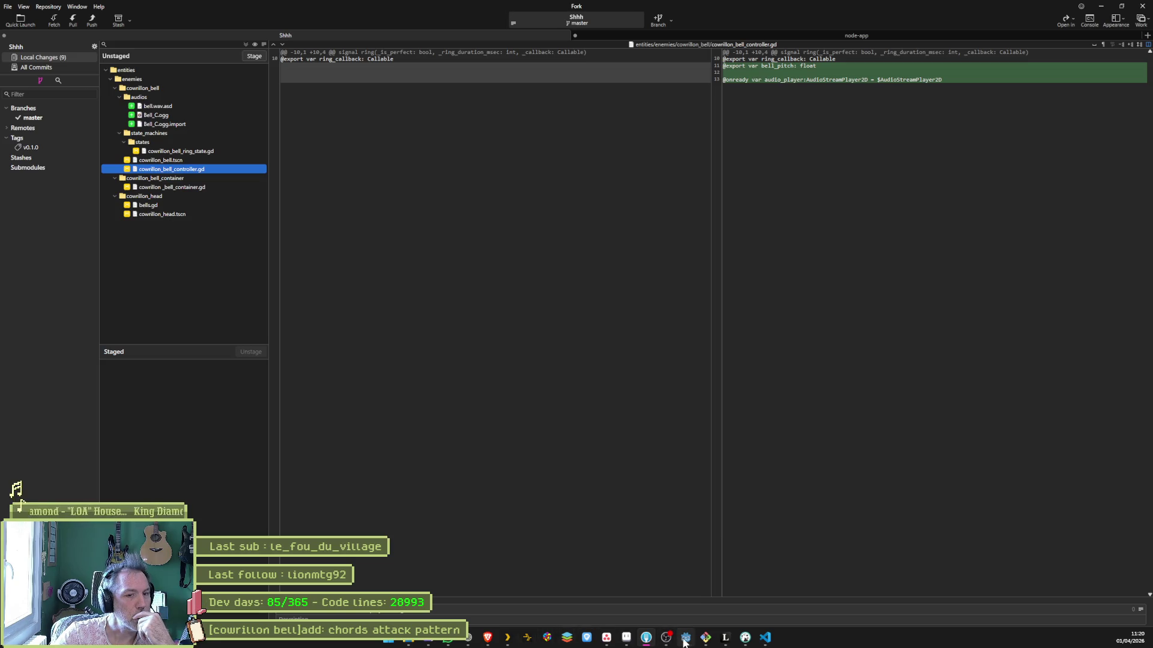
left_click(686, 638)
left_click(228, 105)
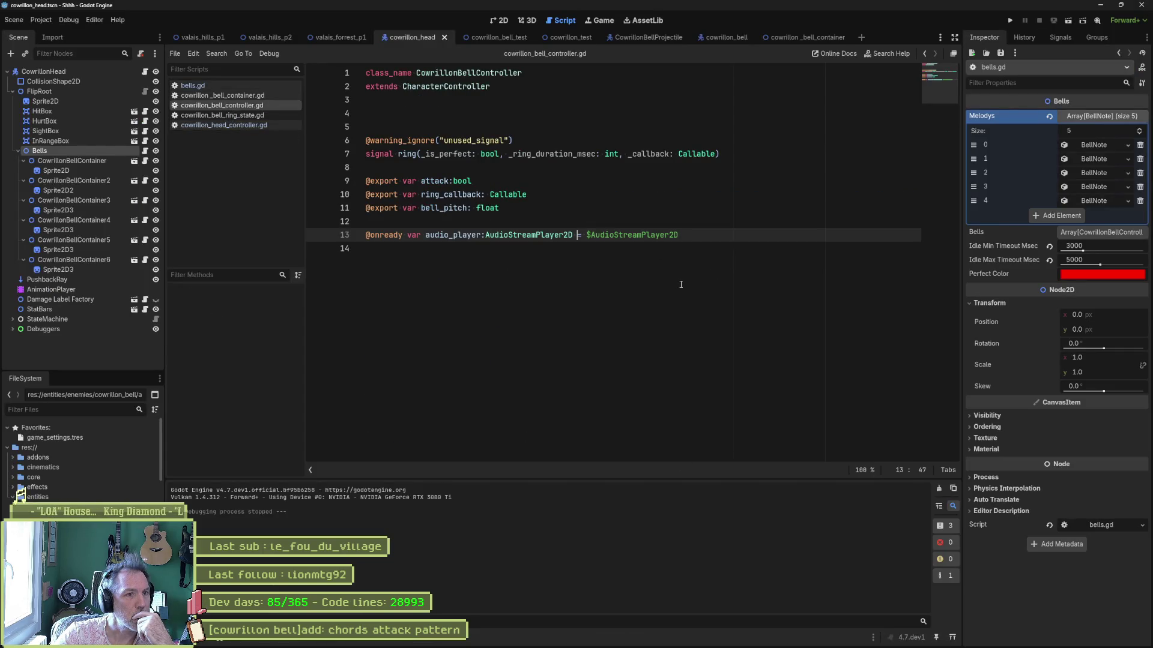
double_click(453, 235)
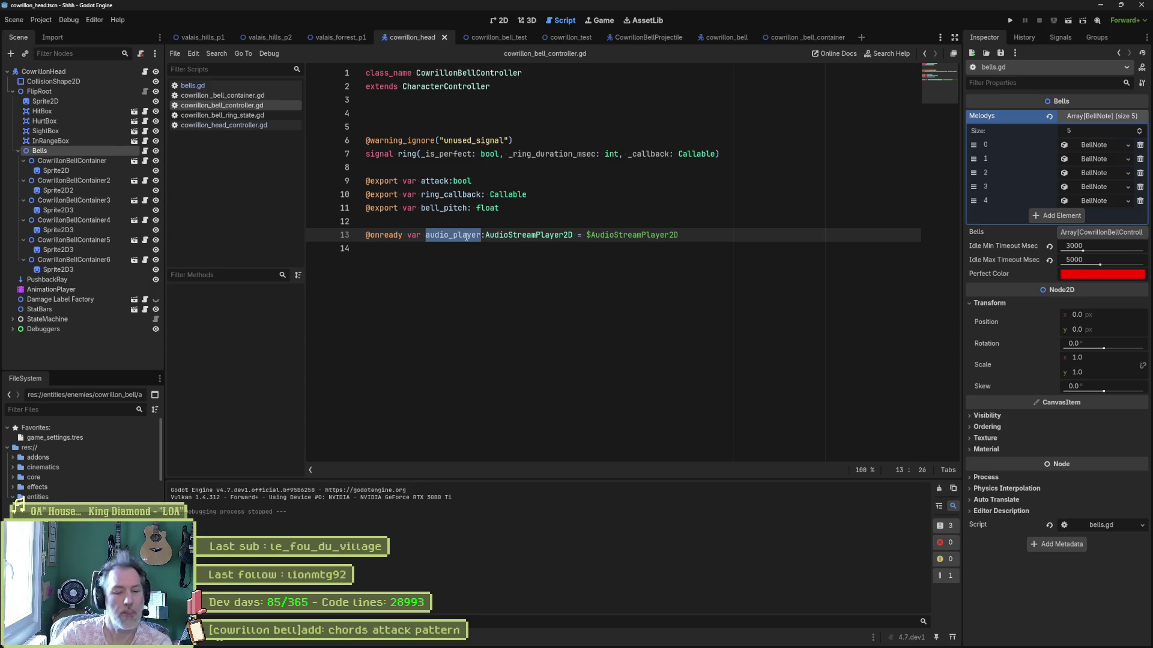
- Search the whole project for audio_player, finding 5 matches in 3 files
key("ctrl+shift+f")
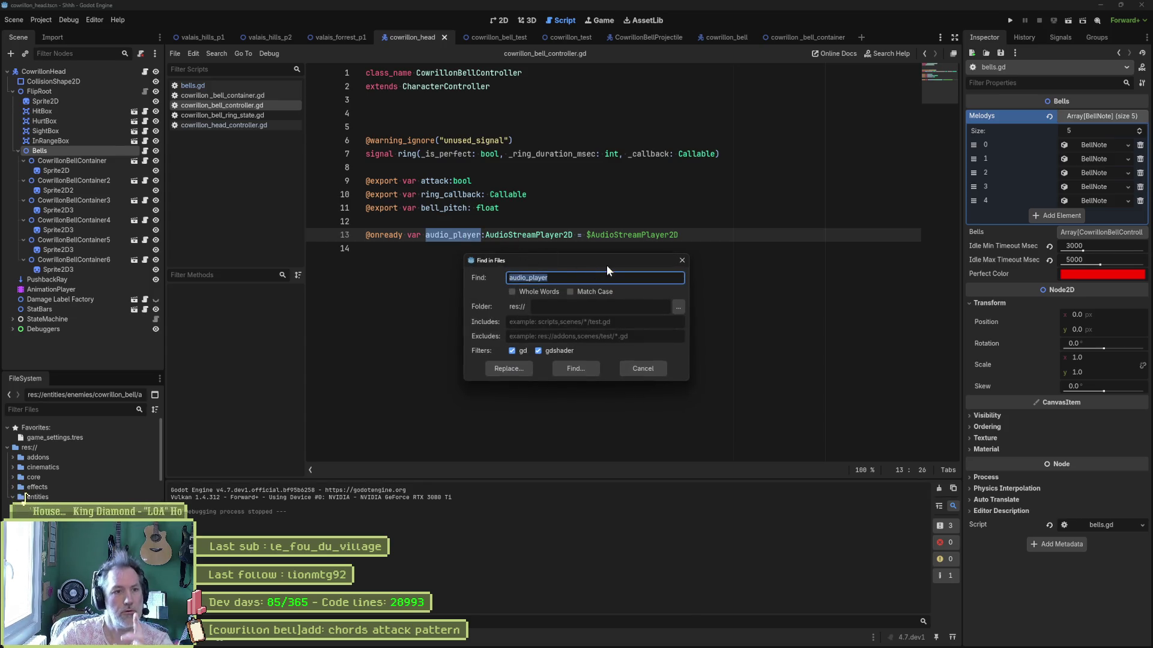
left_click(573, 367)
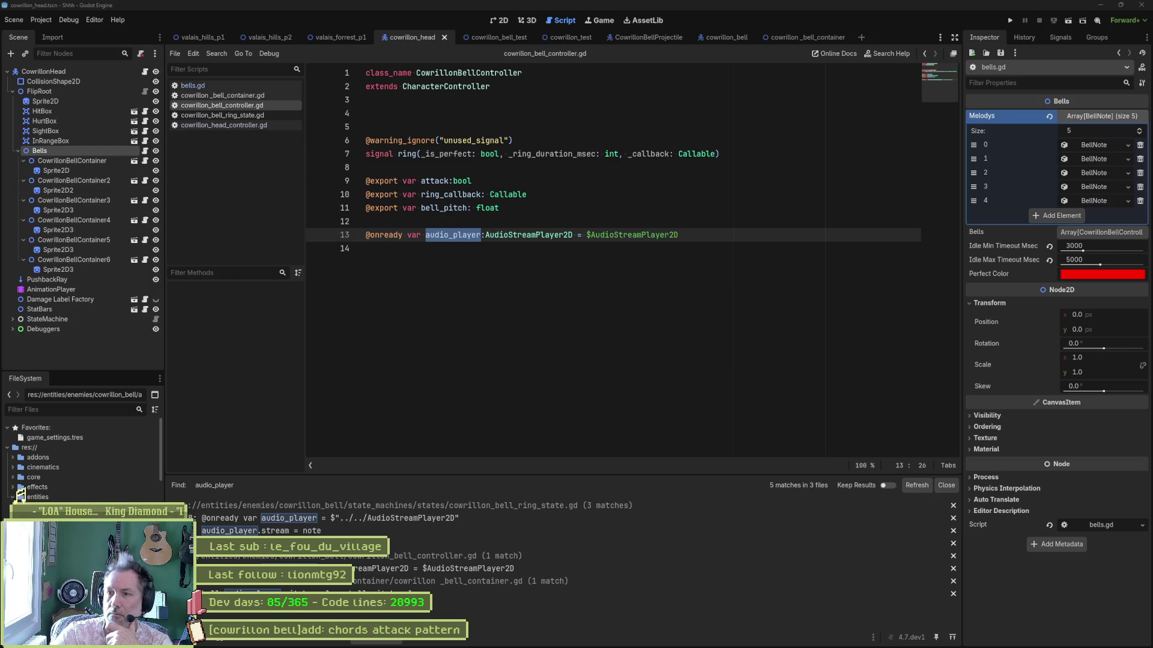
double_click(22, 497)
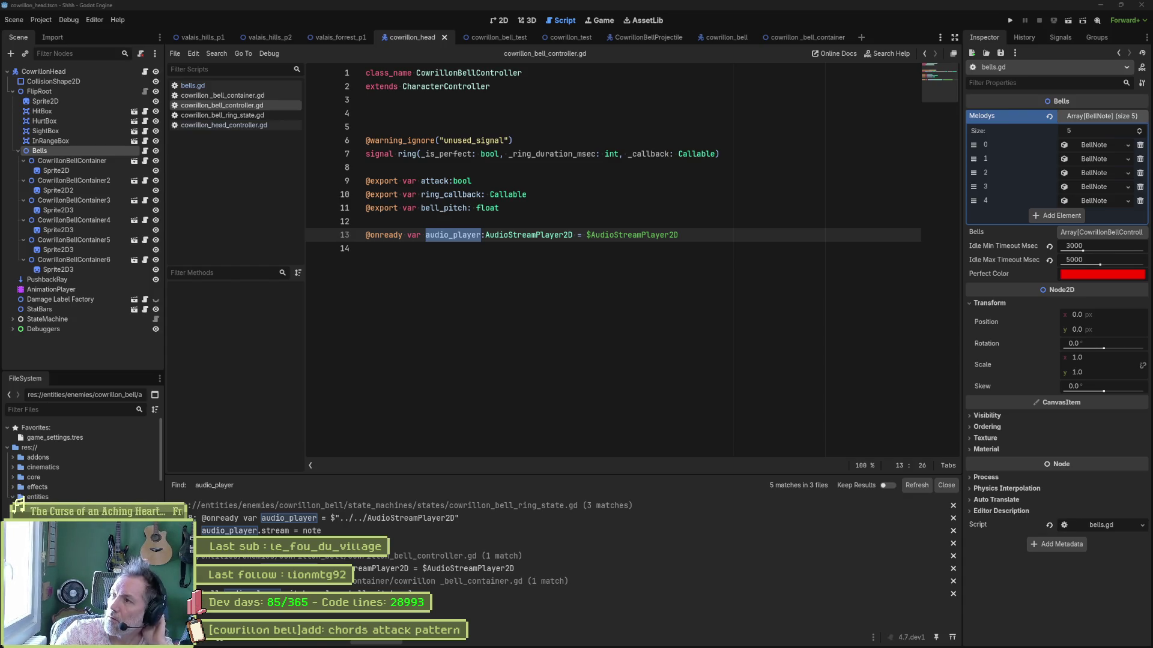
left_click(516, 274)
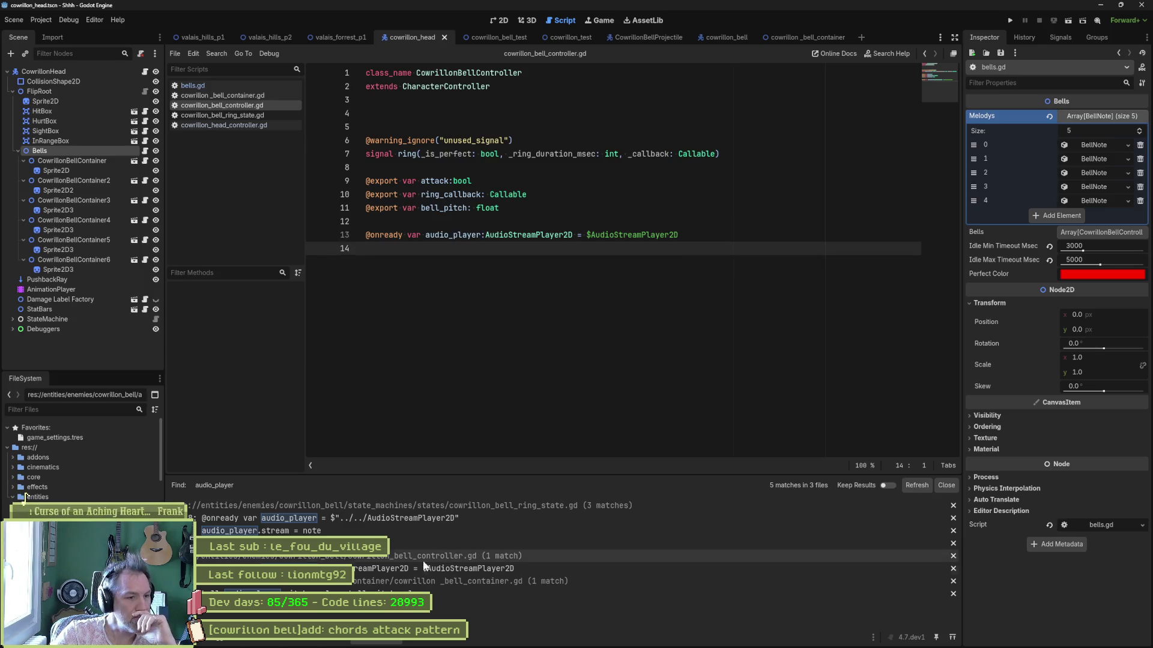
double_click(474, 236)
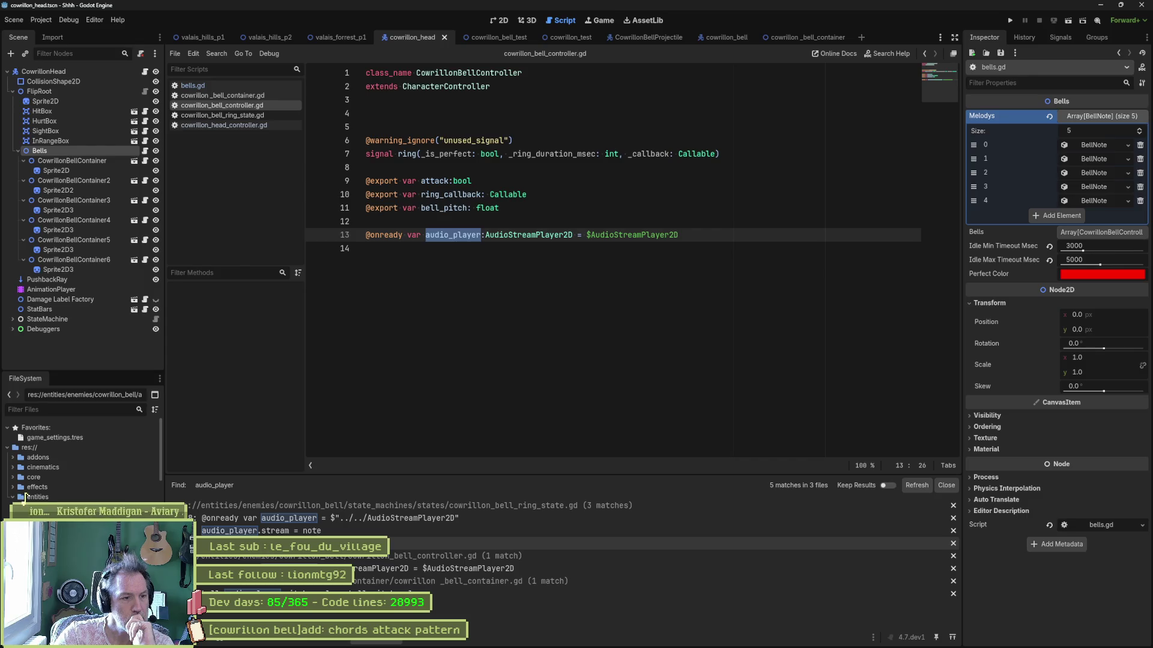
- Open the audio_player match in cowrillon_bell_ring_state.gd and delete its local audio_player declaration
left_click(315, 521)
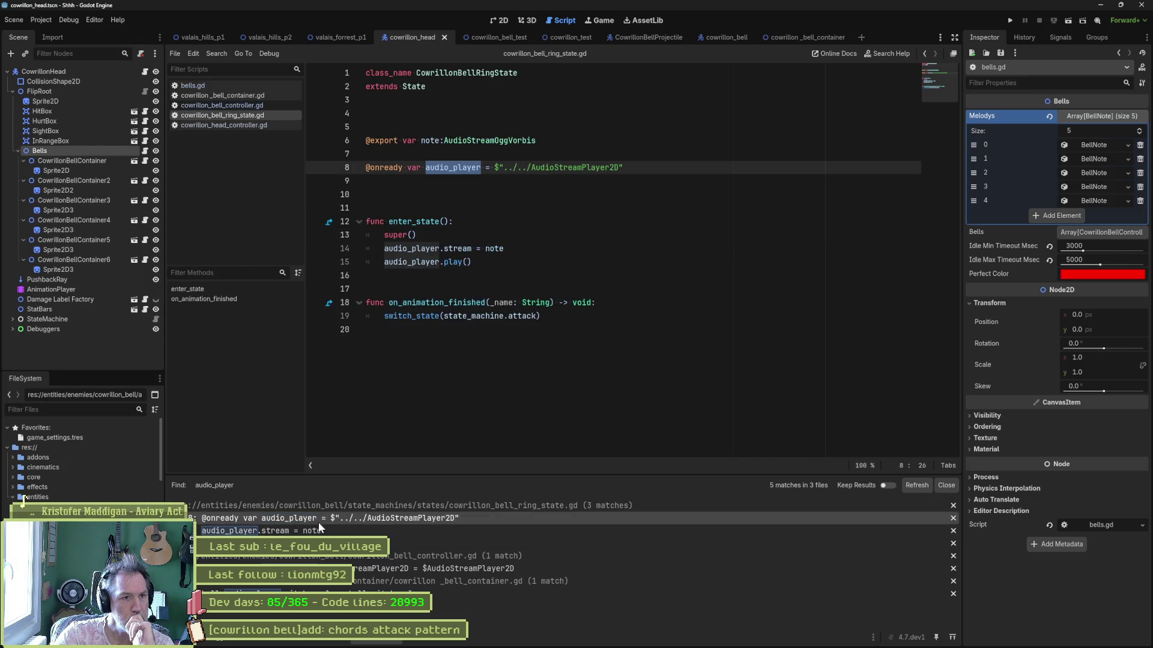
mouse_move(473, 262)
left_mouse_down()
mouse_move(501, 249)
mouse_move(508, 227)
left_mouse_up()
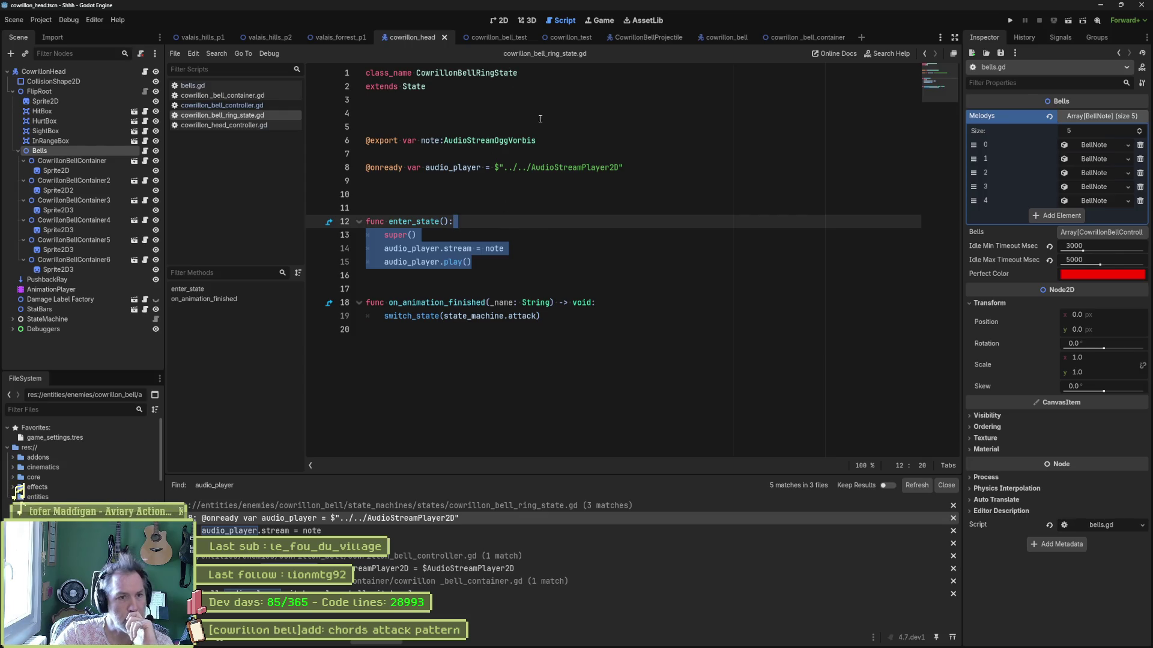
left_click(629, 168)
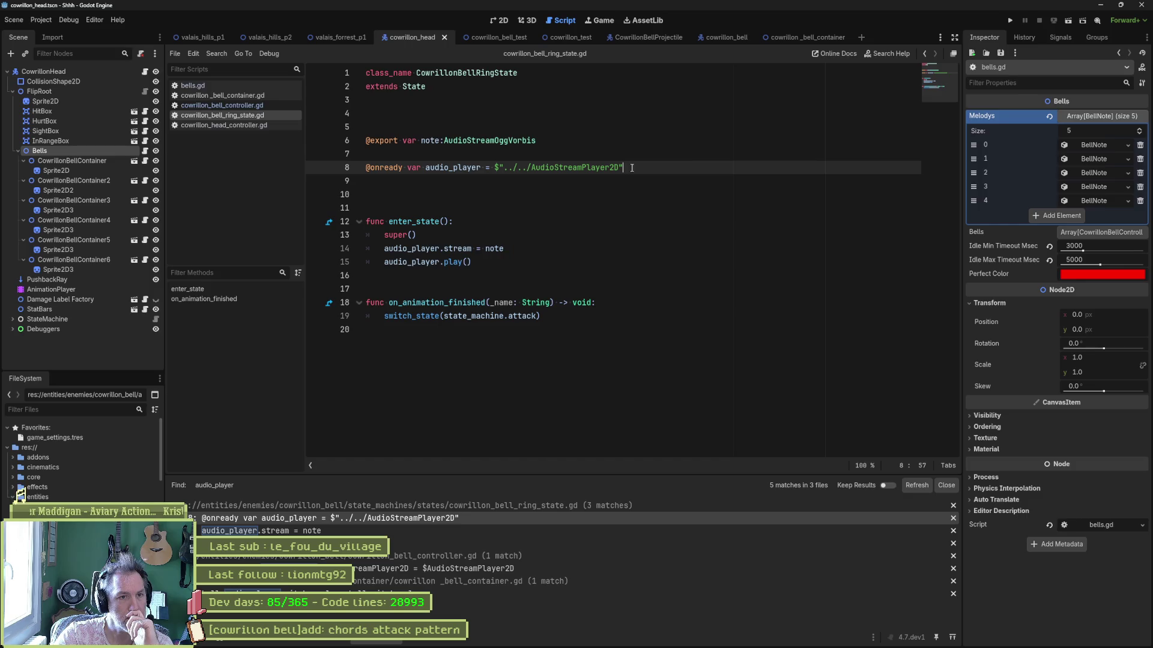
key("ctrl+x")
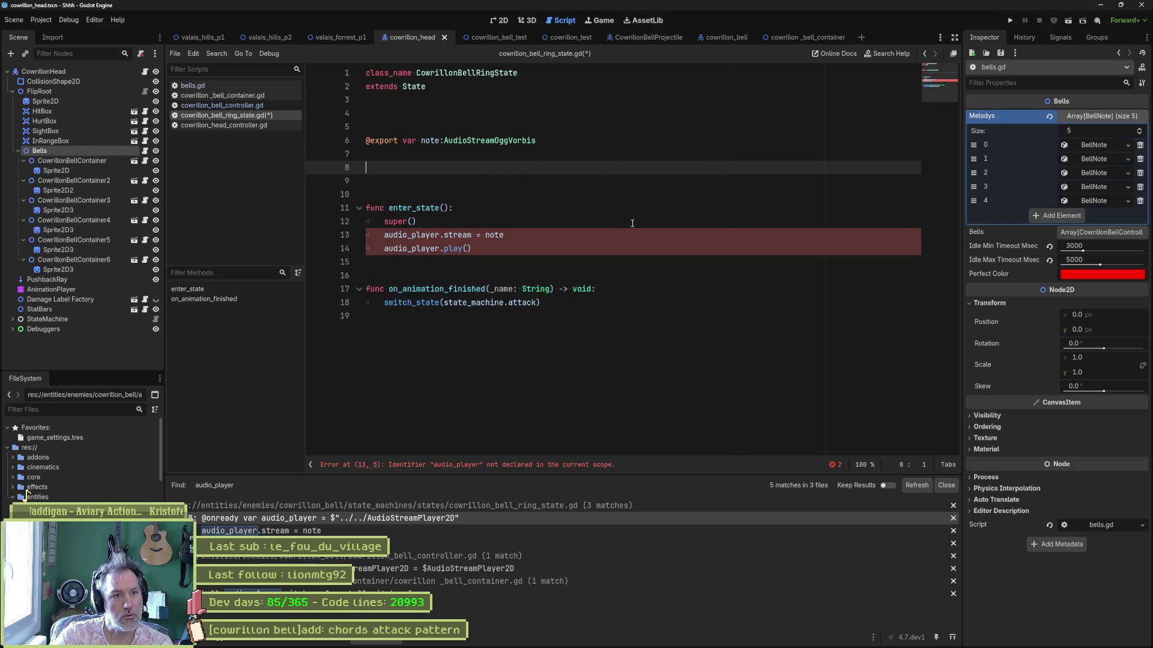
key("Delete")
- Prefix audio_player on lines 12 and 13 with character_controller. and save the script
left_click(386, 222)
type("char")
key("Return")
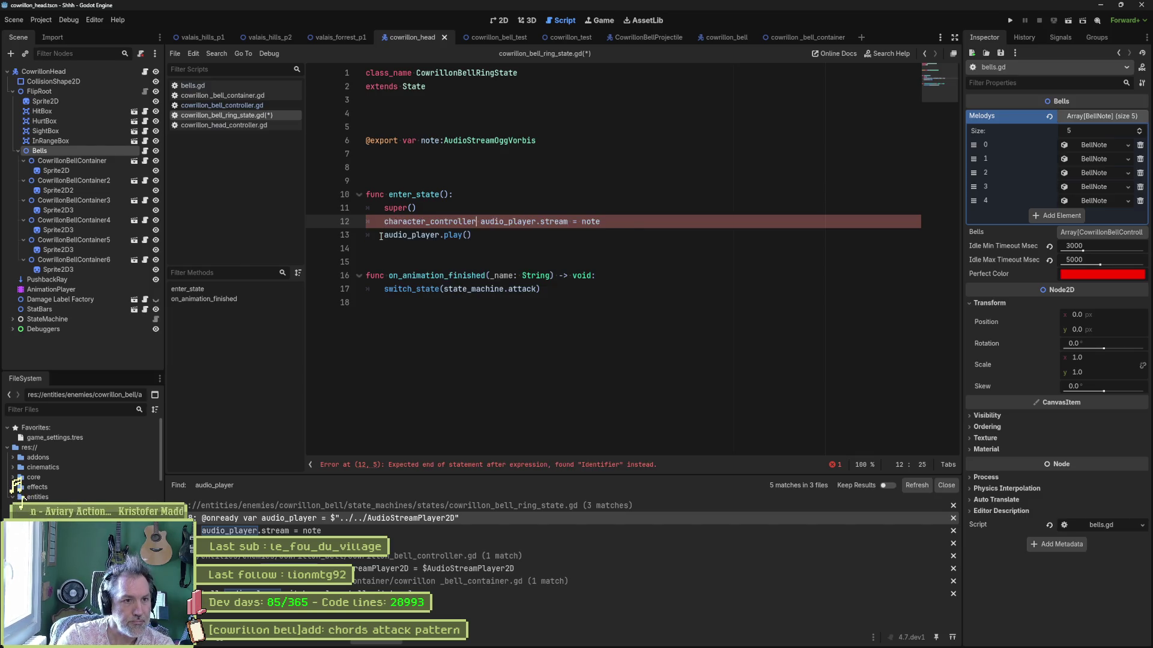
type(".")
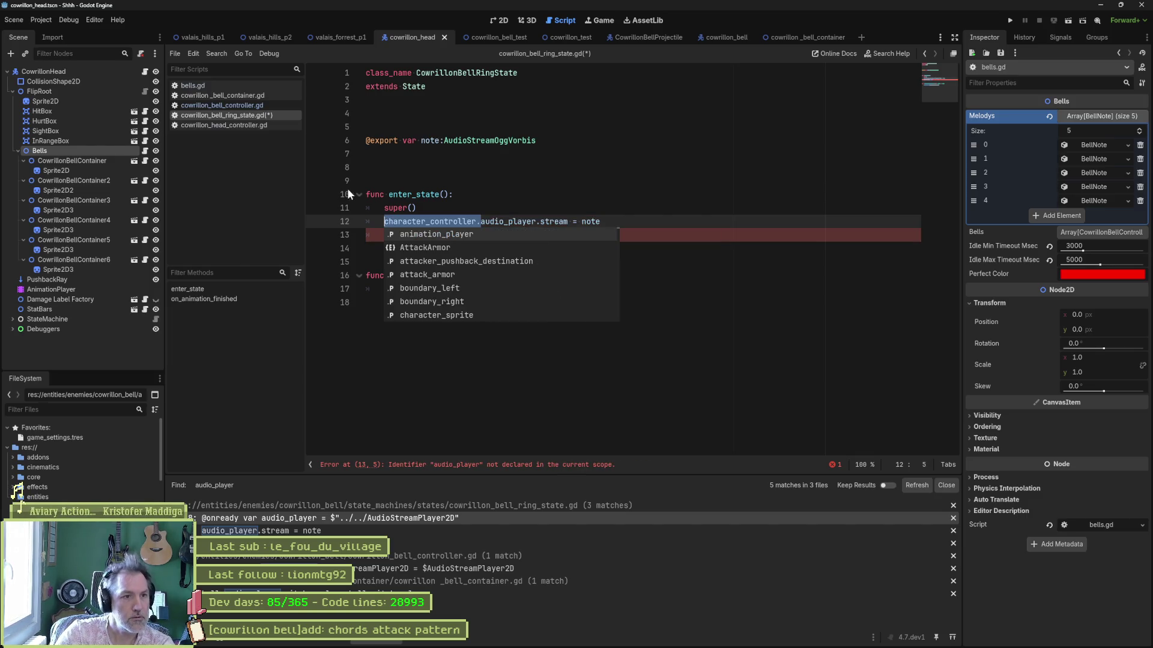
key("ctrl+c")
left_click(384, 234)
key("ctrl+v")
key("ctrl+s")
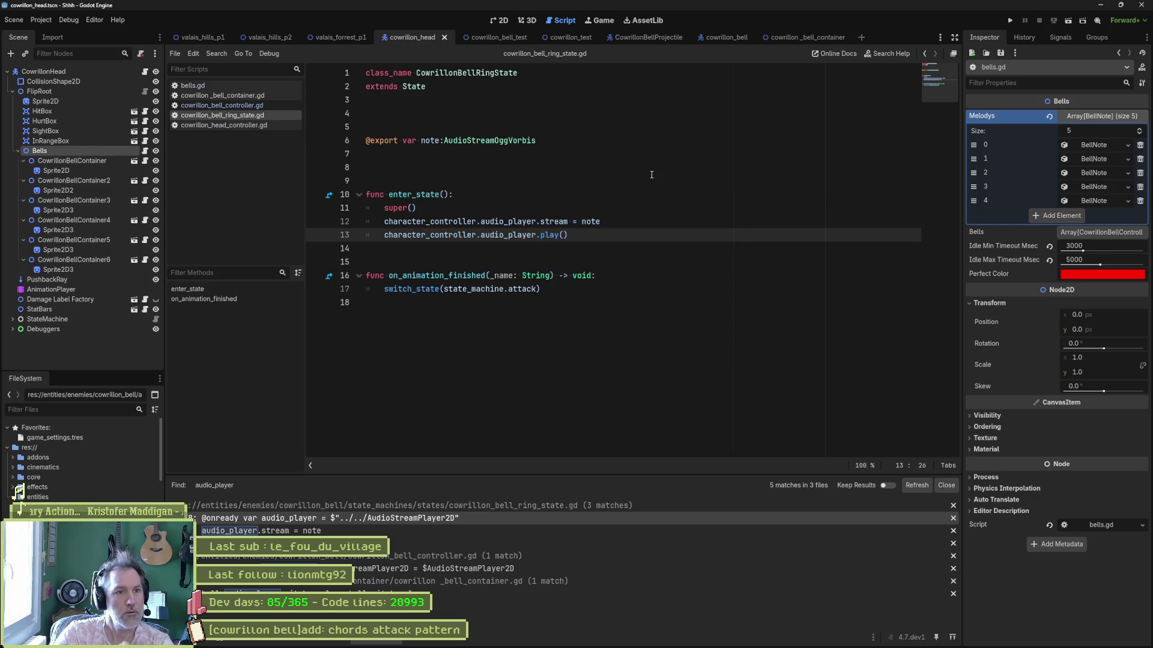
- Run the cowrillon_test scene with F6, then stop it with F8
left_click(564, 37)
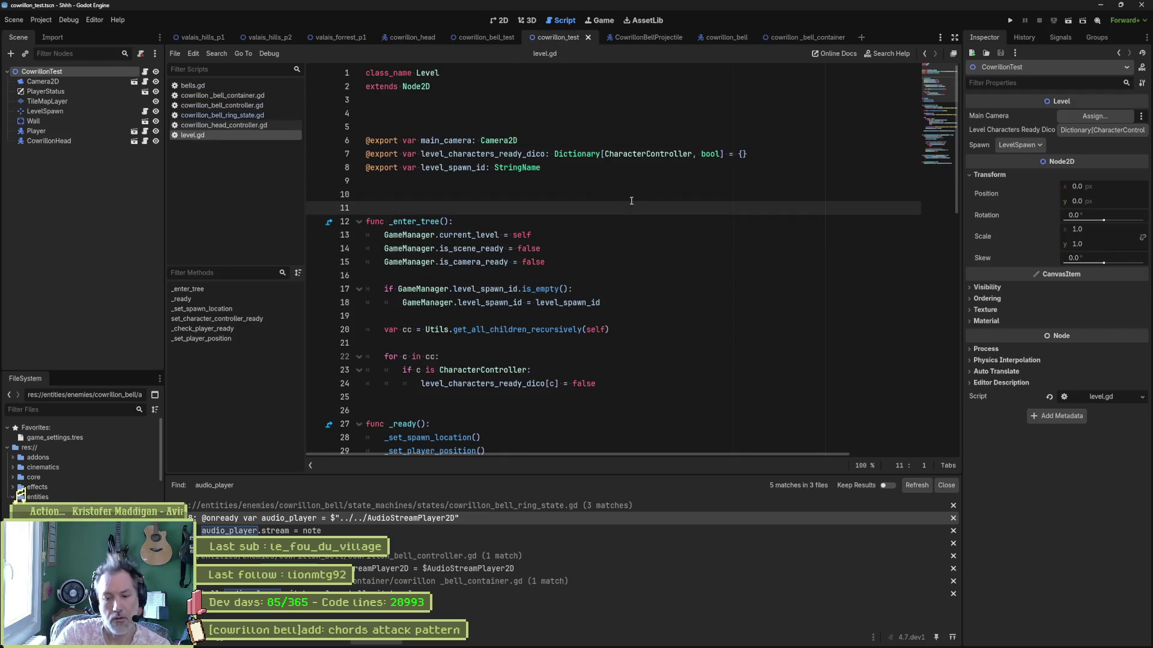
key("F6")
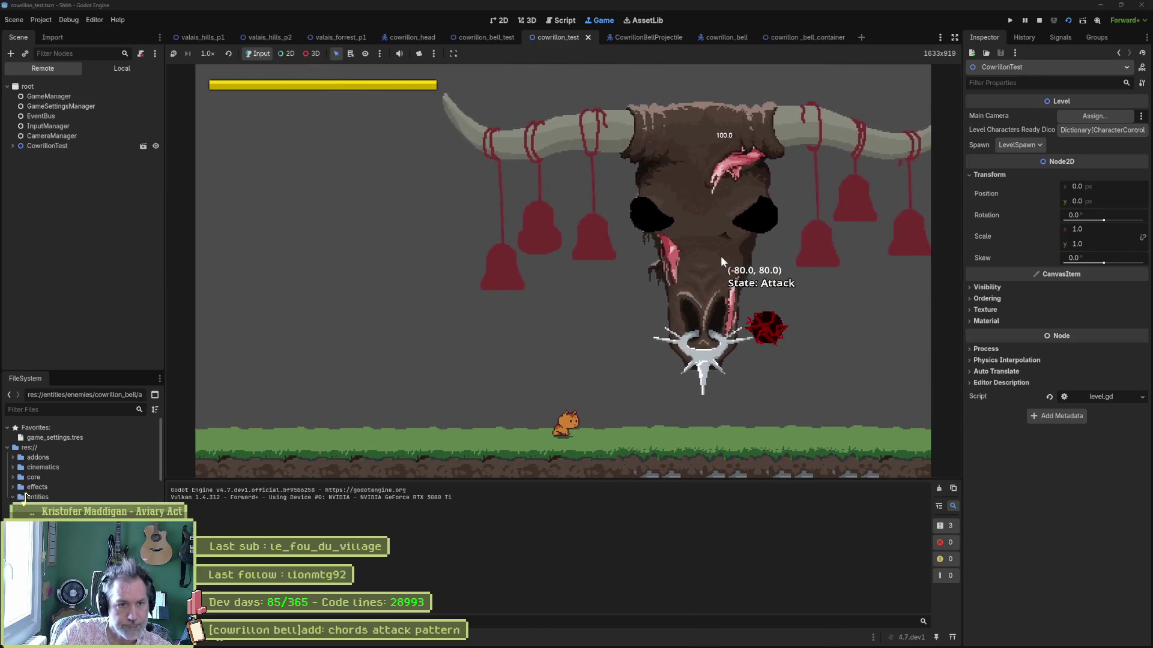
key("F8")
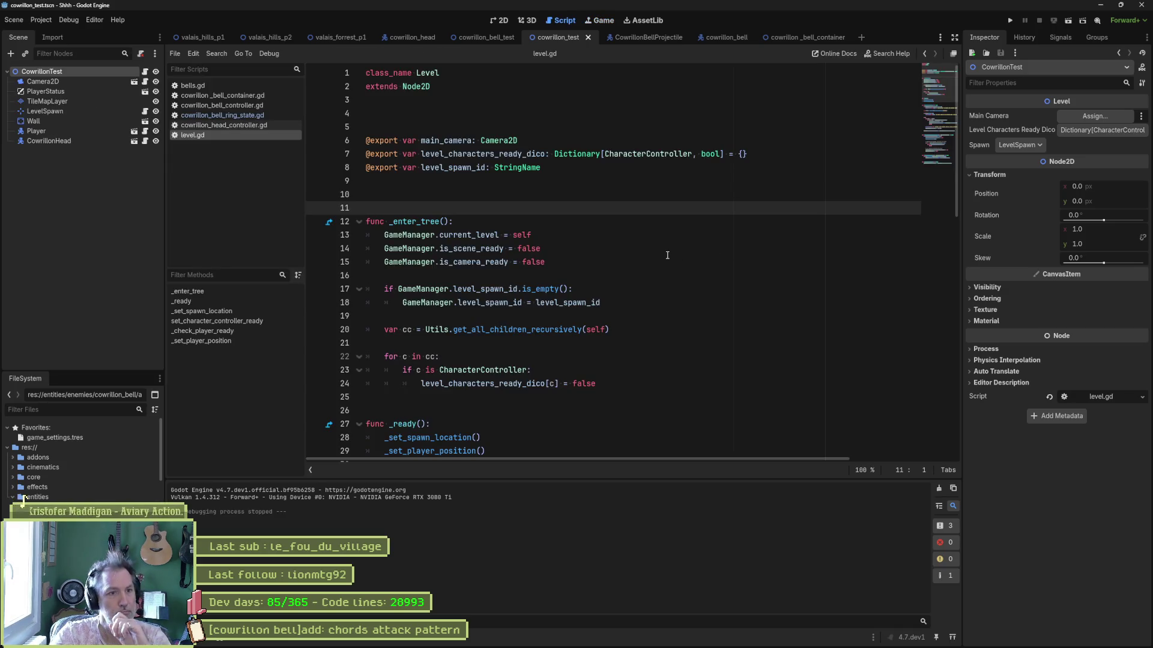
mouse_move(726, 645)
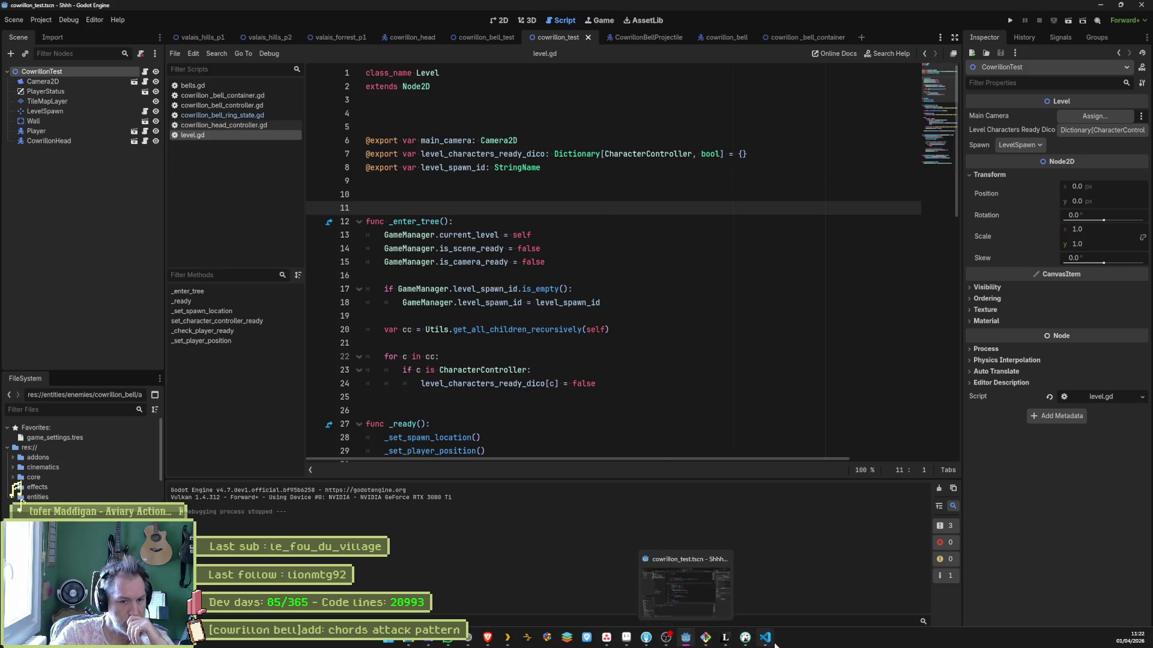
- In Fork, review the diffs for cowrillon_bell_container.gd and bells.gd
left_click(645, 635)
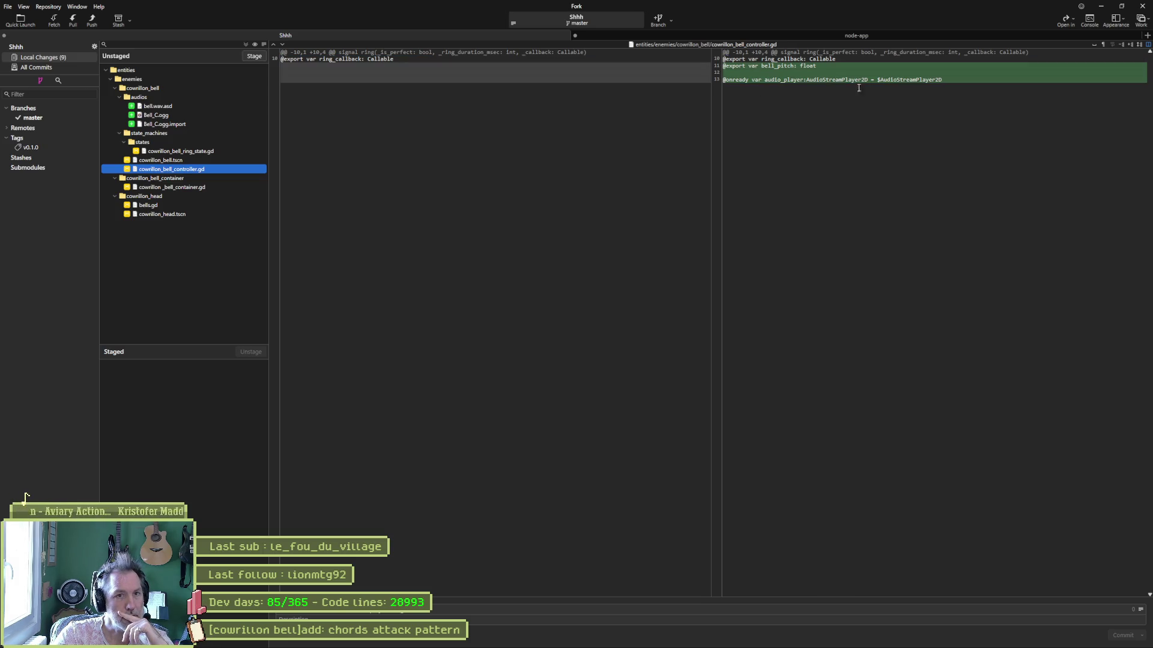
left_click(174, 186)
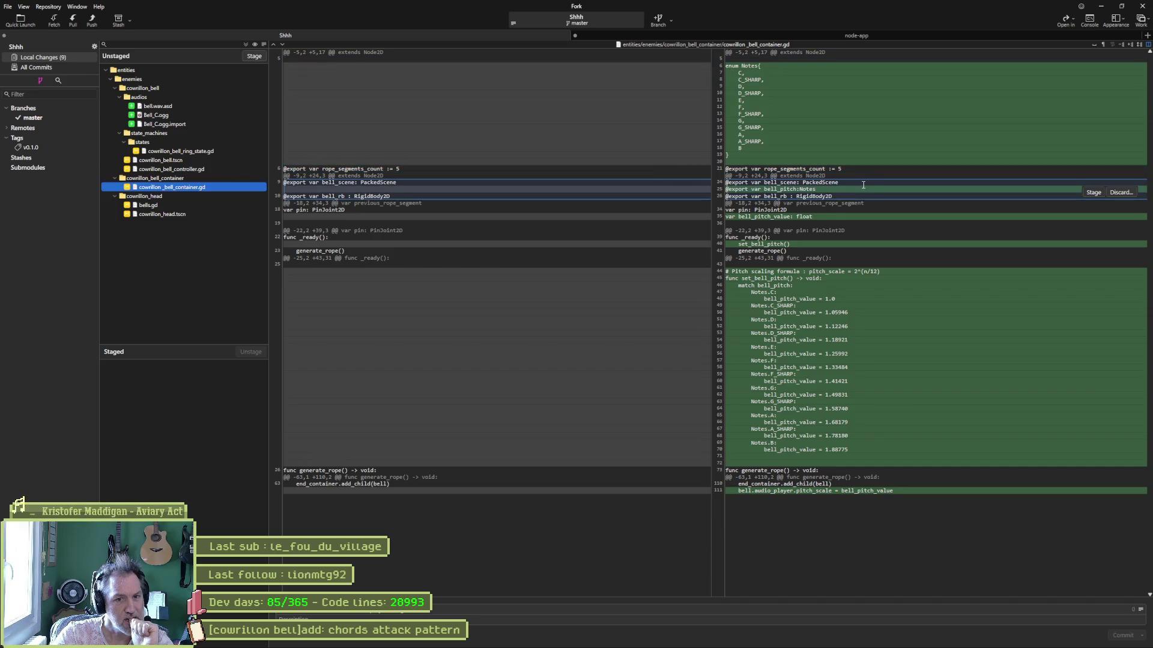
left_click(166, 204)
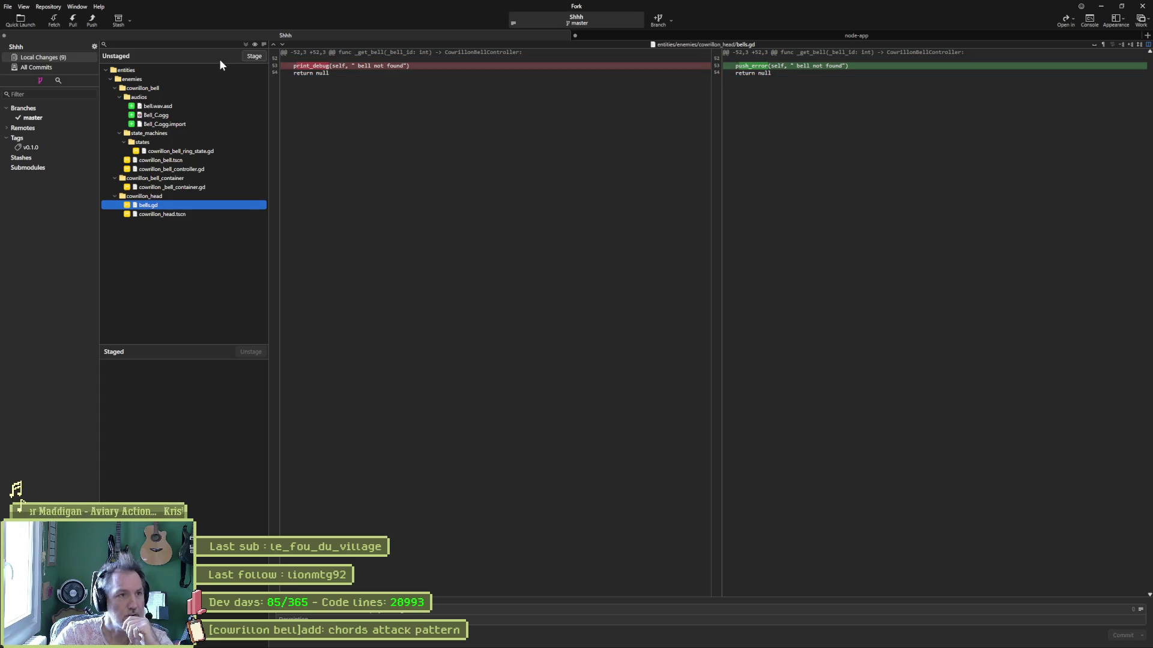
- Stage all changes, commit them, push master to origin, and return to Godot
left_click(246, 43)
key("ctrl+Return")
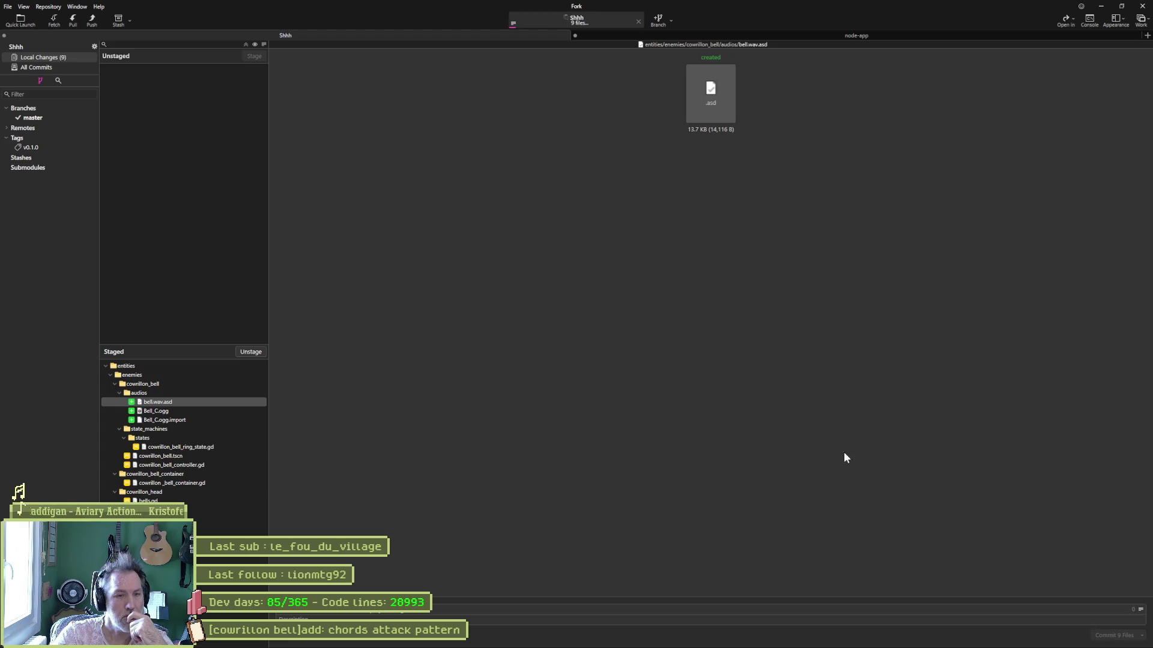
left_click(91, 20)
left_click(661, 353)
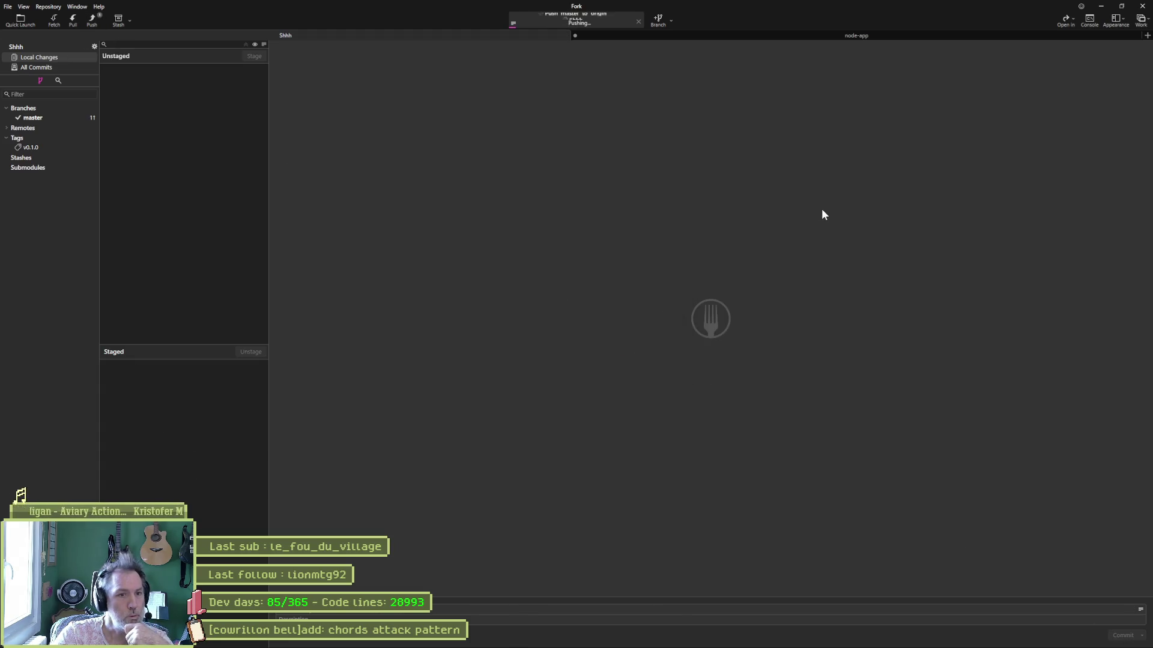
left_click(1101, 6)
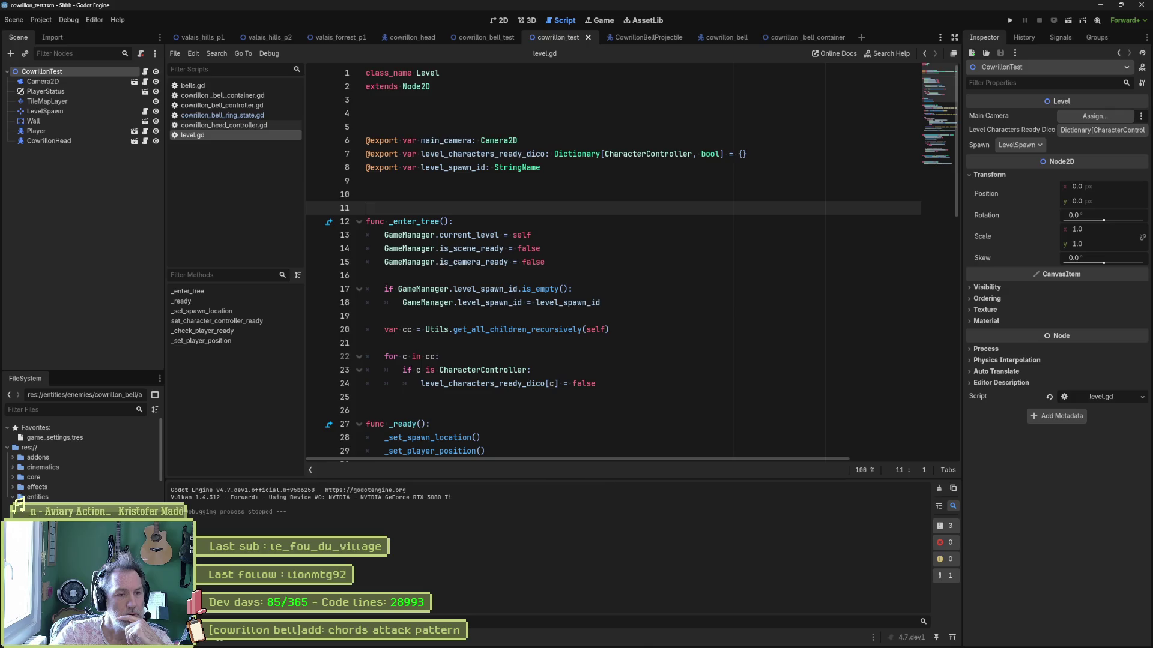
- In Asana, add a new In progress task named '[cowrillon bell]add: 3 melodies alternate between'
left_click(686, 638)
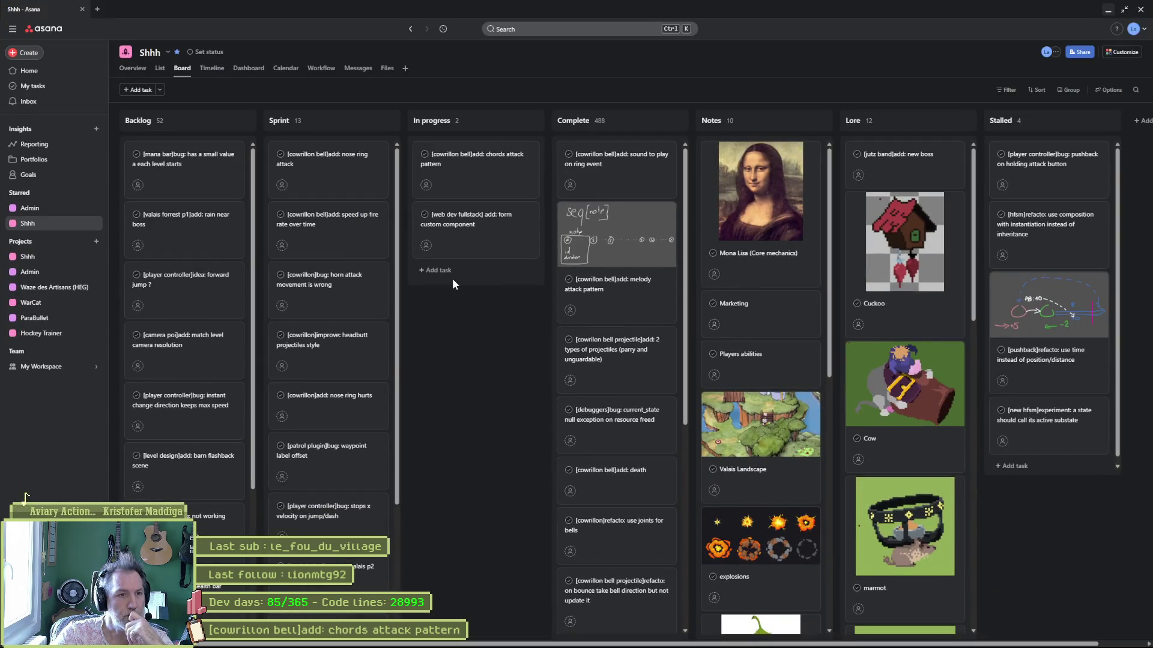
left_click(491, 161)
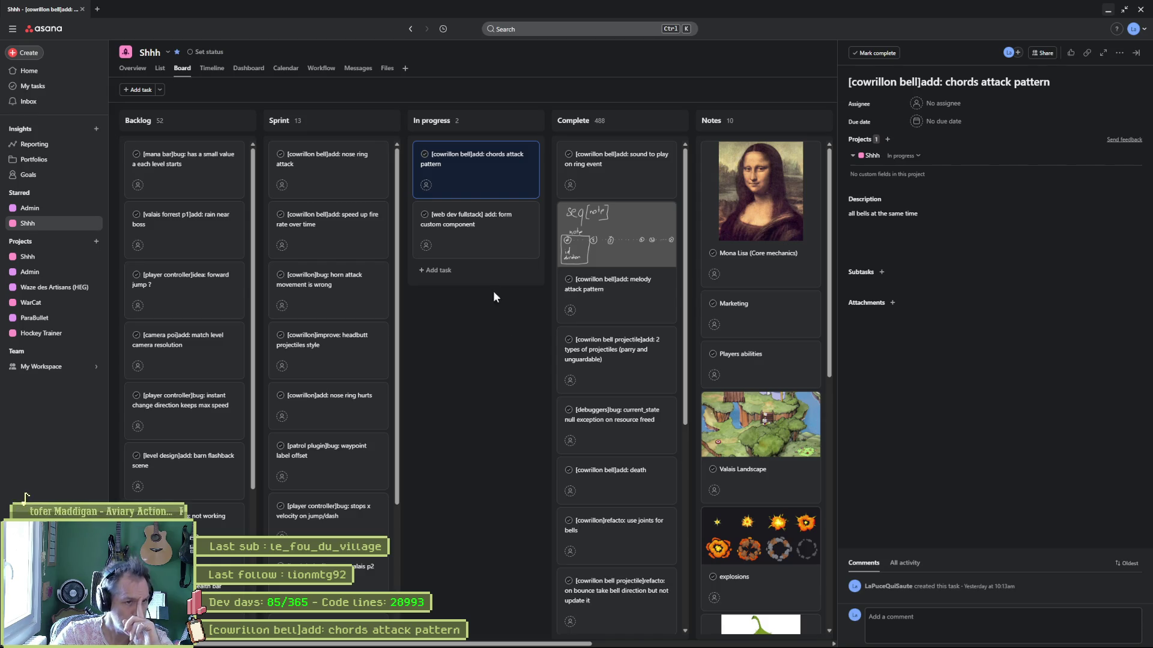
left_click(445, 271)
type("[]")
type("cowrillo")
type("n bell")
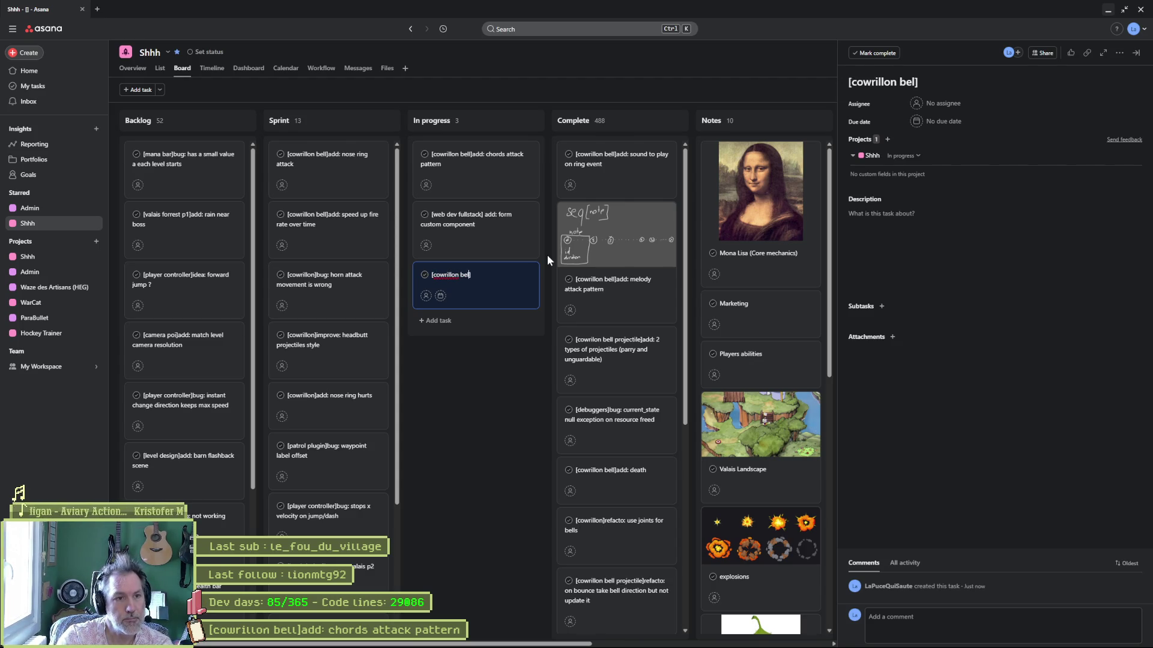
type("add: ")
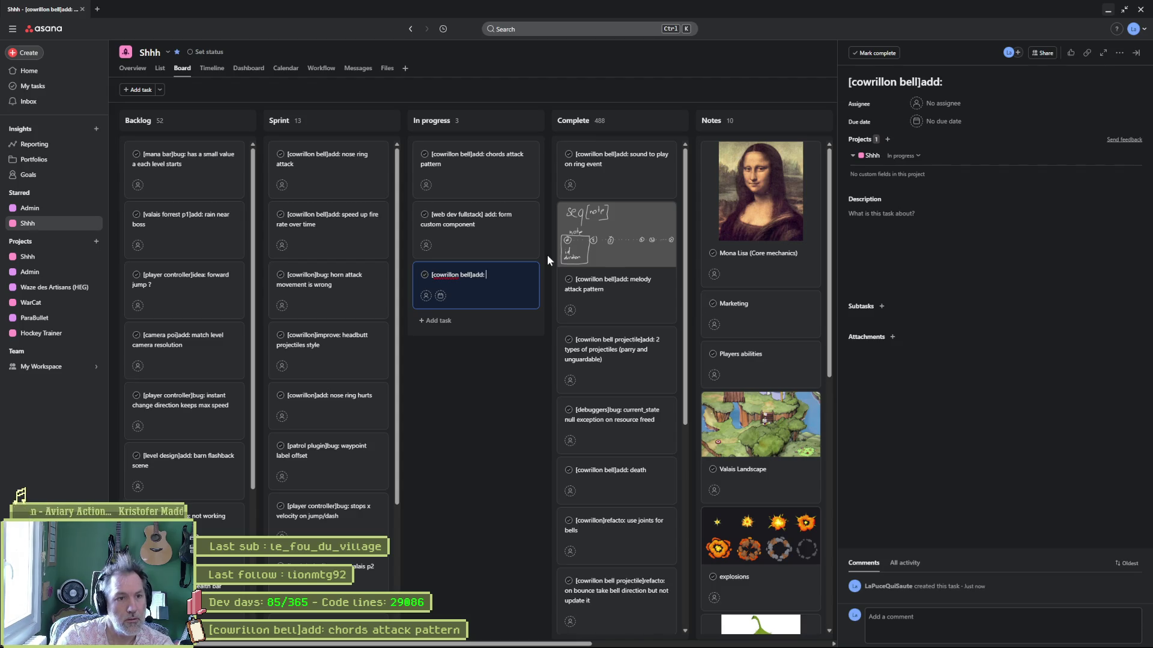
type("3 melodies")
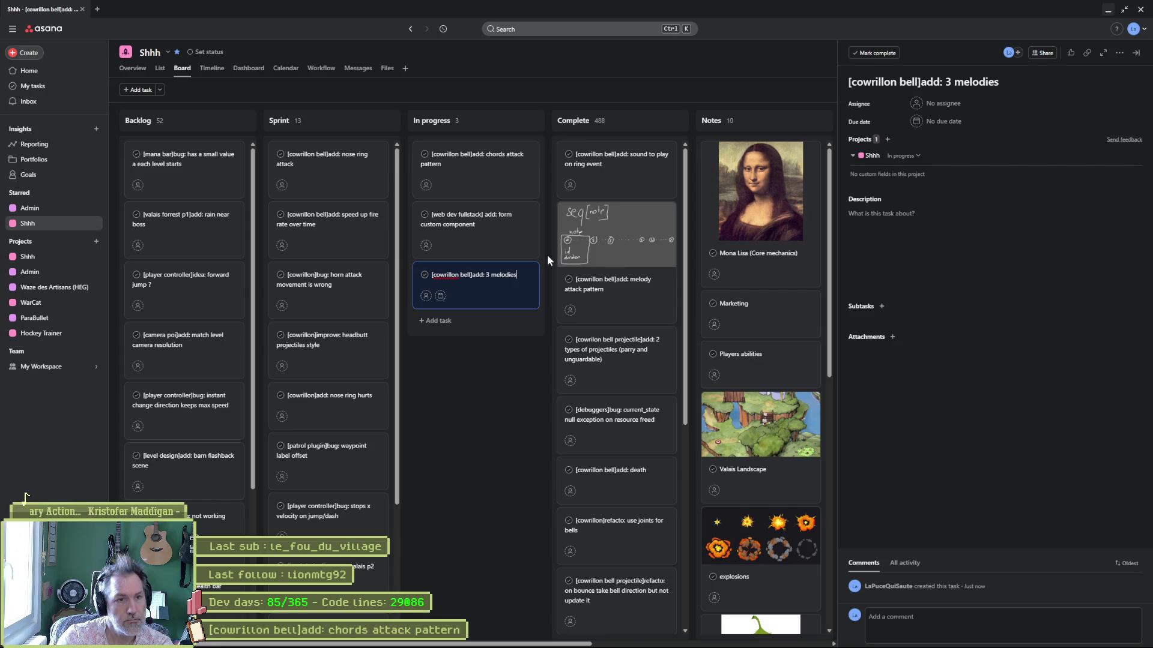
type(" to alter")
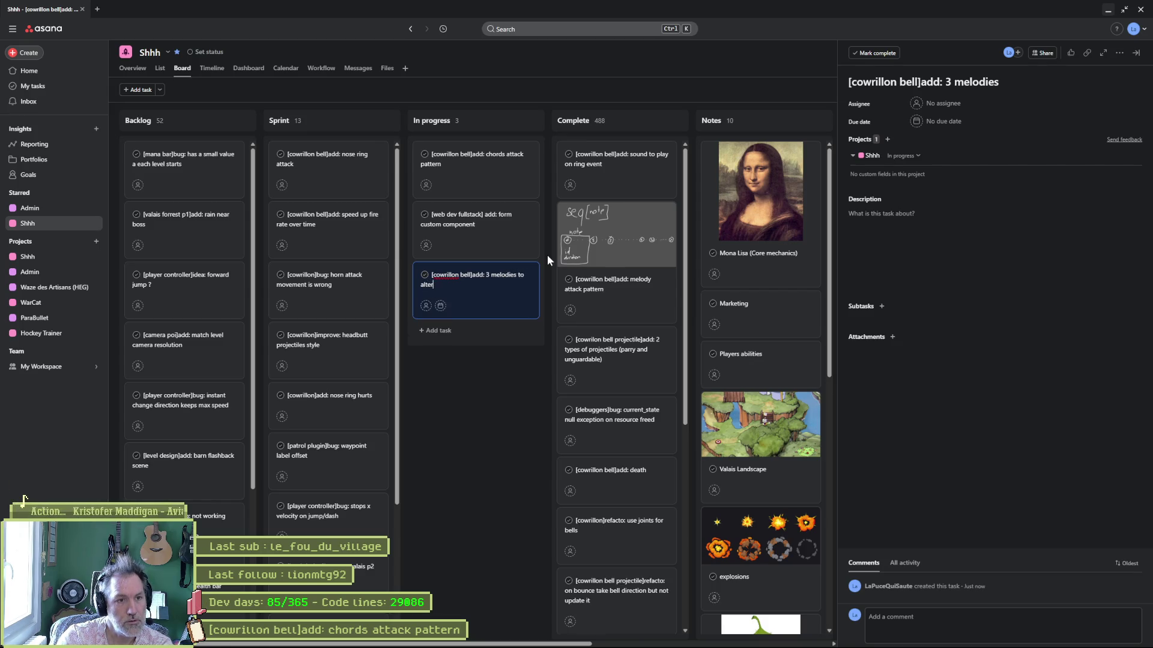
type("nate between")
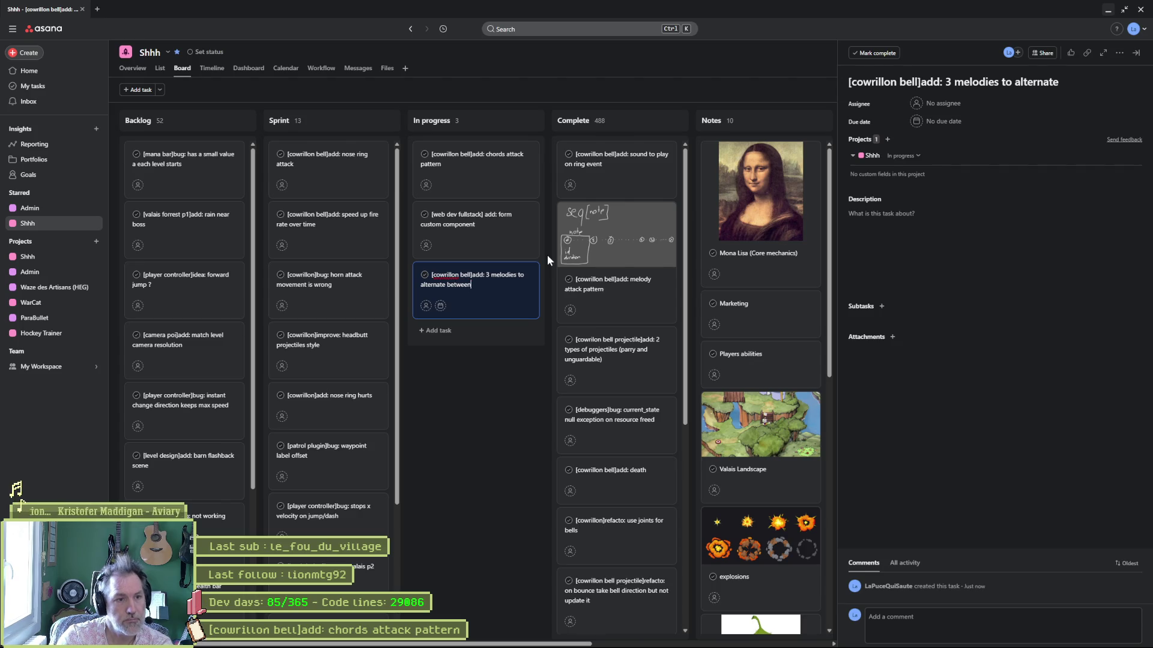
key("Return")
- Move the melodies task to the top of In progress and change 3 to x
left_click_drag(474, 276, 478, 162)
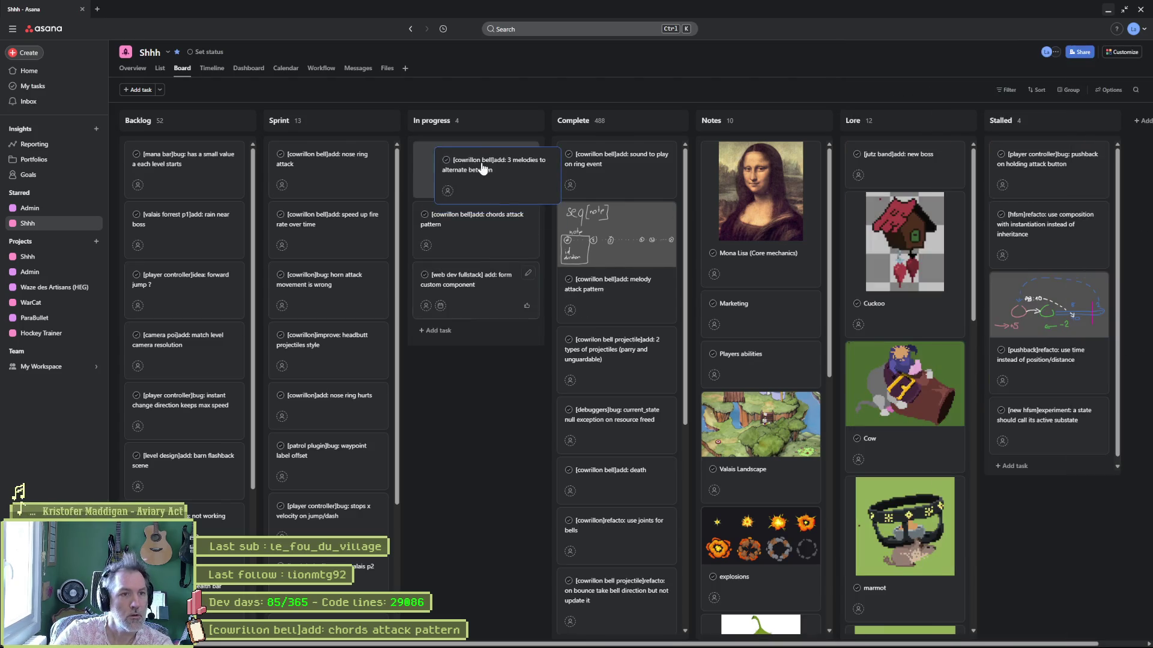
double_click(948, 82)
type("x")
key("Escape")
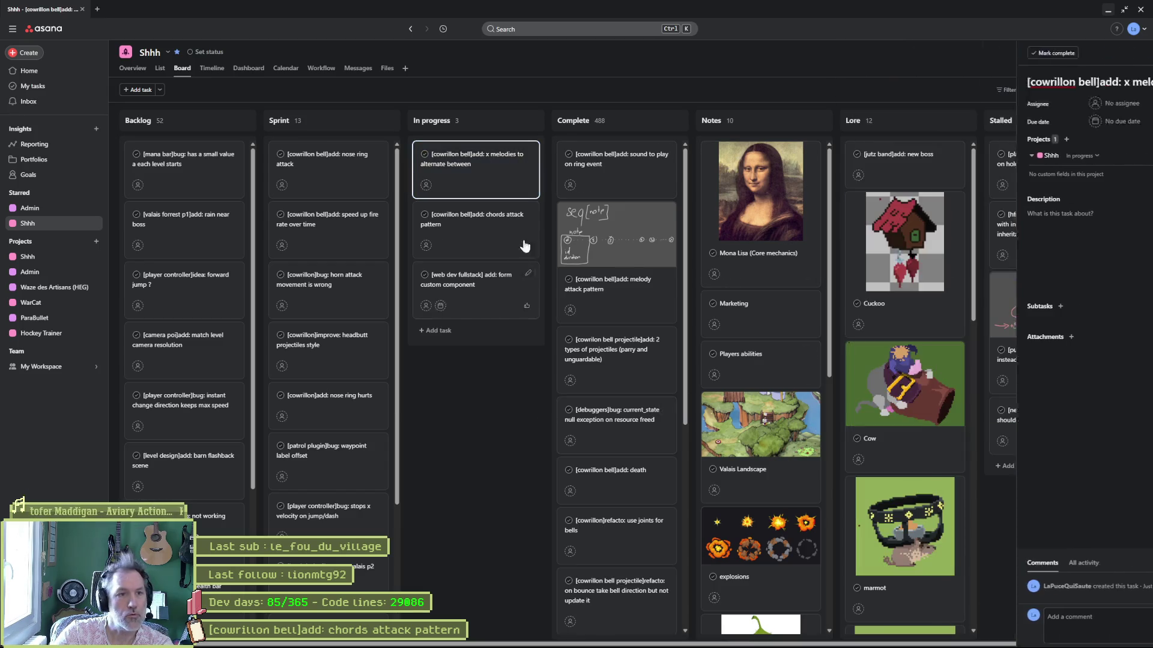
left_click(1108, 10)
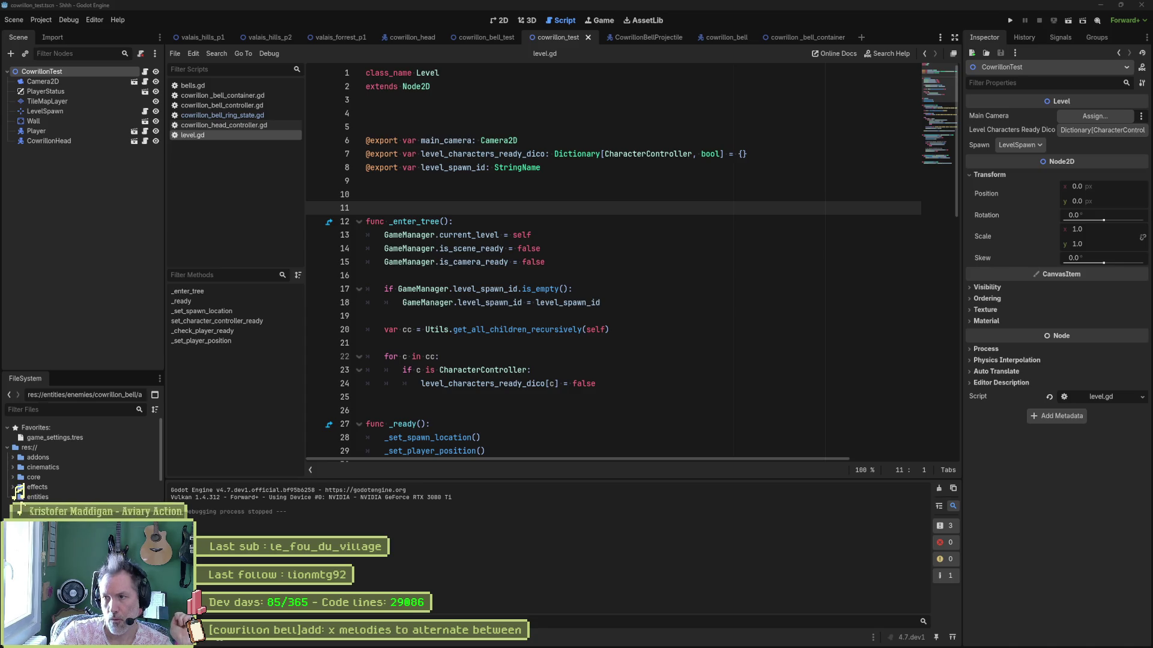
double_click(27, 496)
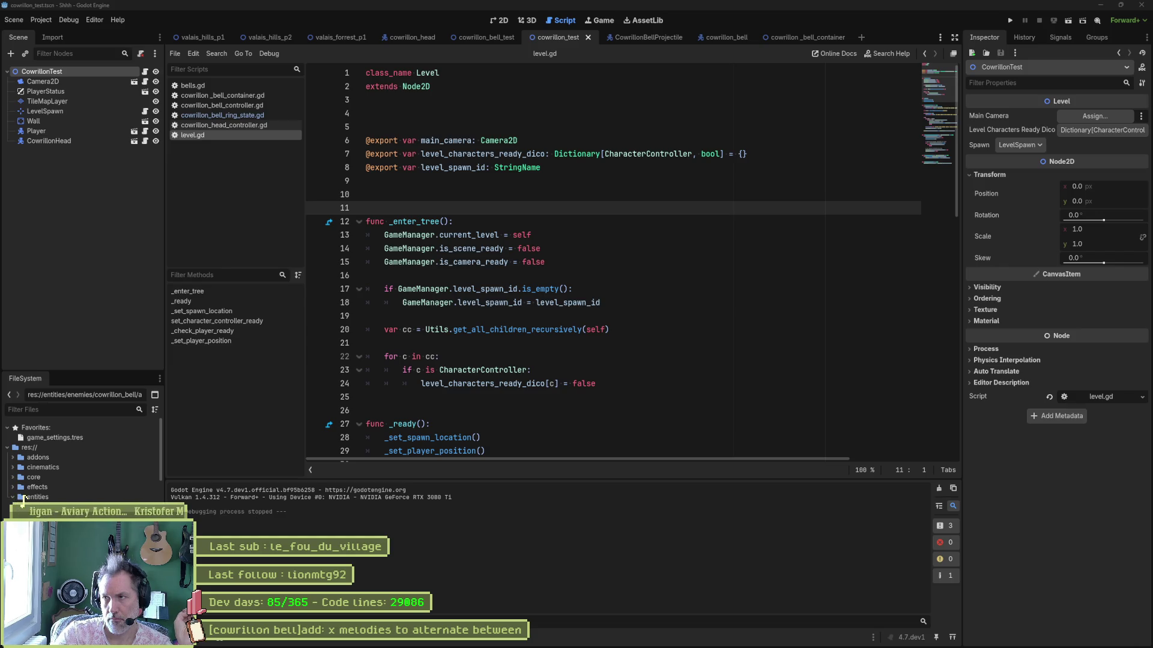
- Open bells.gd and rename melodys to melody on line 6
left_click(13, 497)
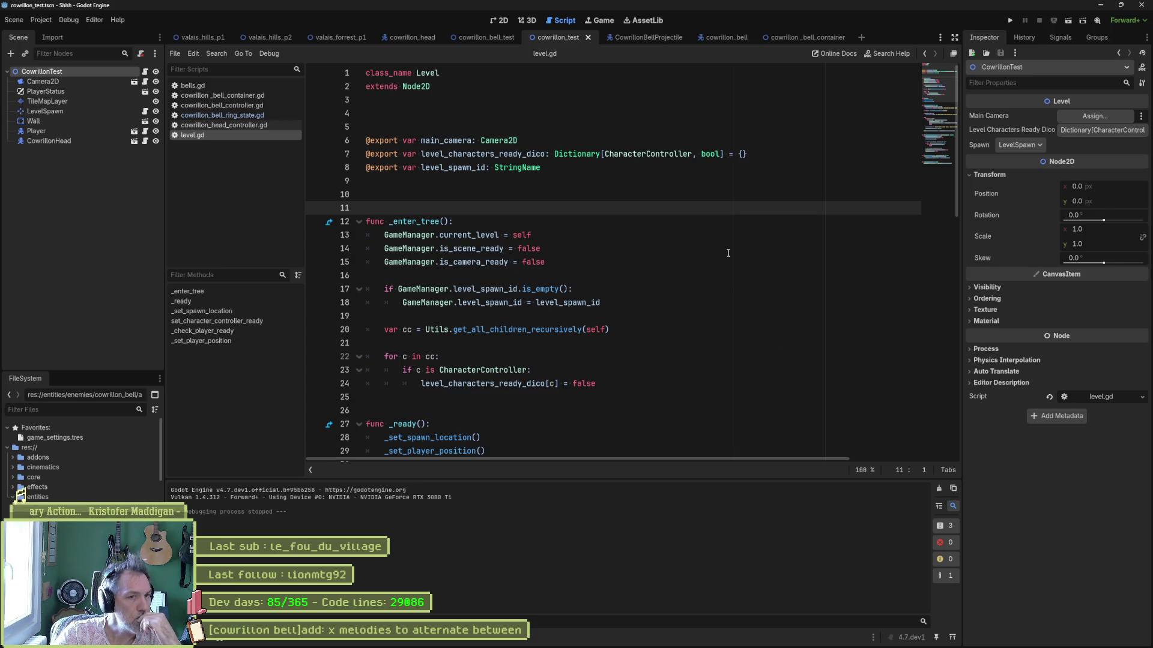
left_click(193, 85)
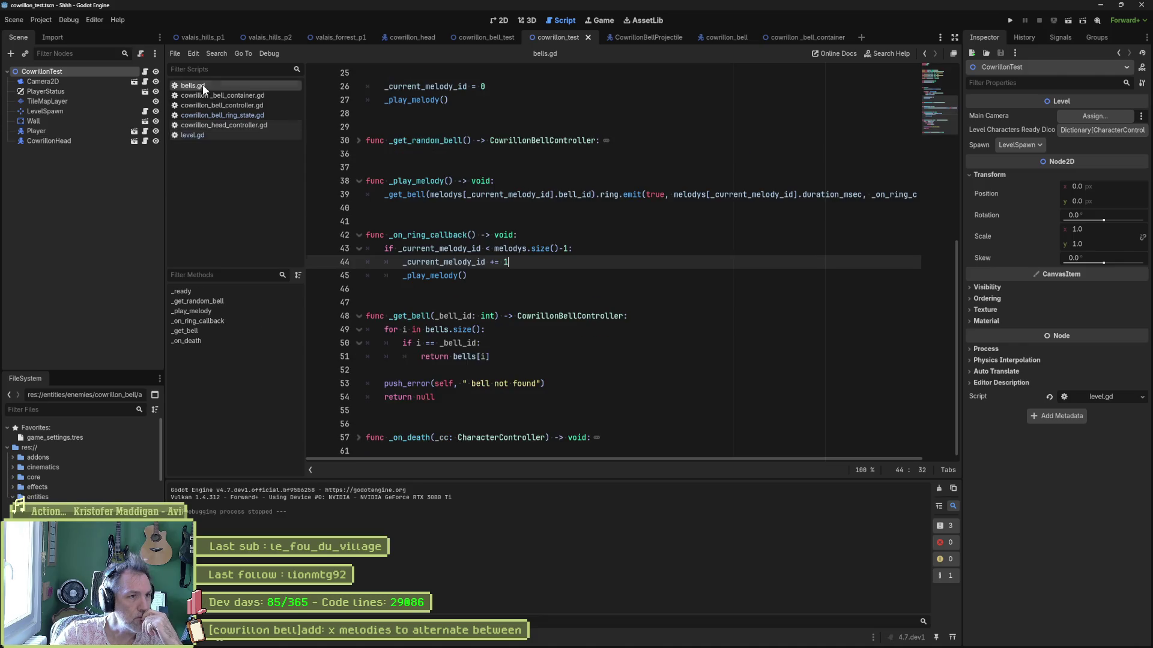
scroll(585, 283, "up", 8)
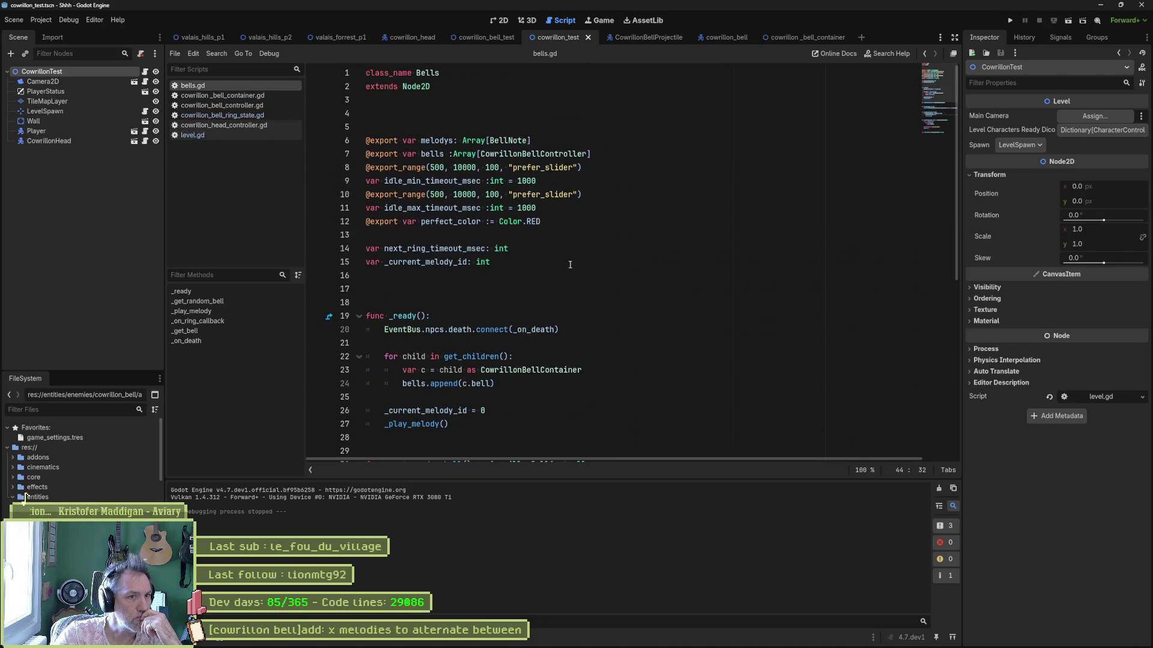
left_click(446, 140)
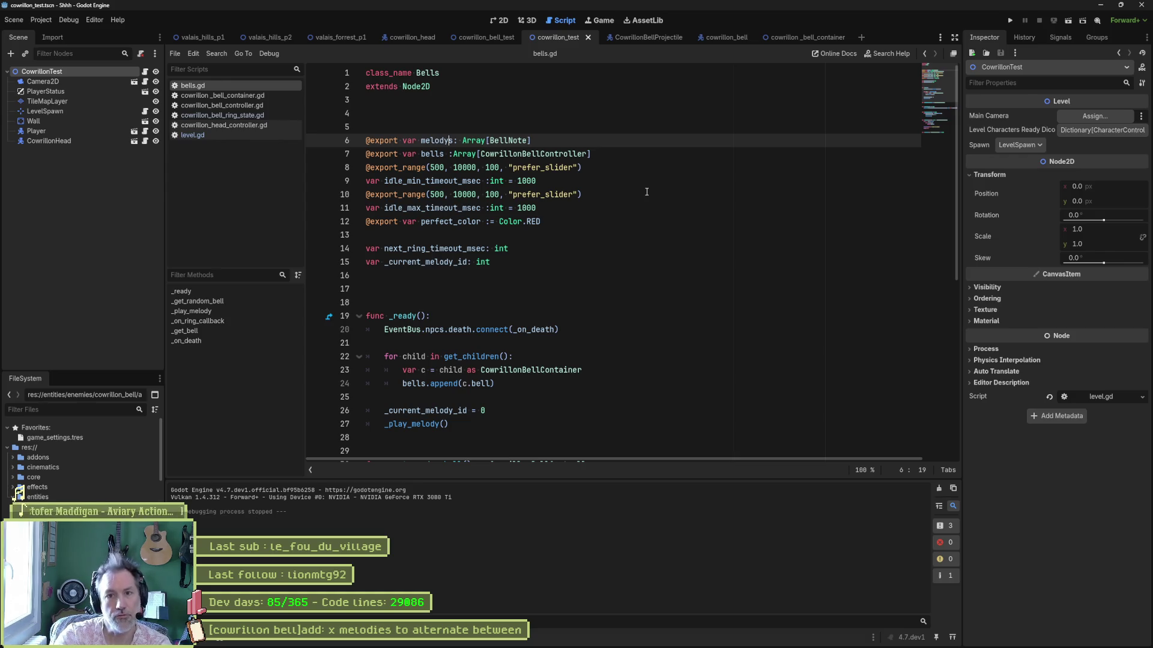
key("Delete")
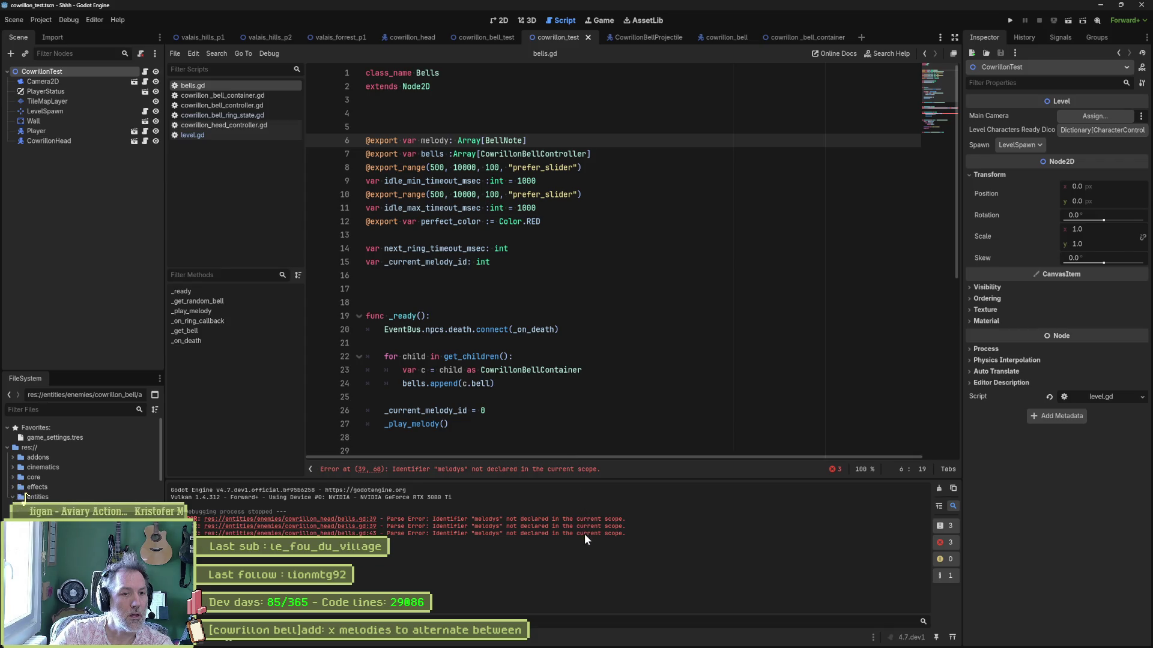
- Rename the remaining melodys references on lines 39 and 43 to melody and save
left_click(560, 470)
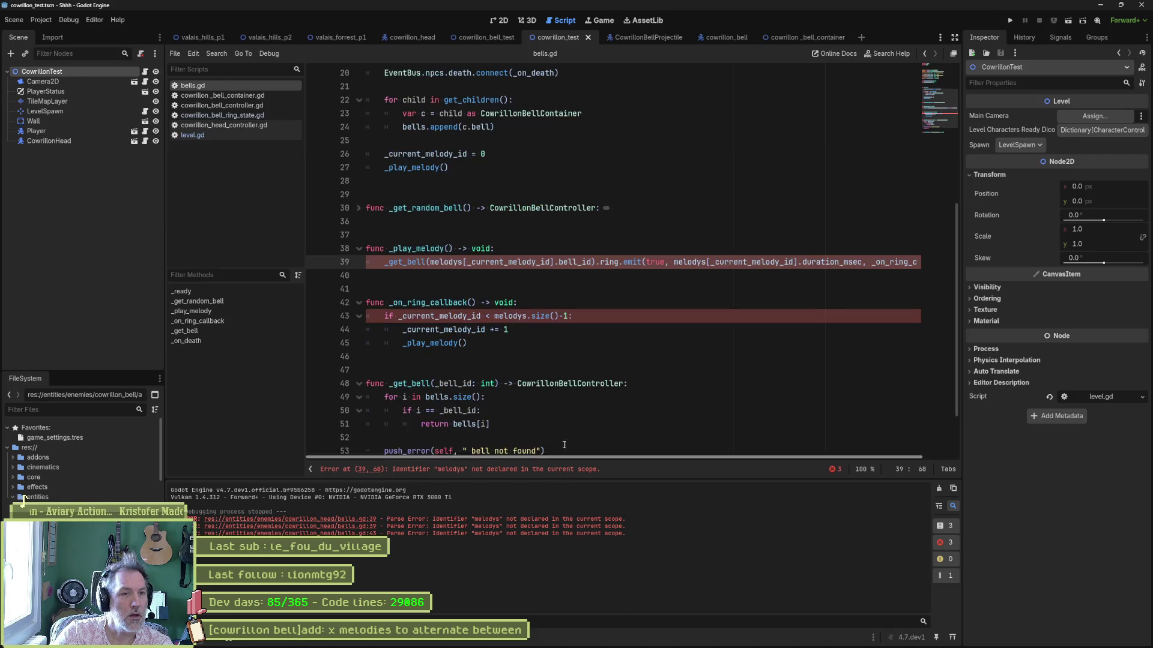
left_click(461, 265)
key("BackSpace")
left_click(523, 317)
key("BackSpace")
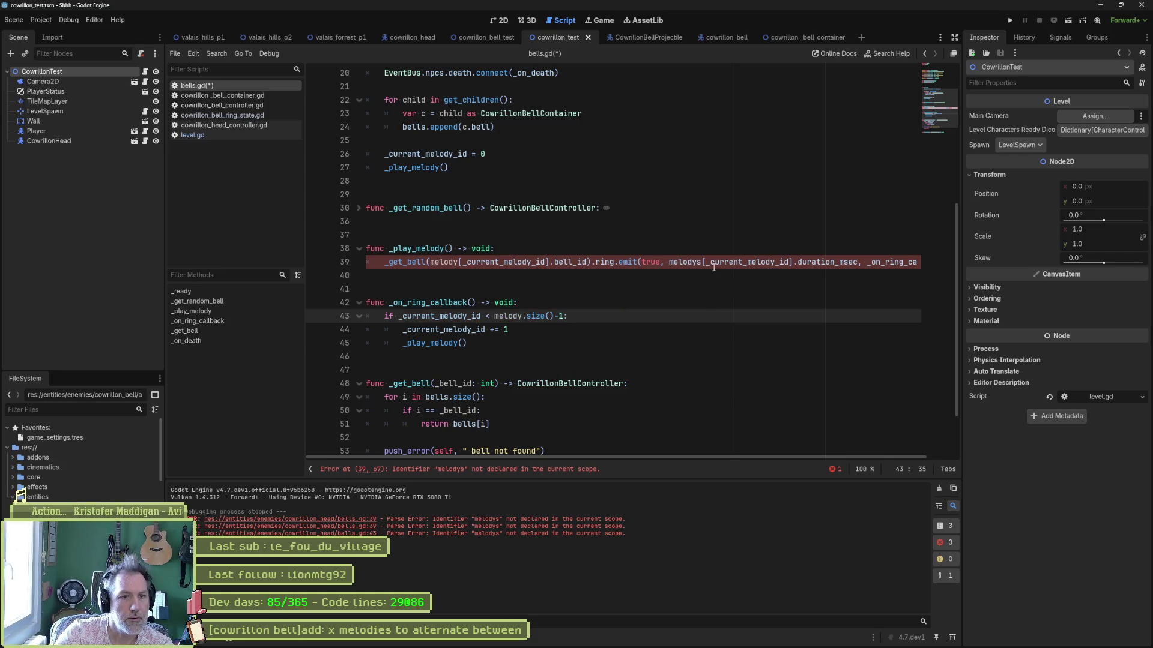
left_click(700, 263)
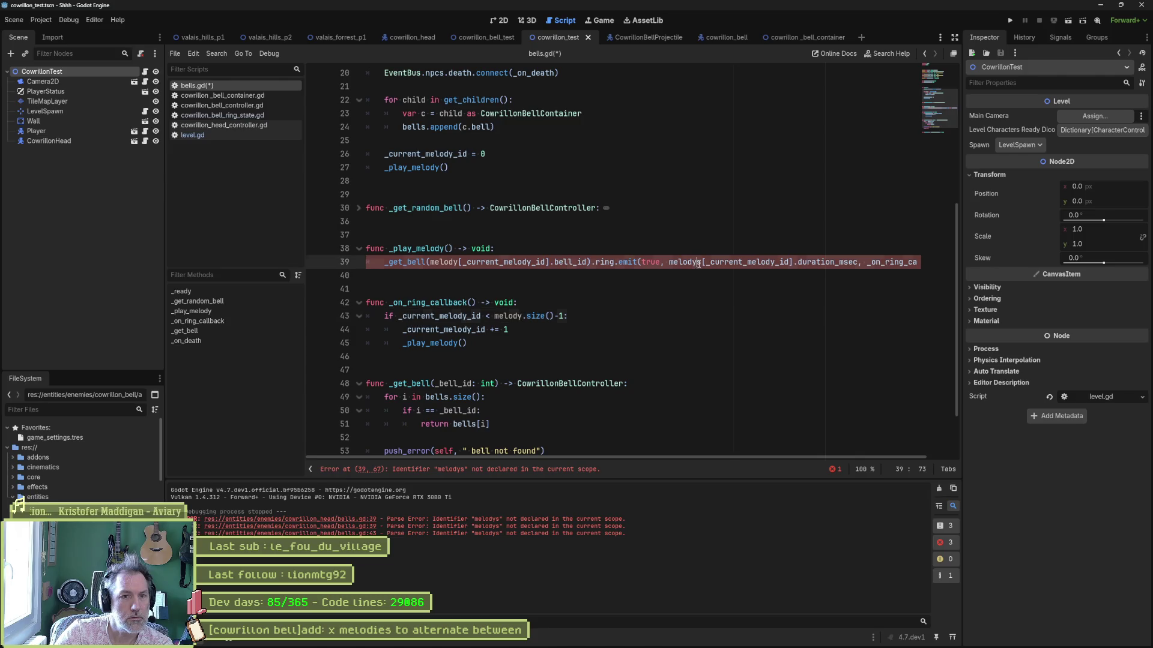
key("BackSpace")
key("ctrl+s")
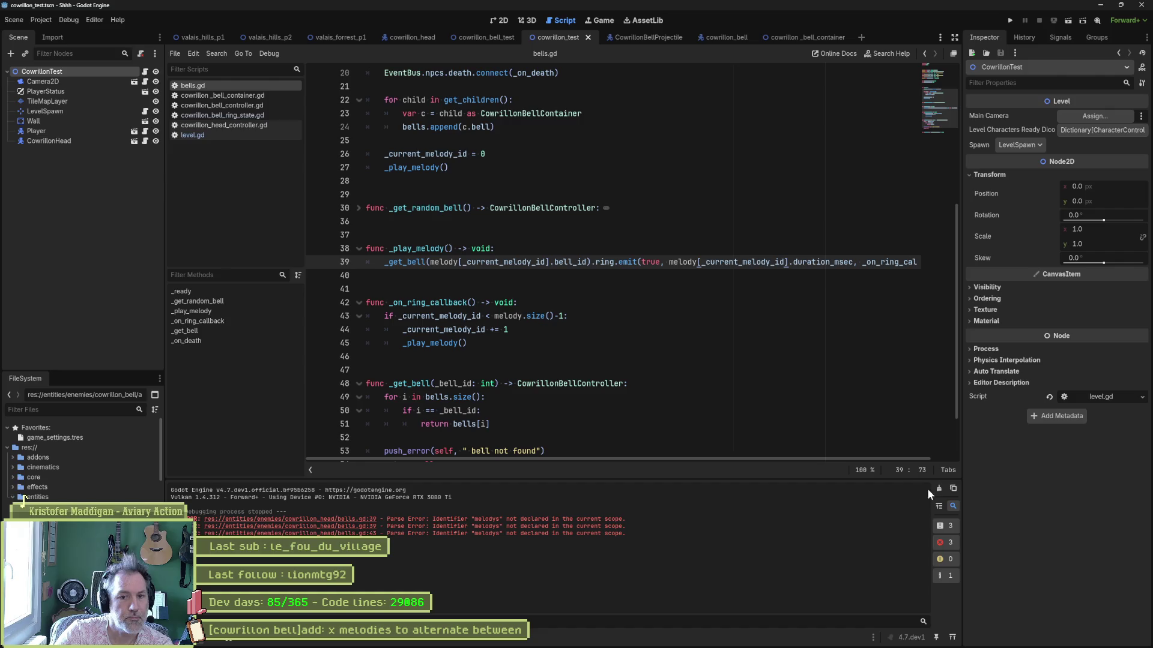
- Clear the old errors from the Output log and fold all functions in bells.gd
left_click(939, 489)
left_click(681, 380)
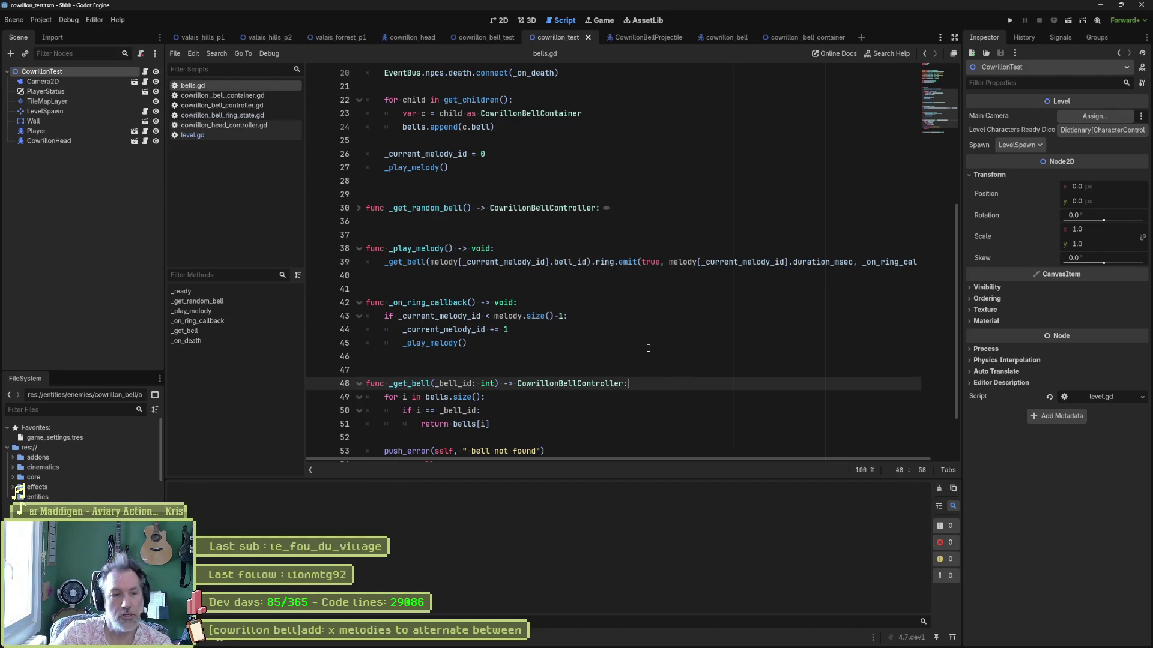
left_click(522, 280)
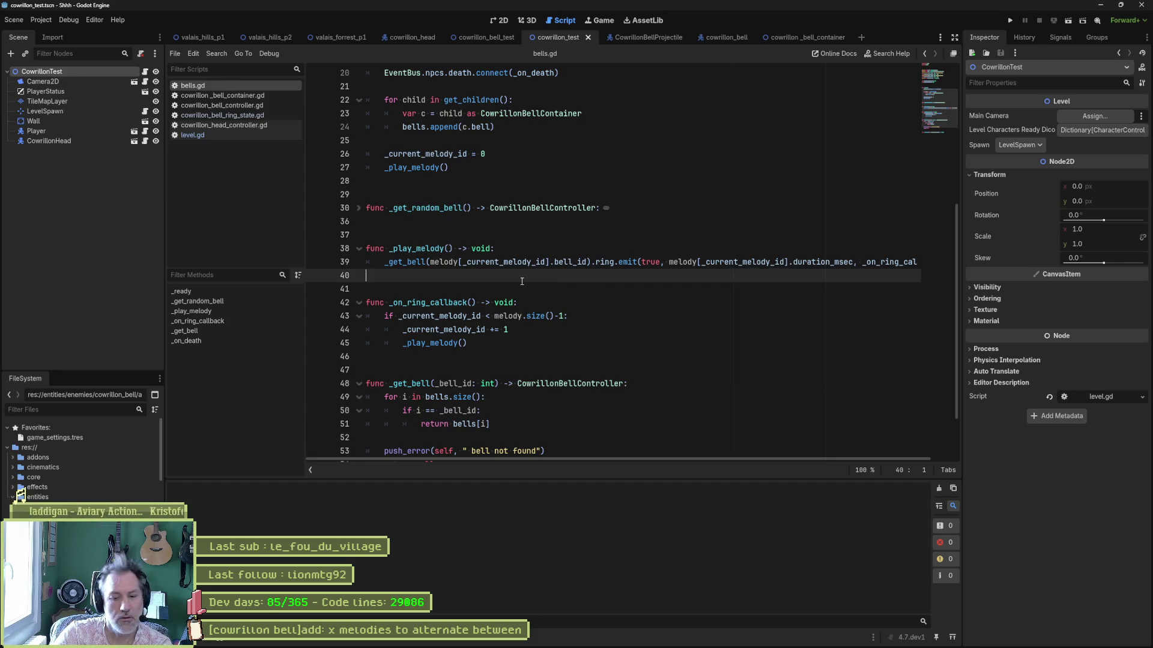
key("ctrl+alt+f")
scroll(566, 311, "up", 7)
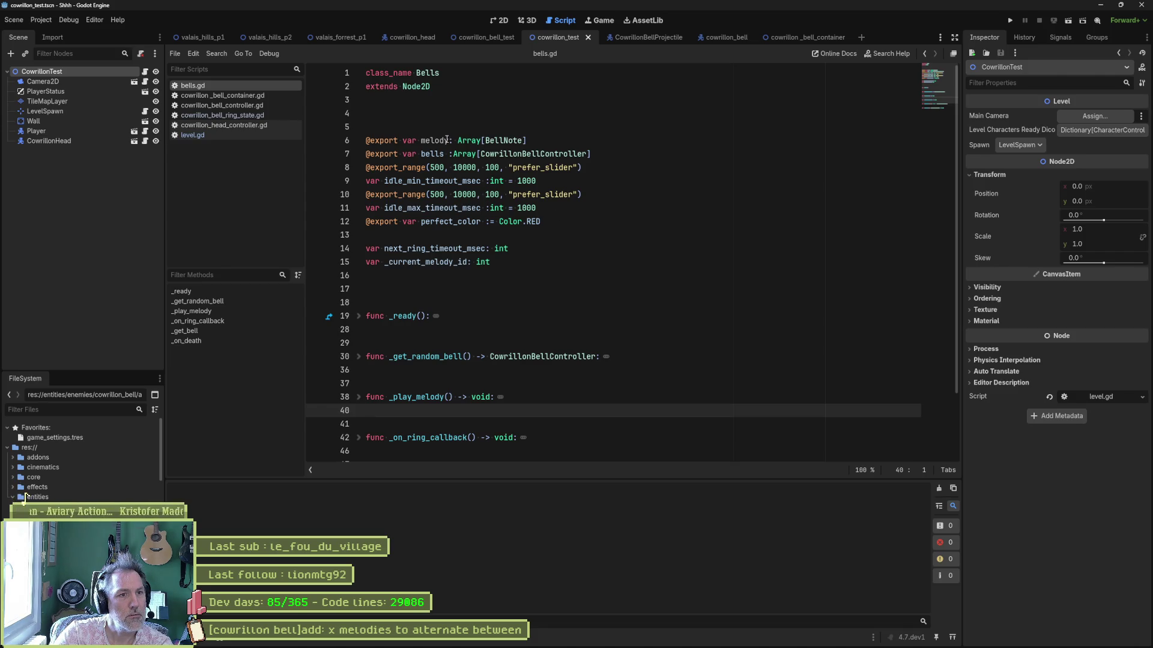
- Select Array[BellNote] on line 6 of bells.gd and jump to the BellNote script definition
left_click_drag(526, 141, 369, 140)
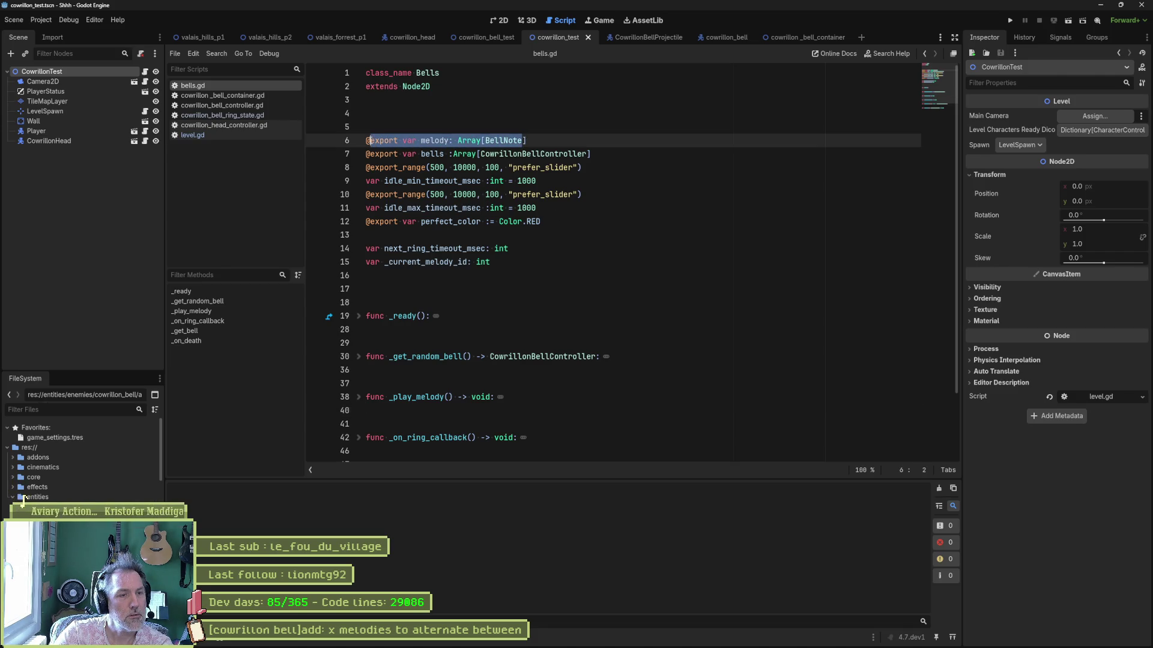
left_click(532, 127)
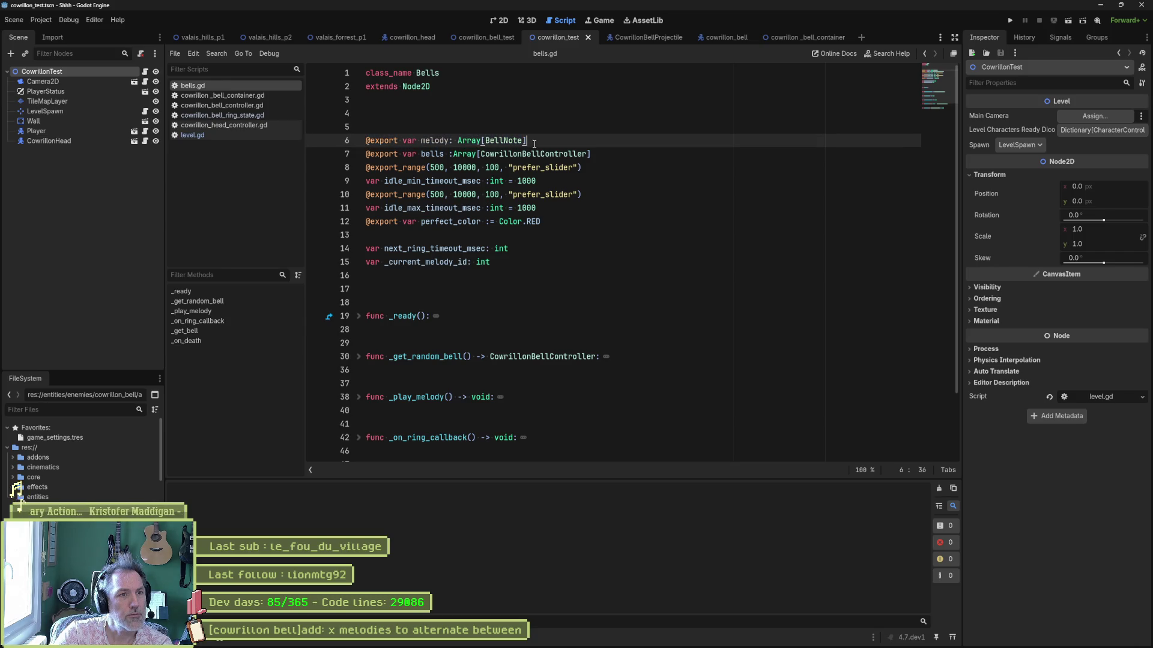
left_click(552, 135)
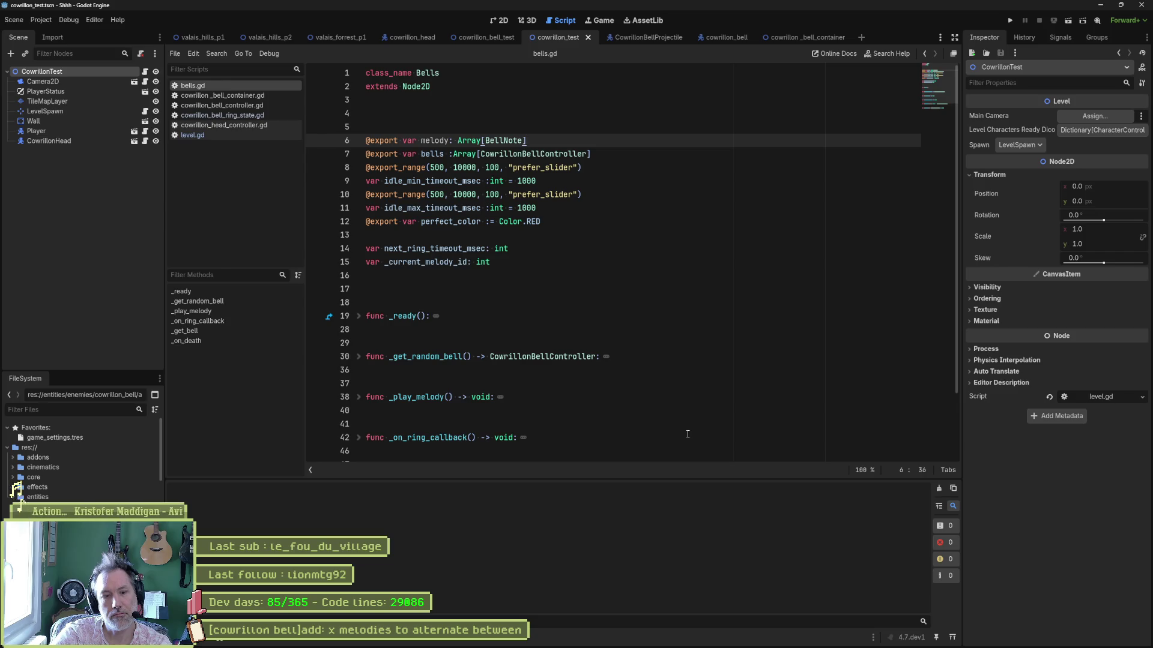
left_click_drag(537, 143, 457, 141)
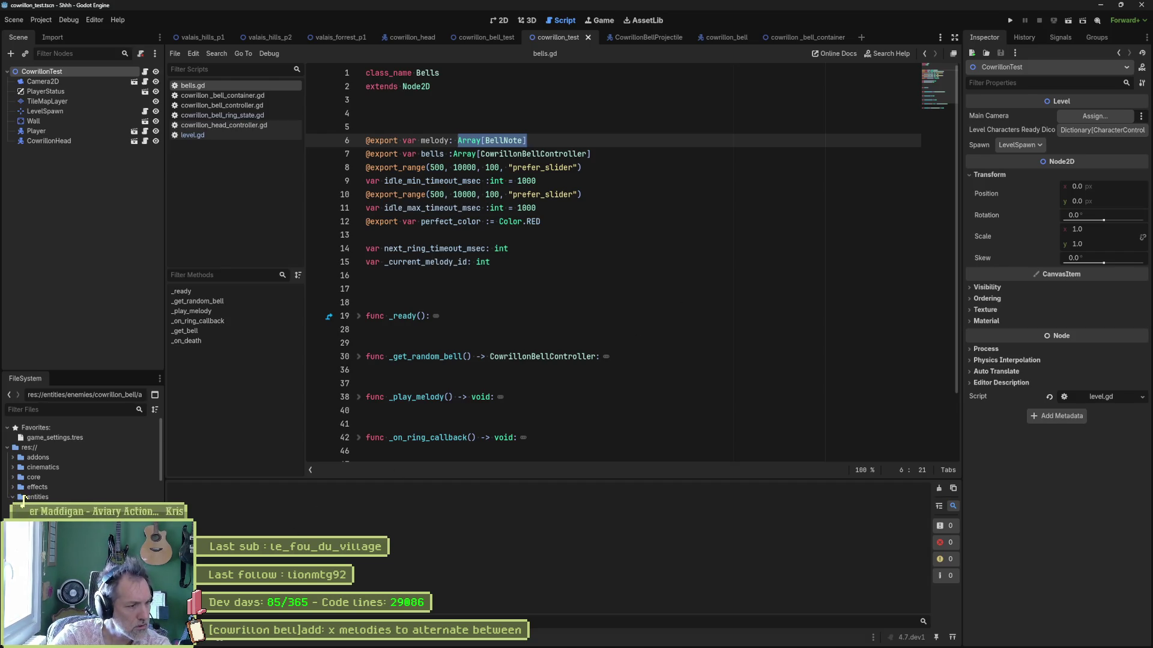
scroll(24, 496, "down", 1)
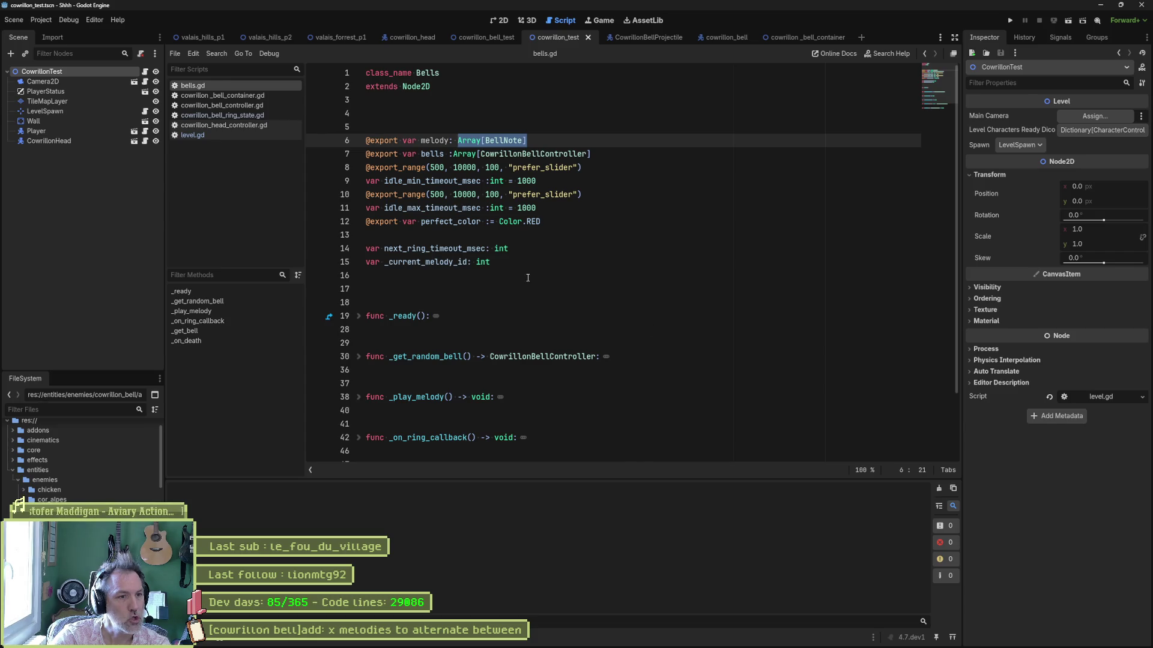
left_click(563, 240)
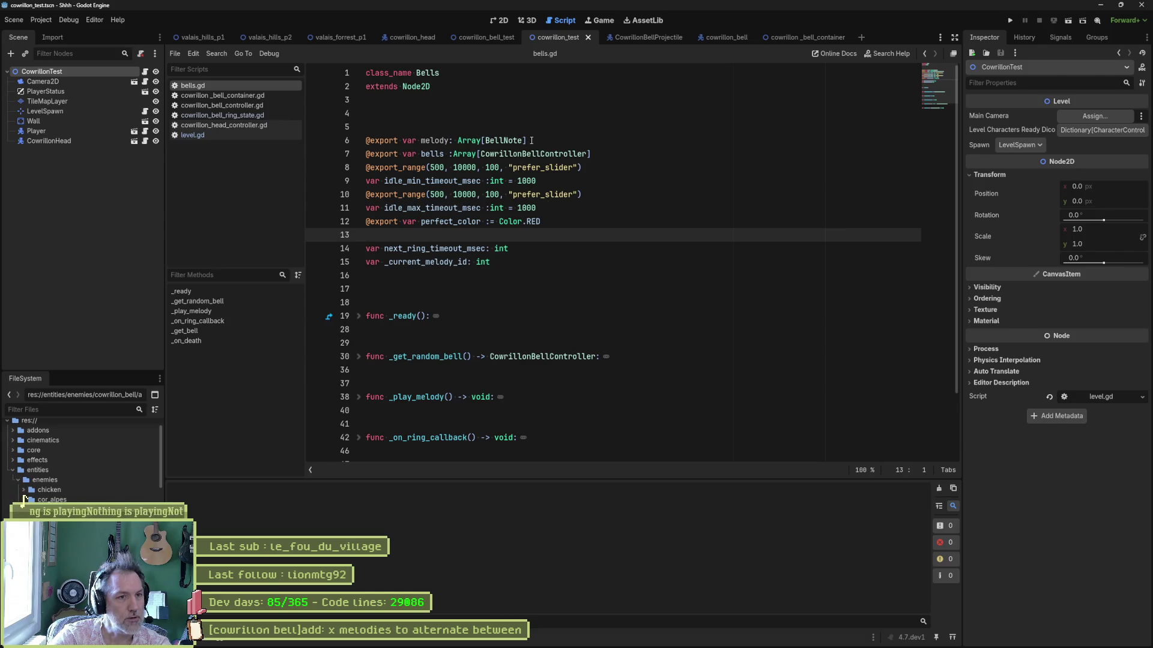
left_click_drag(527, 140, 457, 137)
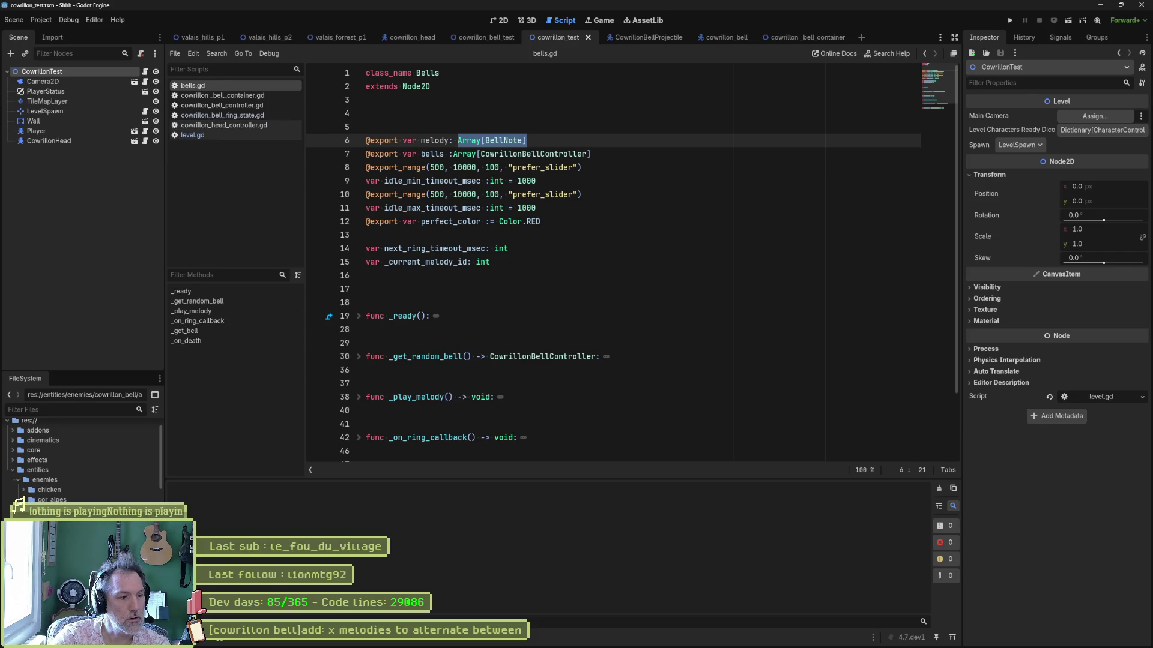
key("alt+F1")
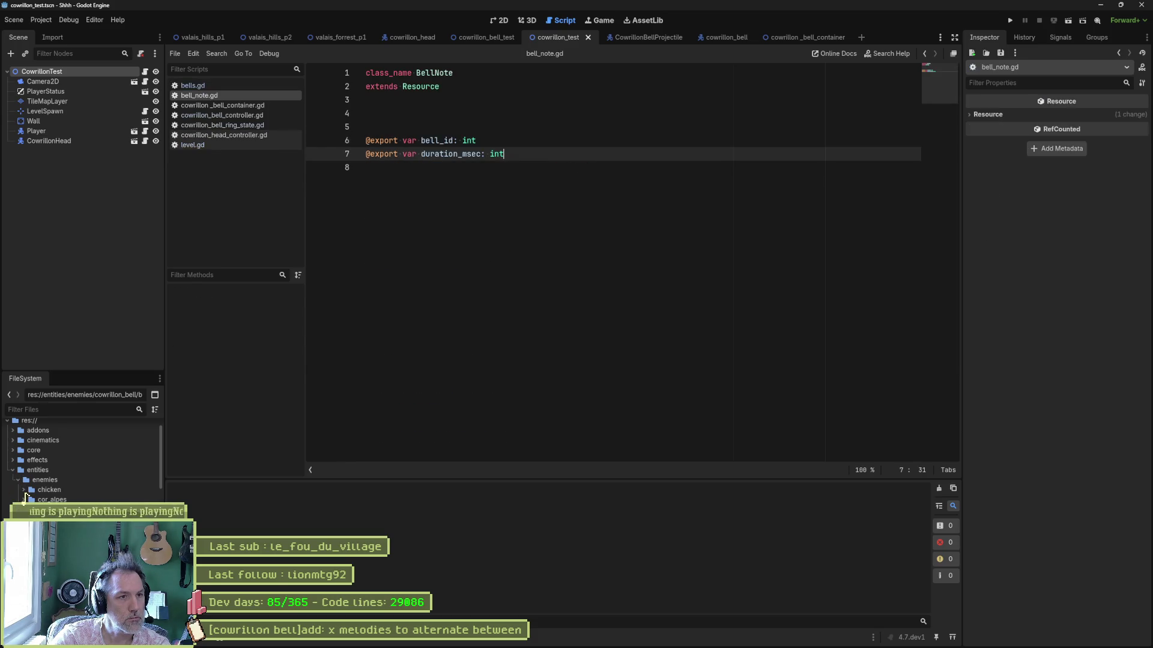
- Duplicate bell_note.gd as bell_melody.gd and open the new script
right_click(65, 470)
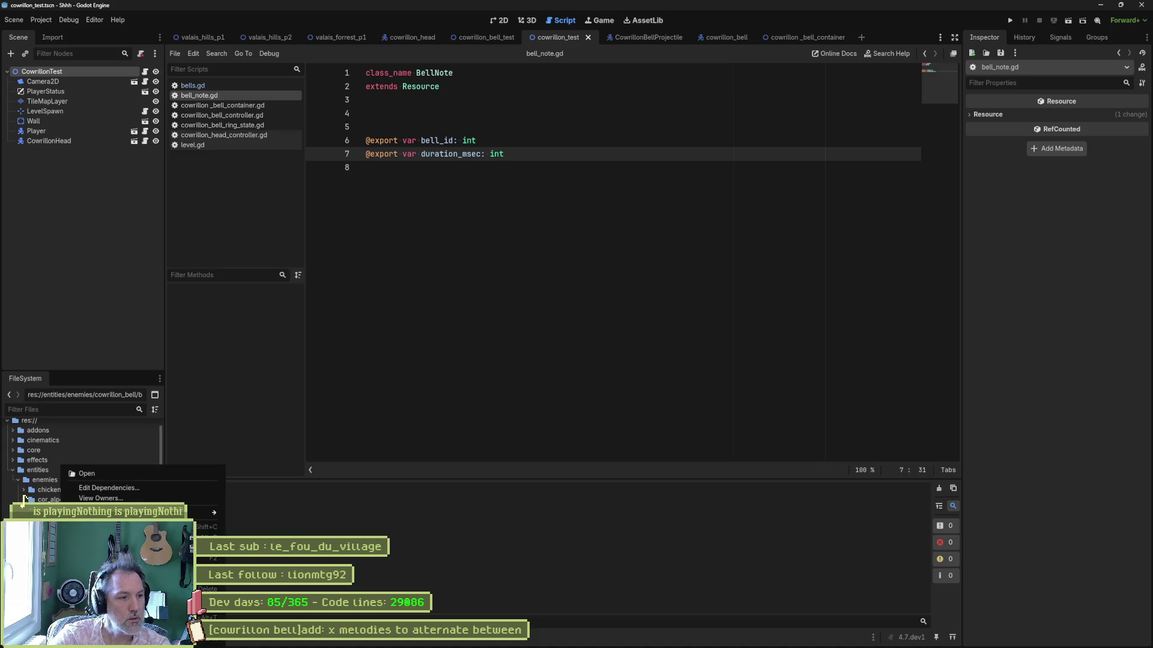
left_click(85, 505)
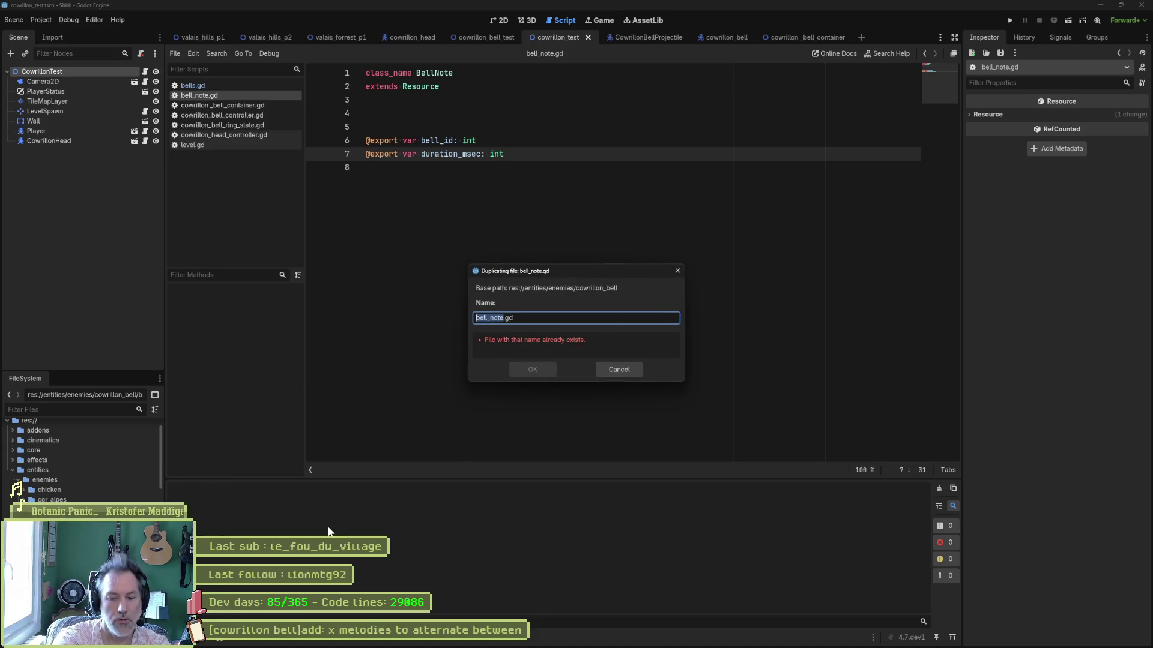
type("bell_melody")
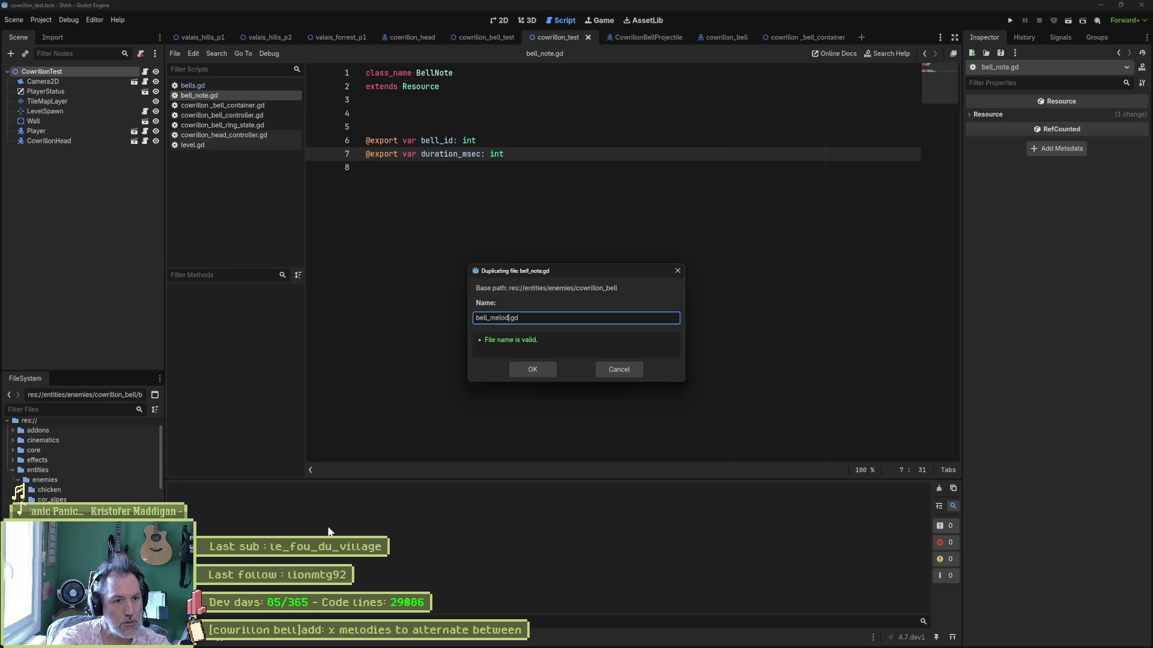
key("Return")
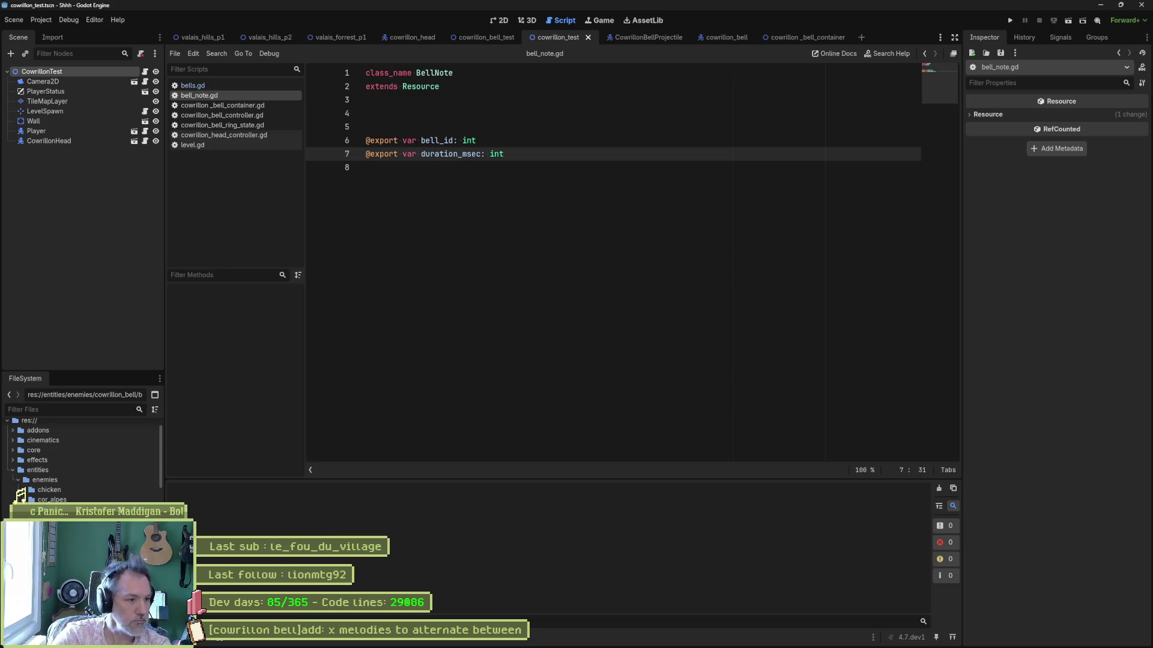
left_click(456, 73)
key("BackSpace")
key("BackSpace")
key("BackSpace")
type("Melody")
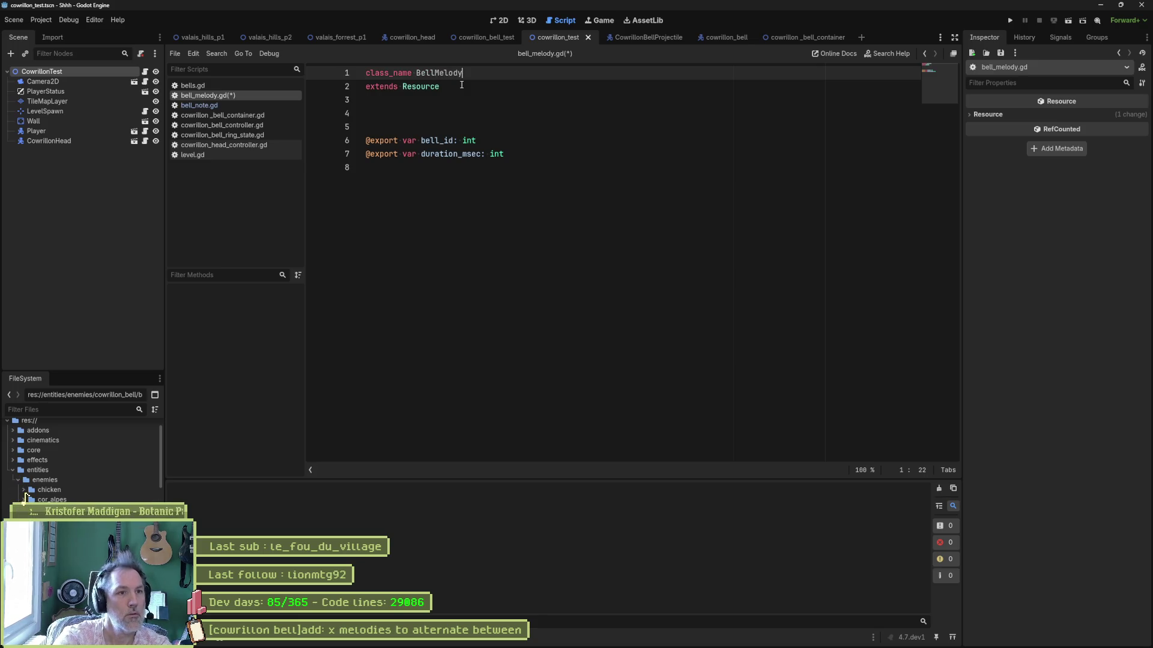
left_click(457, 140)
key("BackSpace")
key("BackSpace")
key("BackSpace")
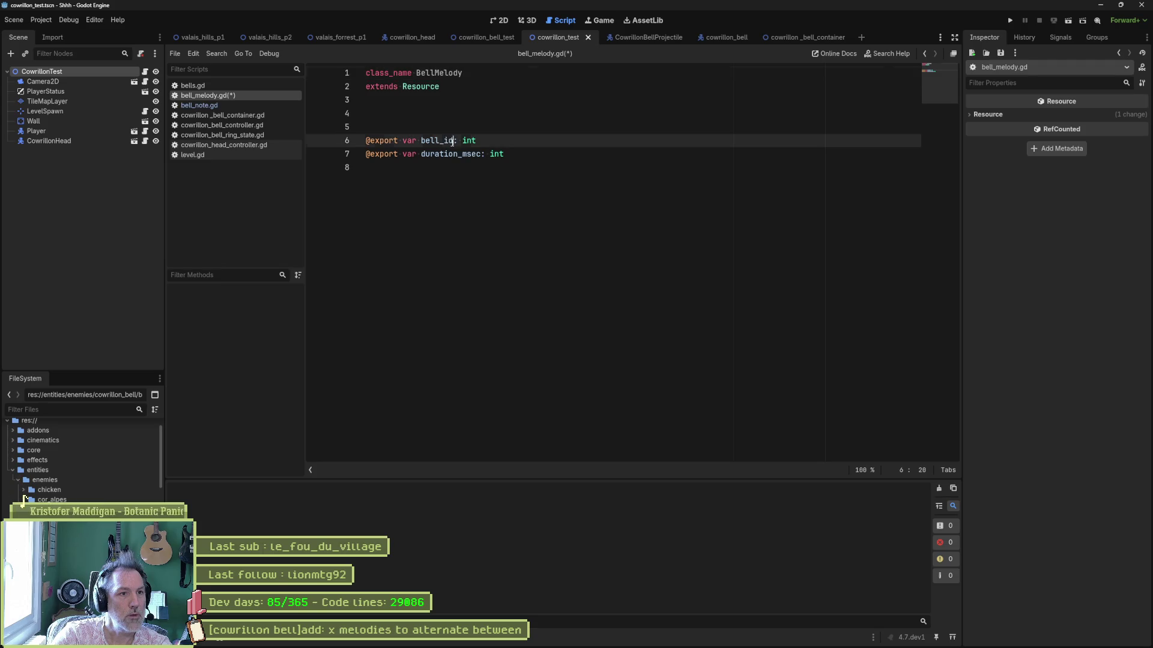
key("BackSpace")
key("BackSpace")
key("BackSpace")
type("notes")
left_click(452, 141)
key("Delete")
key("Delete")
key("Delete")
type("Array[BellNote]")
left_click(530, 149)
key("ctrl+shift+k")
key("ctrl+s")
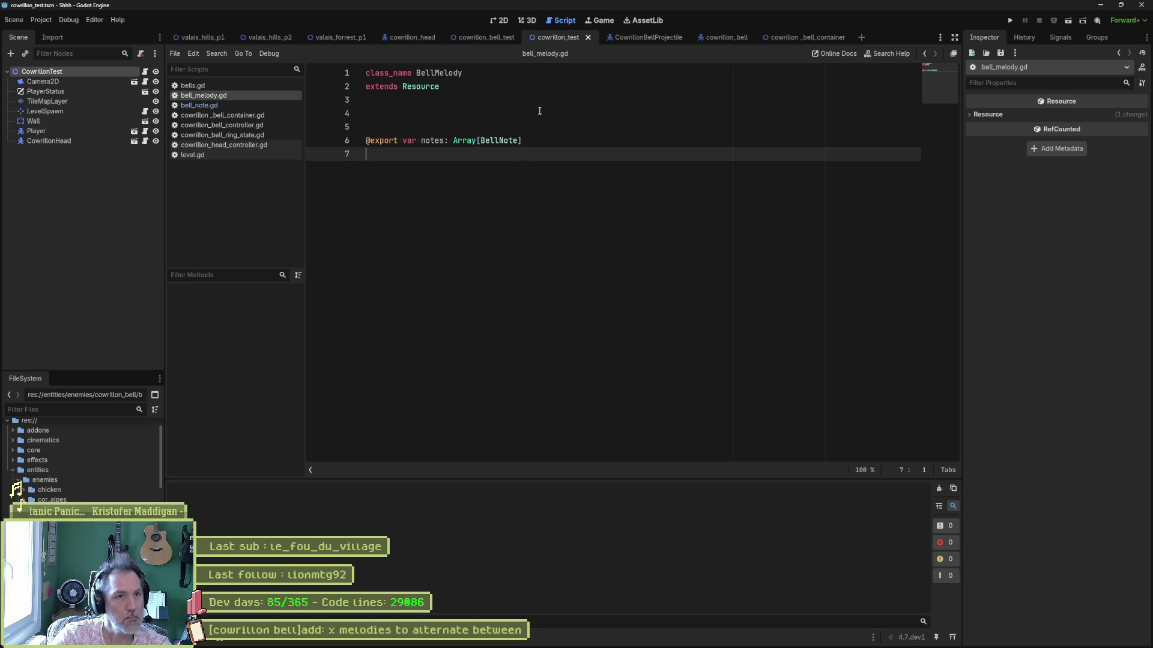
left_click(236, 85)
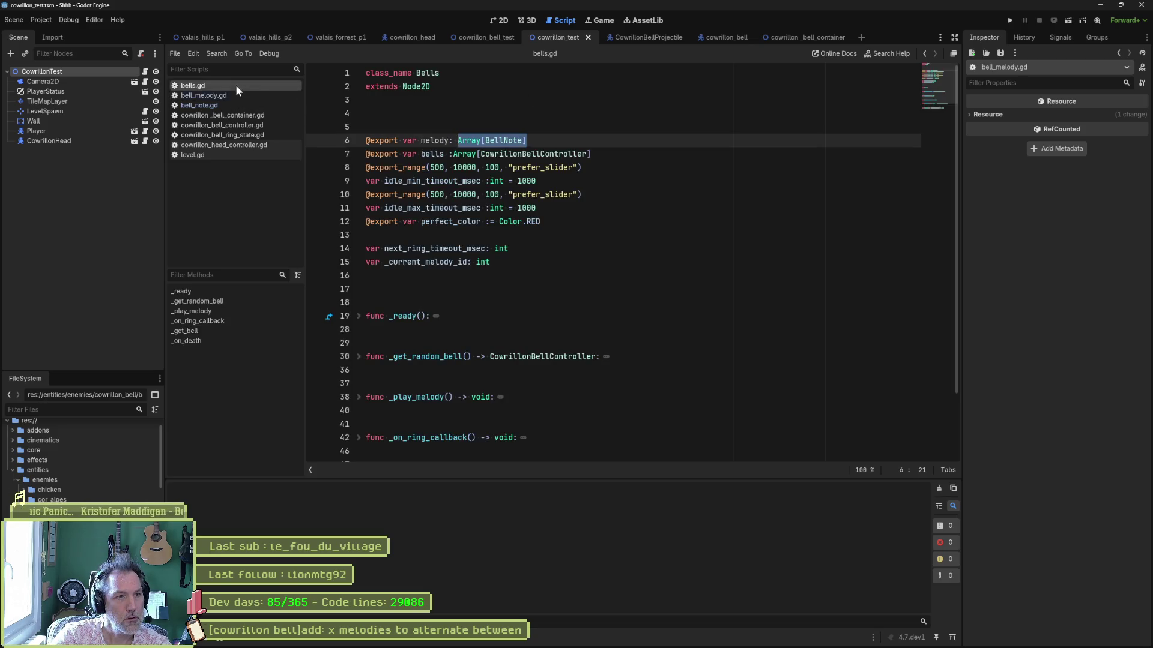
left_click(578, 141)
key("Return")
type("@export var m")
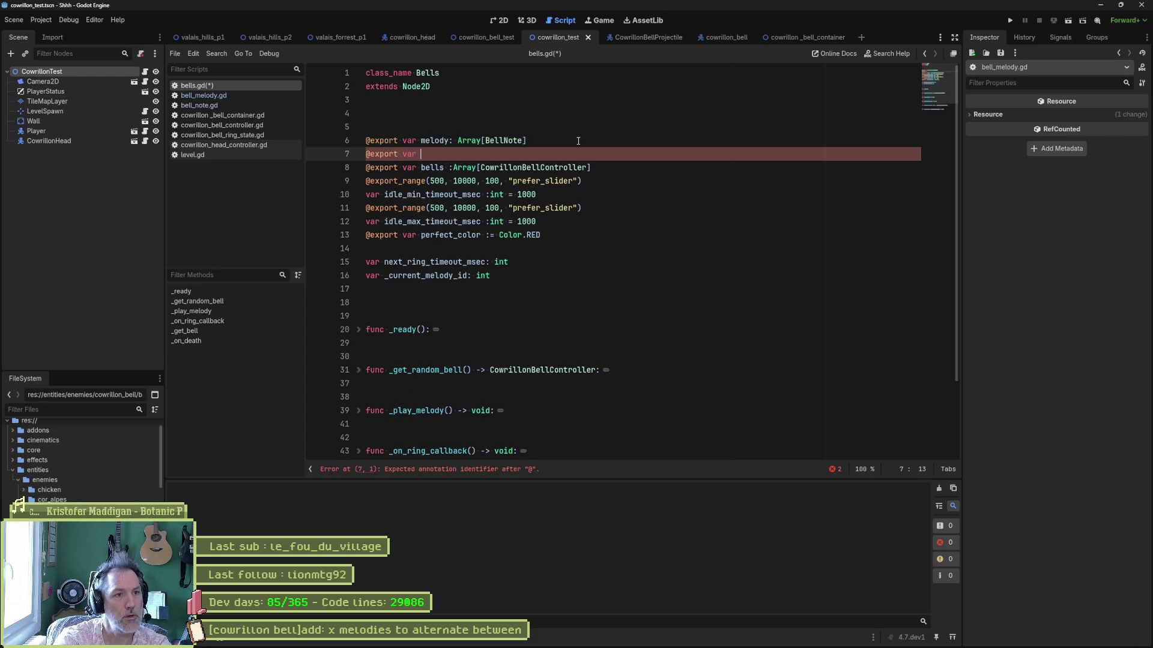
type("elodies: ")
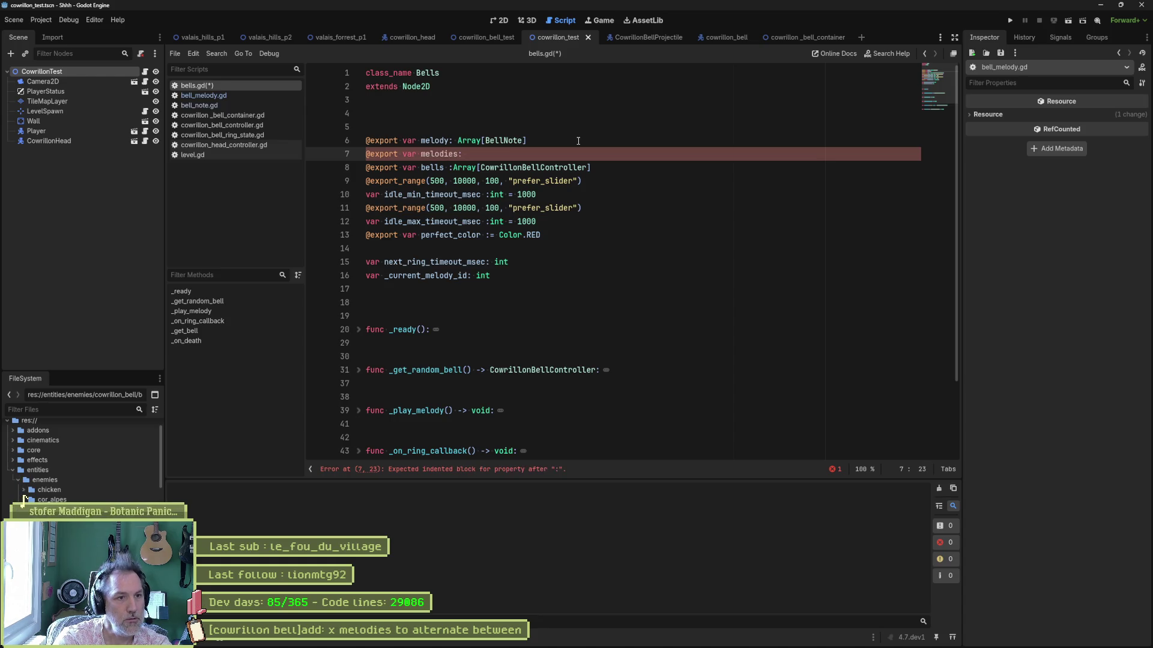
type("Array")
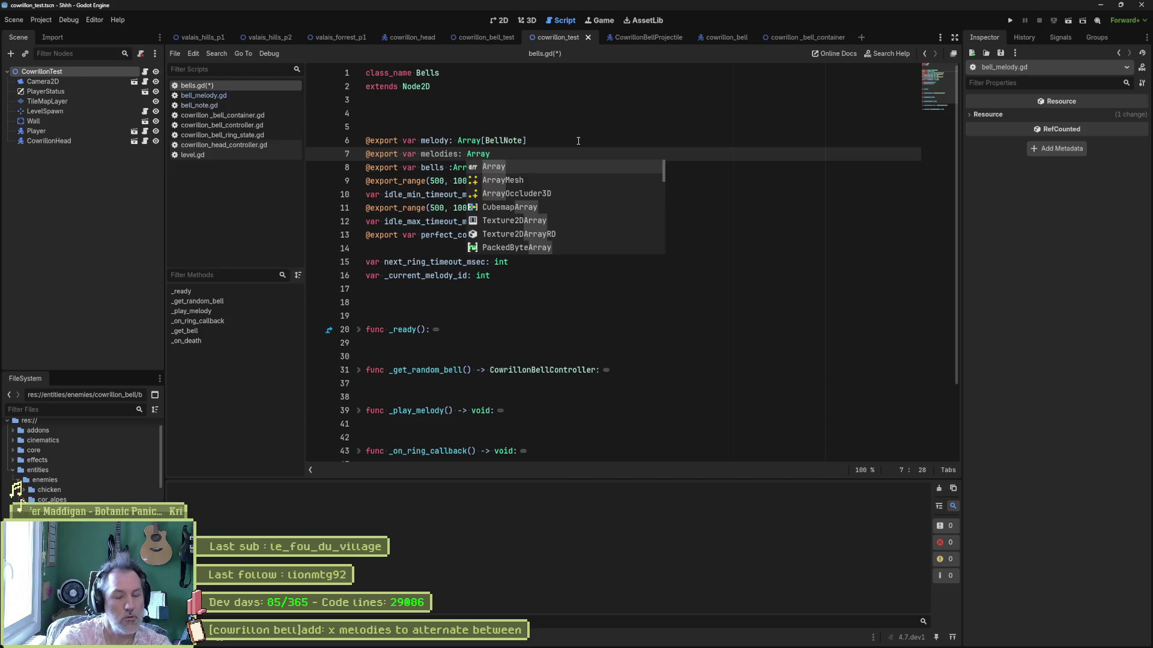
type("[Bell")
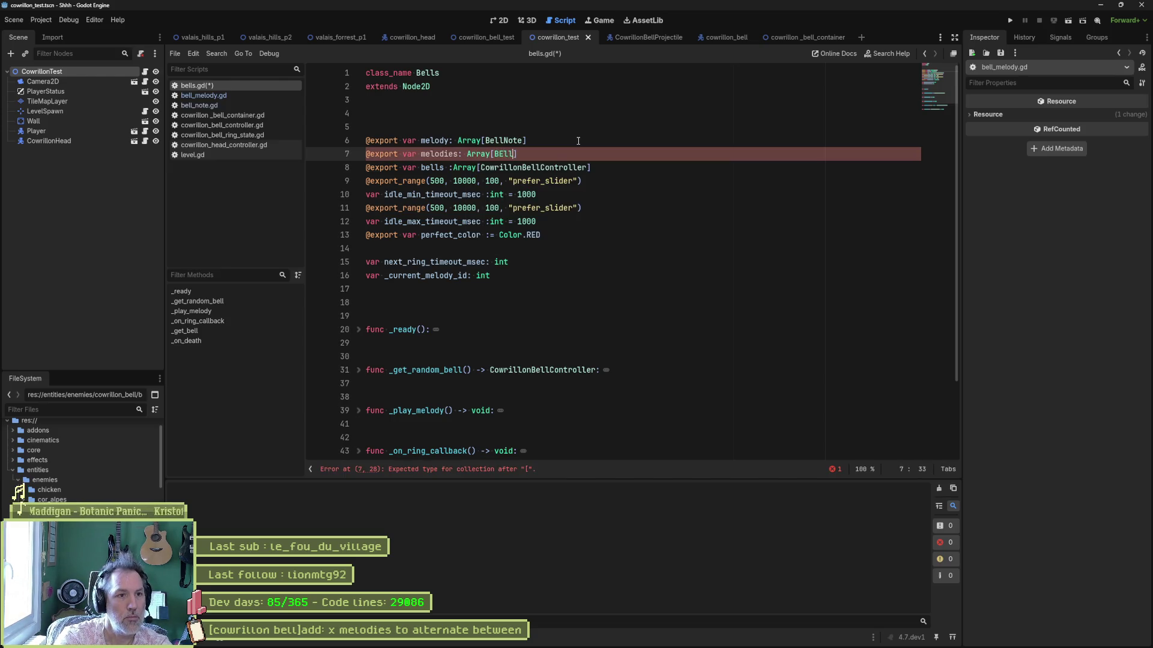
key("Return")
key("ctrl+s")
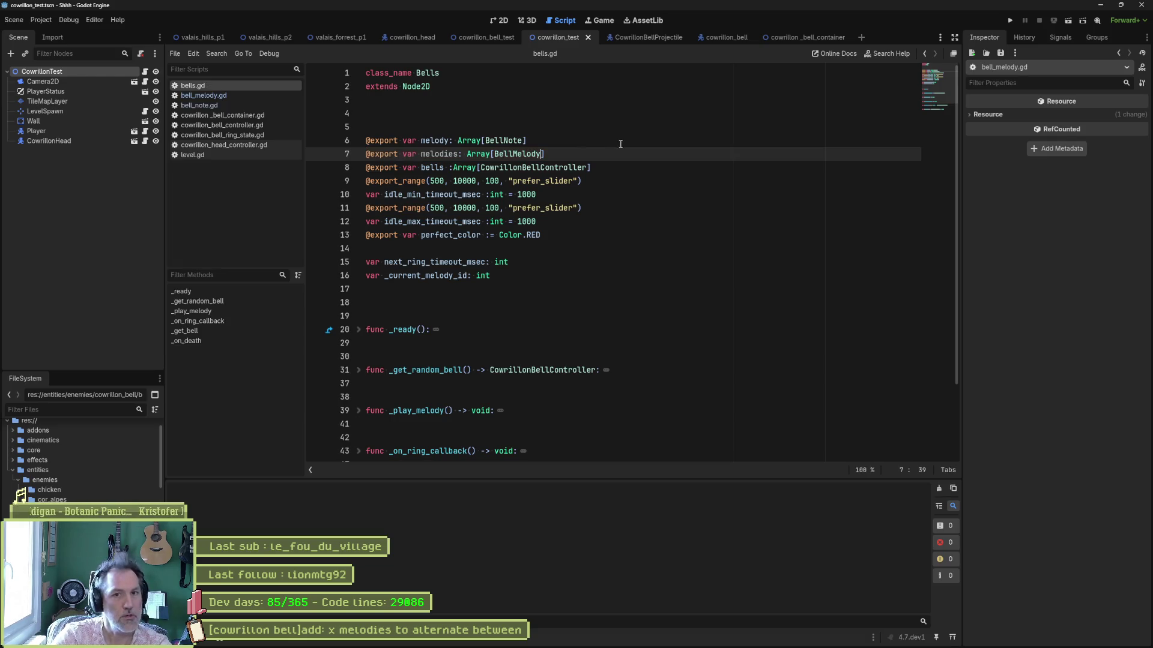
left_click(422, 39)
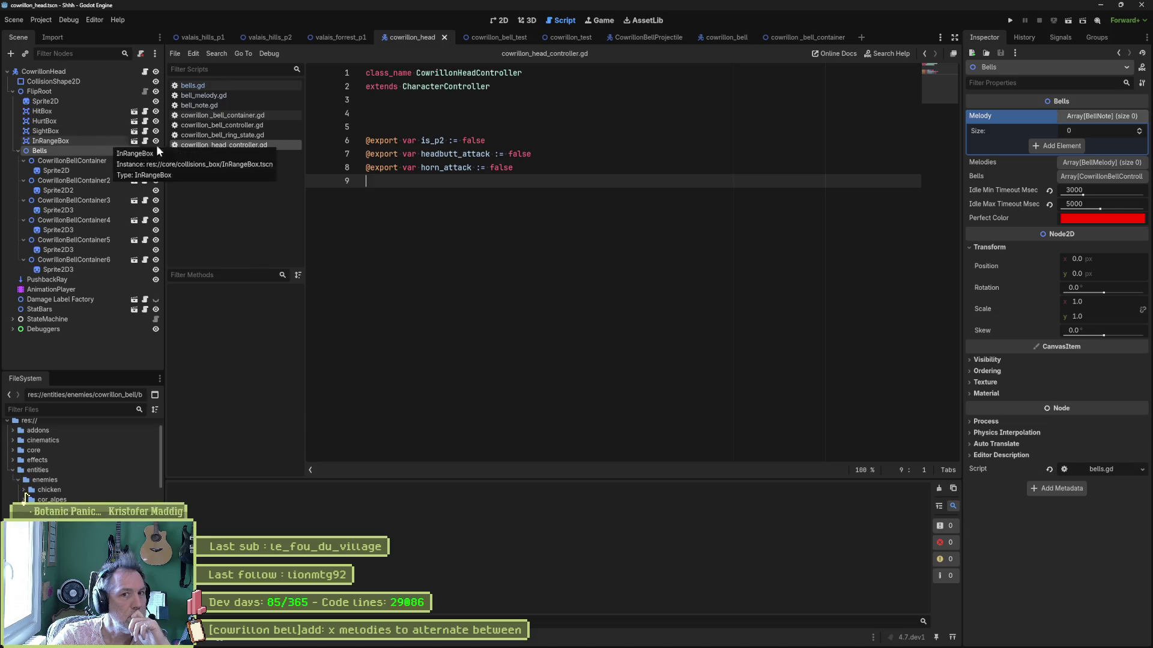
- Add a new BellMelody as element 0 of the Bells node's Melodies array and expand its Notes
left_click(1089, 163)
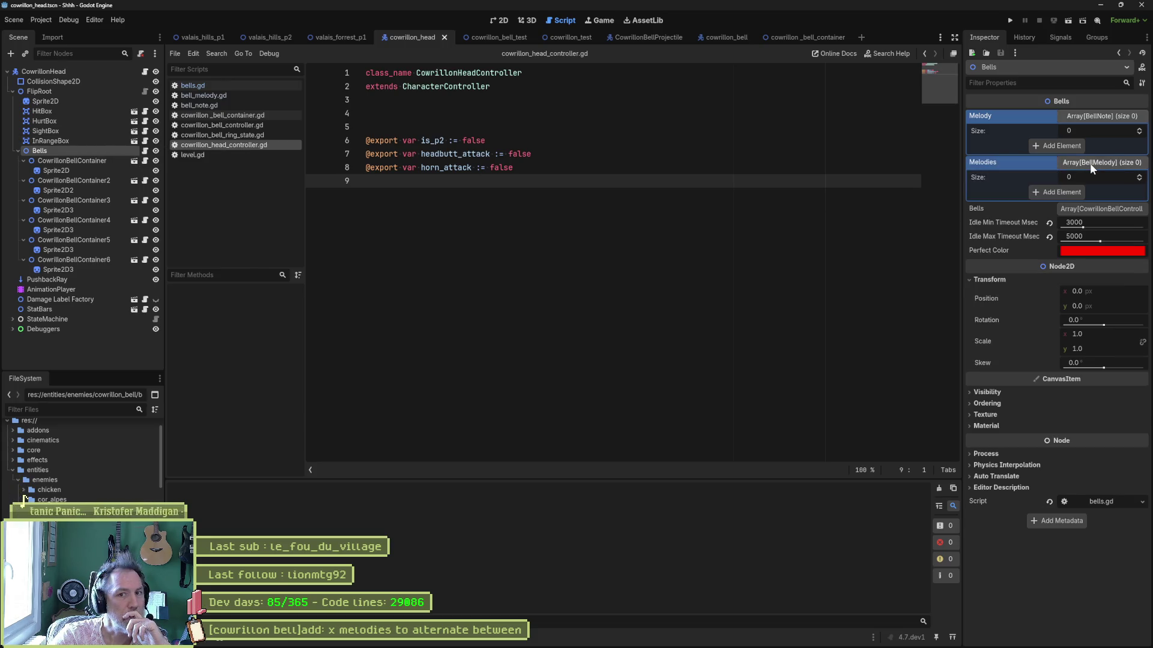
left_click(1068, 192)
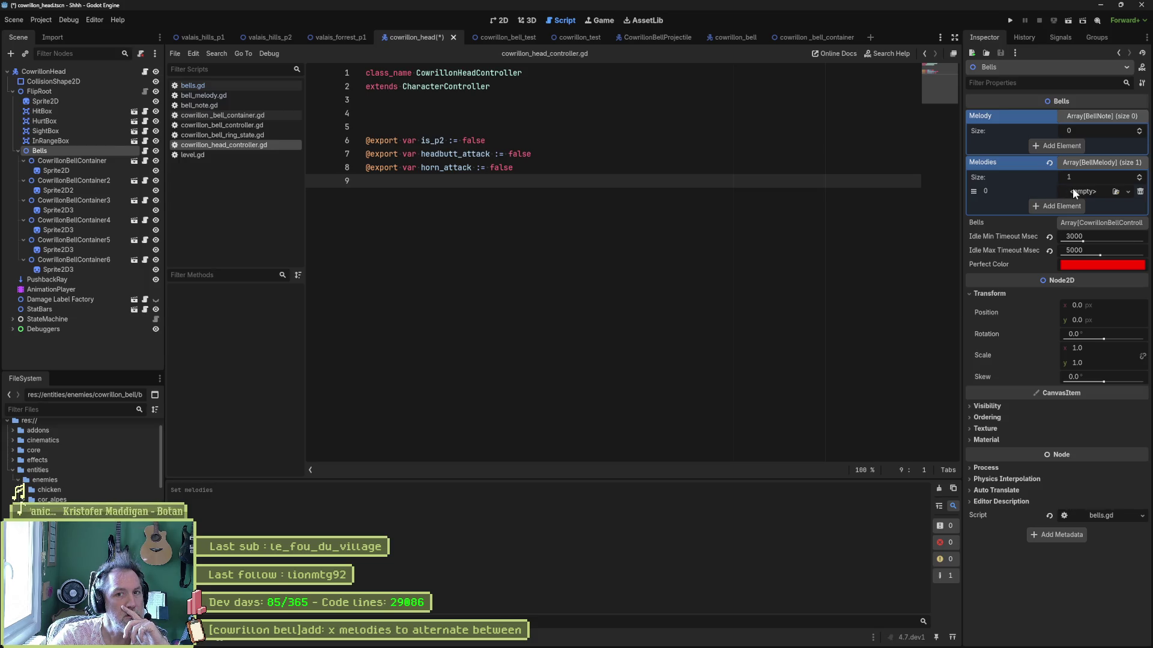
left_click(1115, 191)
left_click(1115, 213)
left_click(1095, 191)
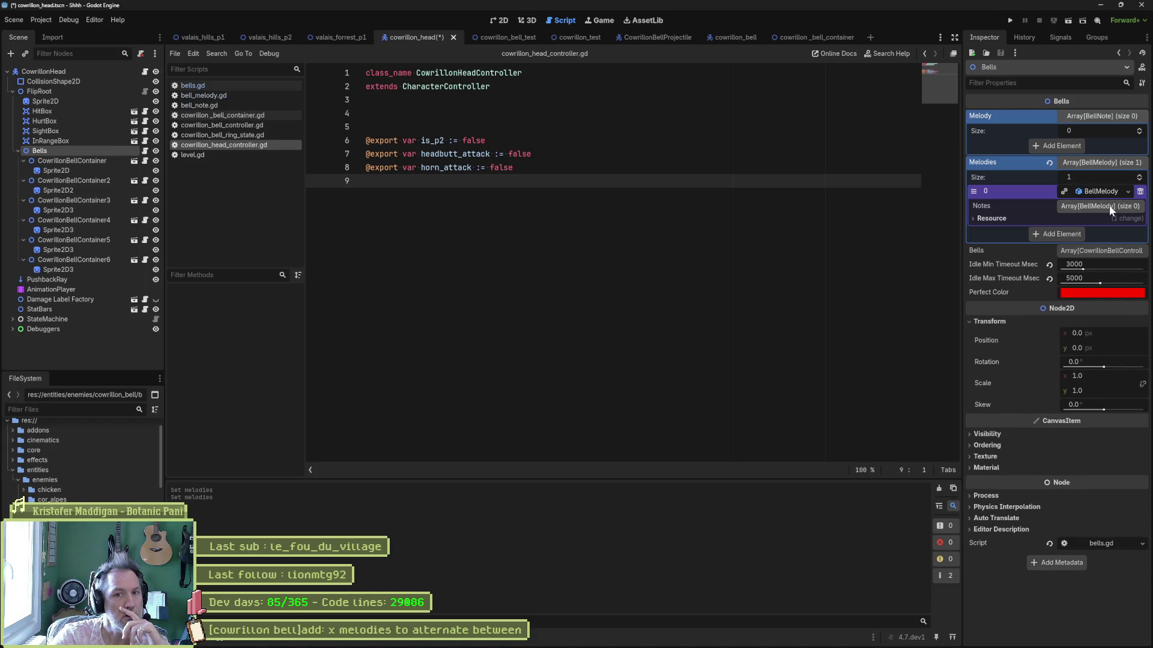
left_click(1109, 207)
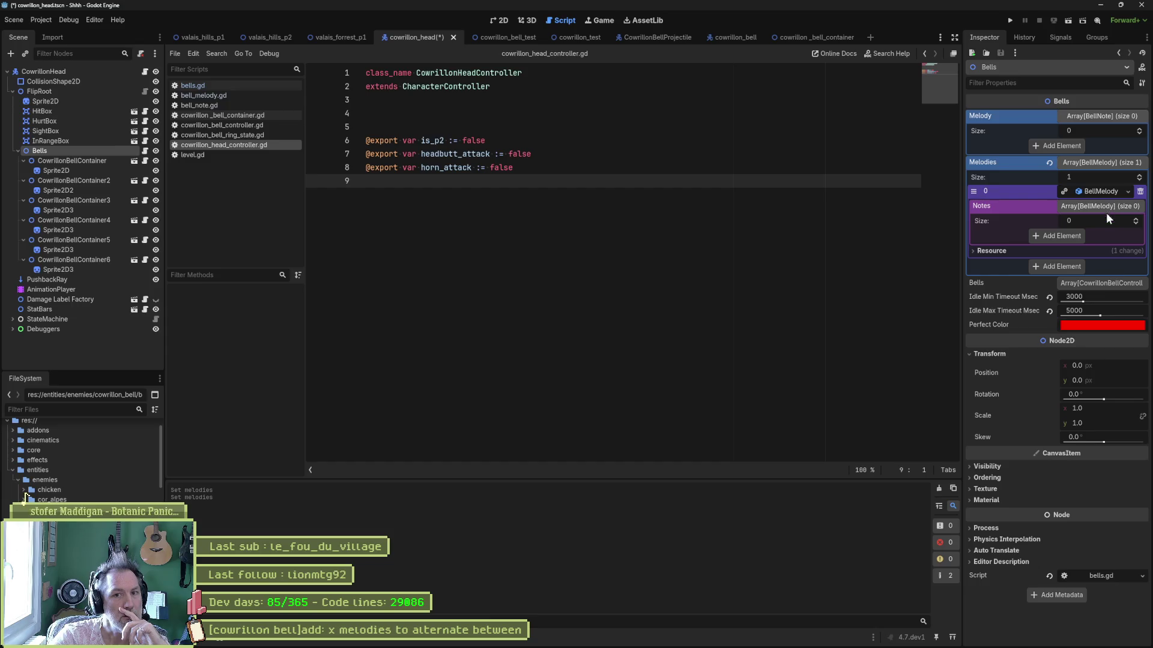
- Add one empty slot to the melody's Notes array, leave it unassigned, and open bell_melody.gd
left_click(1079, 235)
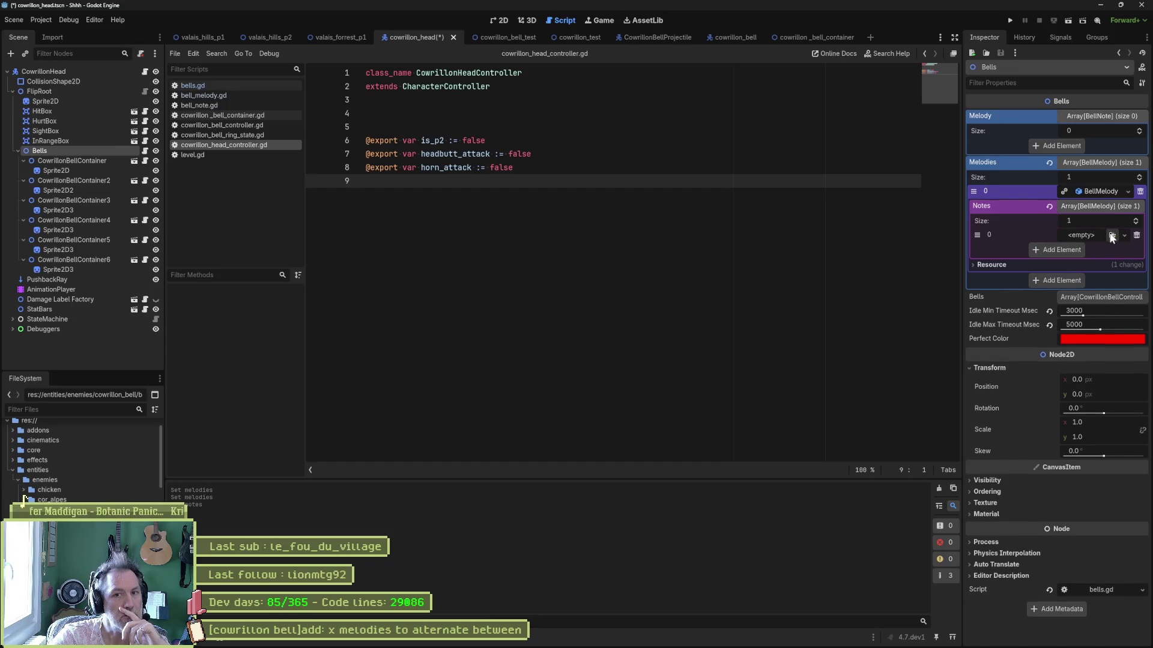
left_click(1112, 236)
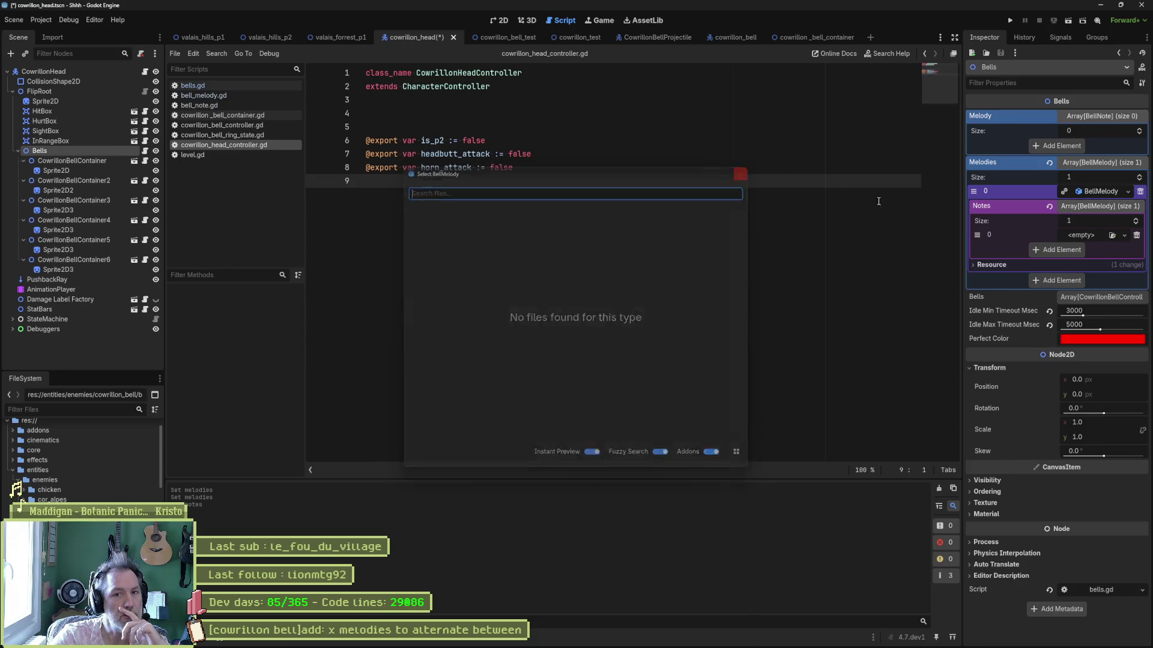
left_click(745, 170)
left_click(1123, 236)
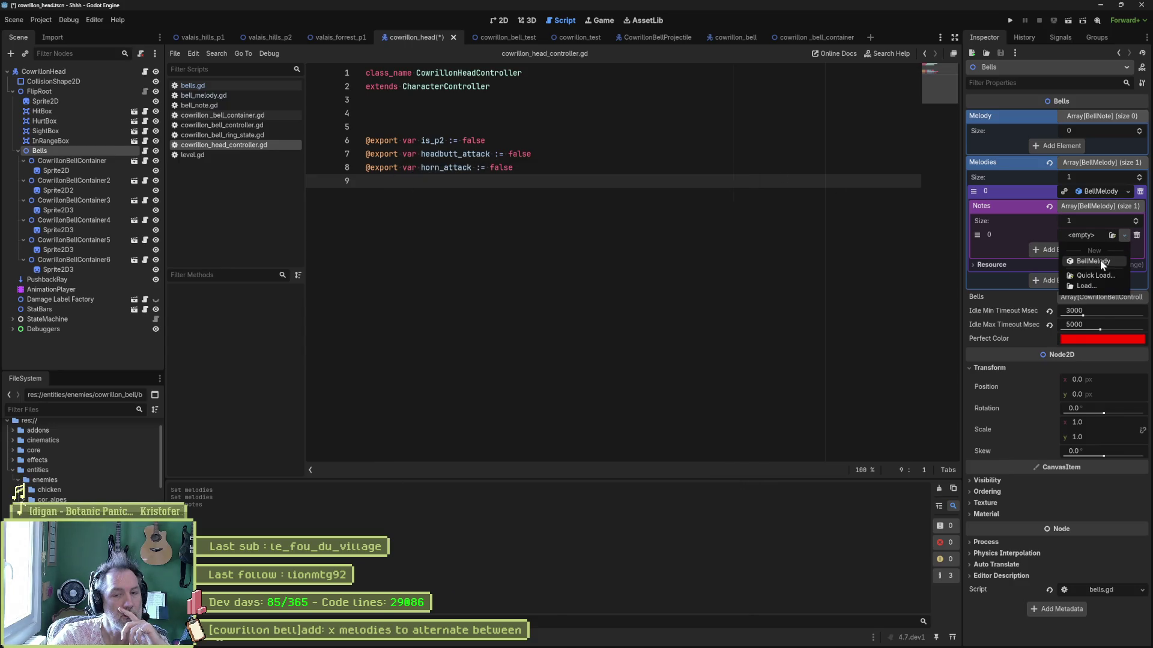
left_click(1013, 217)
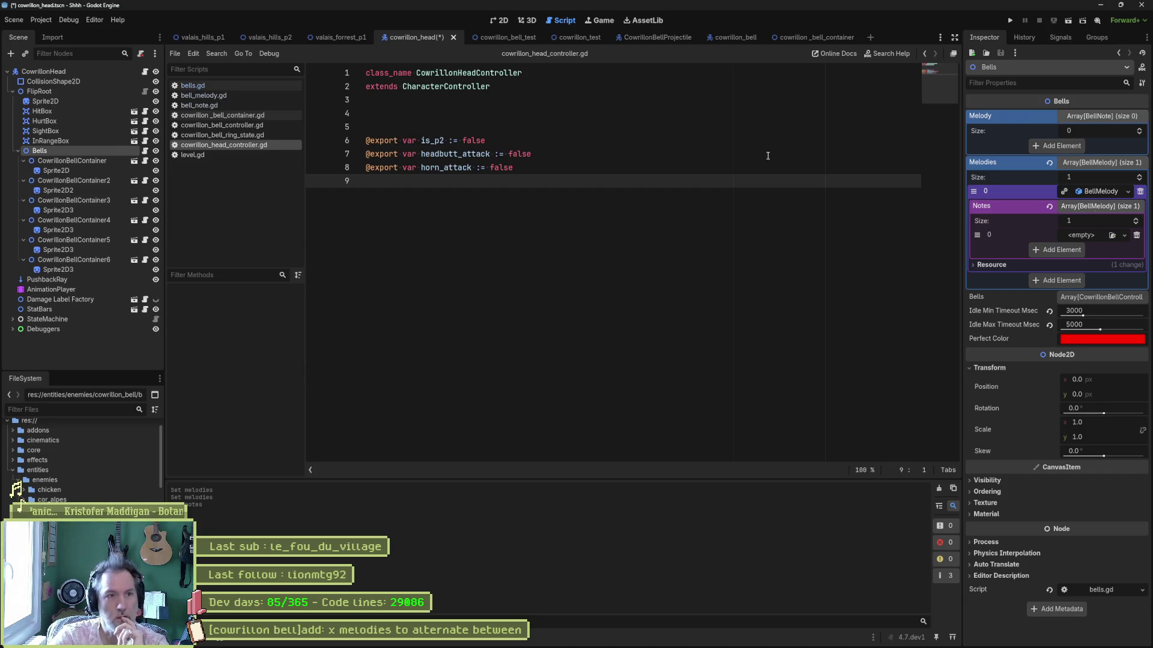
left_click(220, 95)
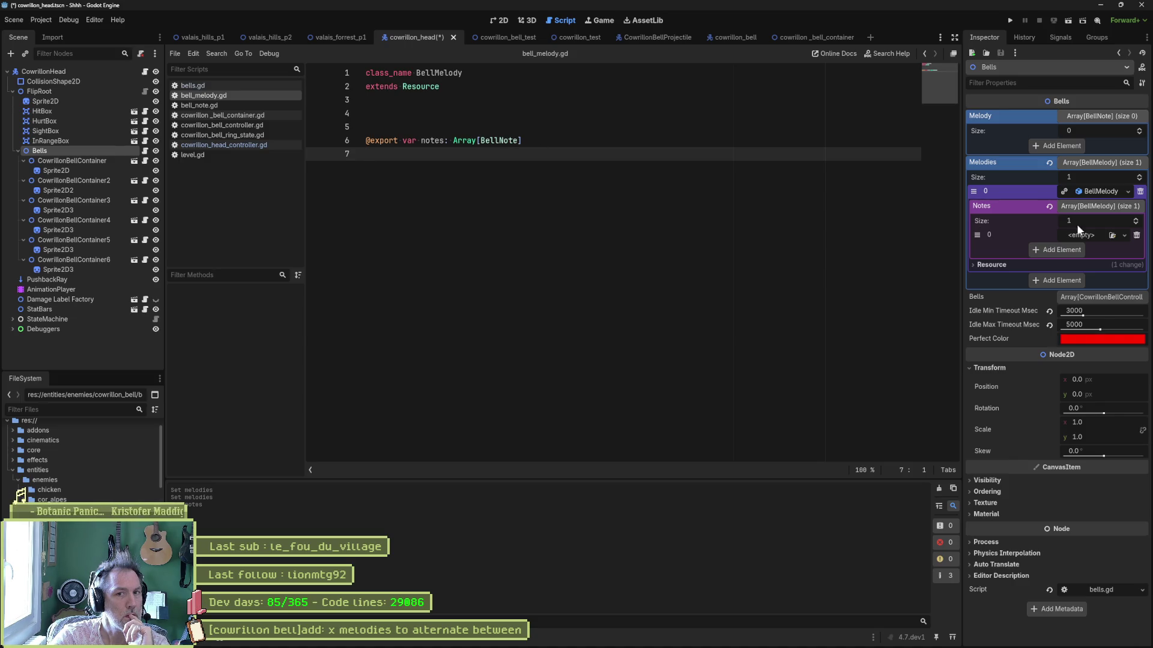
- Add a second Melodies element holding a new BellMelody and expand its Notes array
left_click(1067, 282)
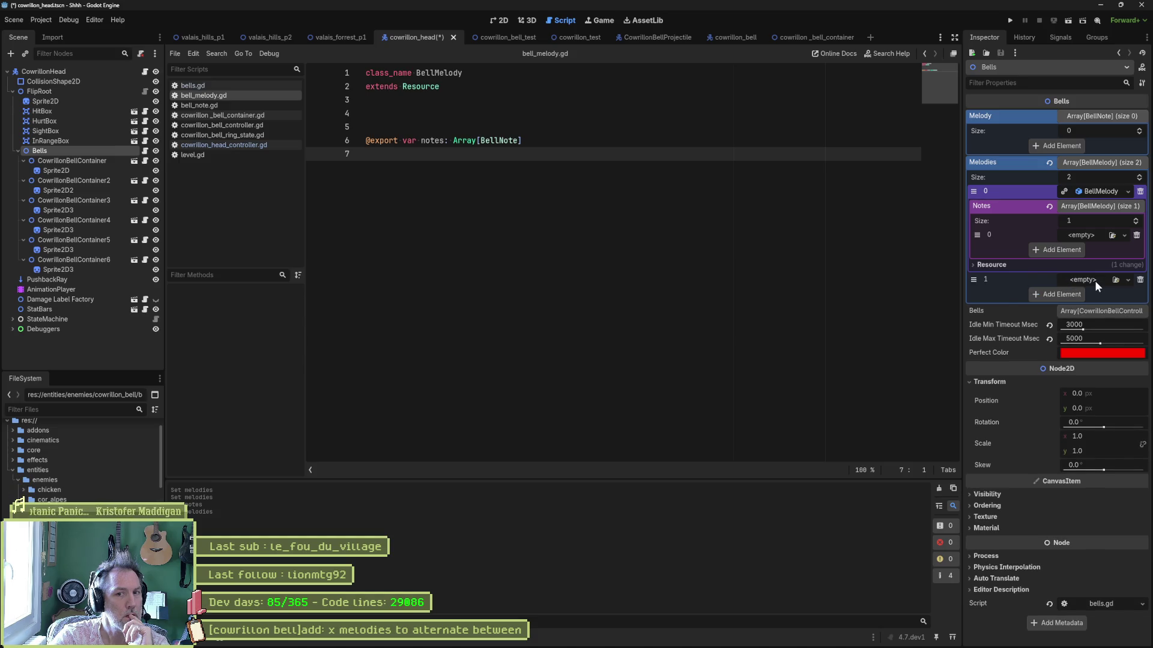
left_click(1128, 281)
left_click(1115, 300)
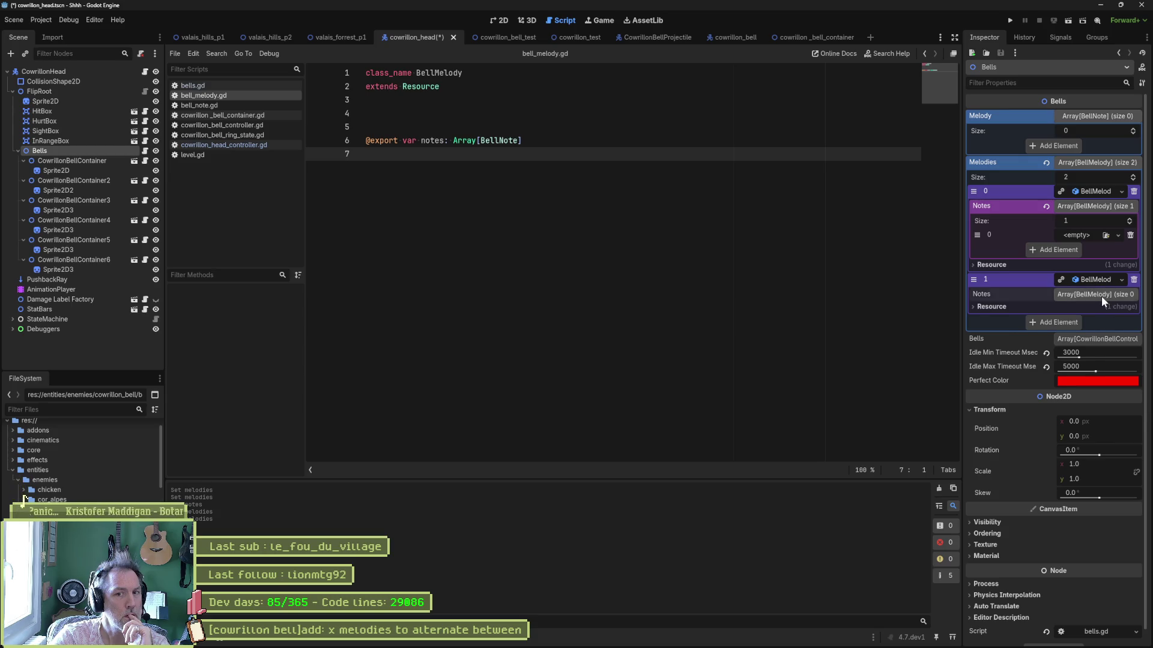
left_click(1101, 296)
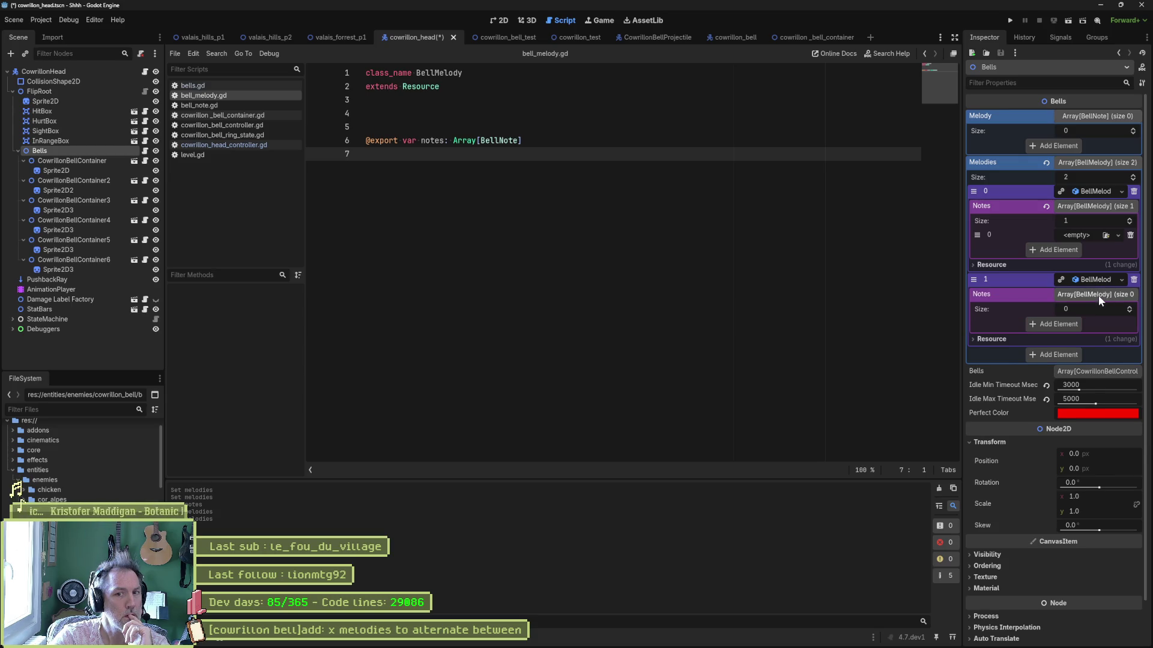
- Give the second melody three note slots and create a new resource in note 0
left_click(1129, 308)
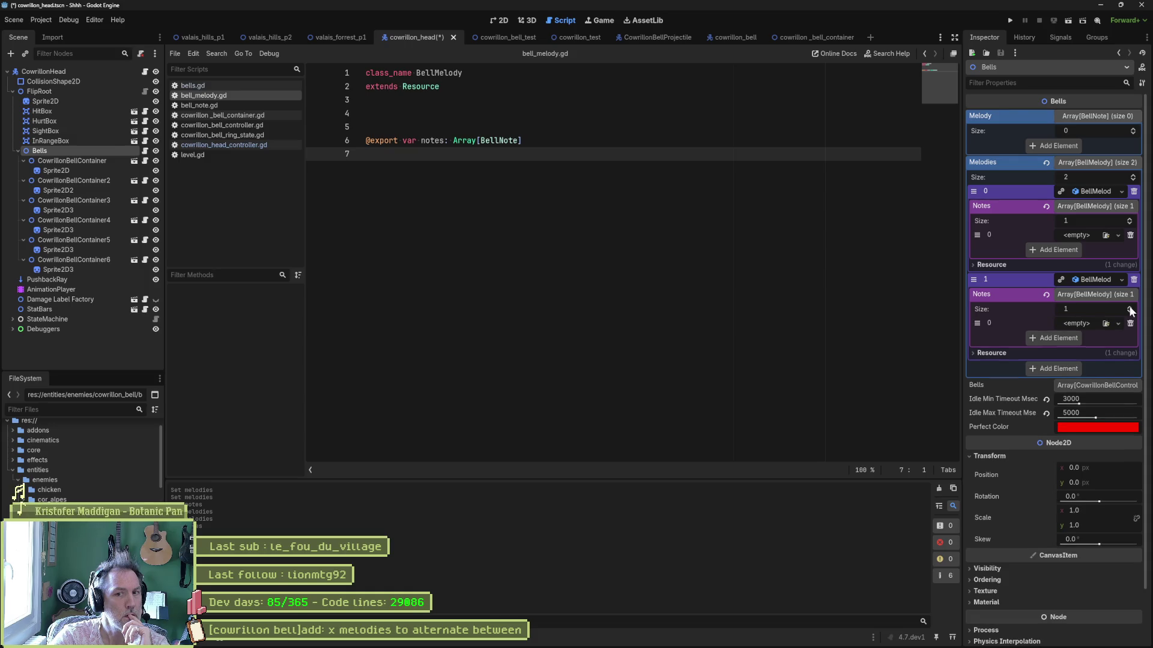
left_click(1129, 308)
left_click(1129, 308)
left_click(1118, 324)
left_click(1109, 347)
left_click(1093, 323)
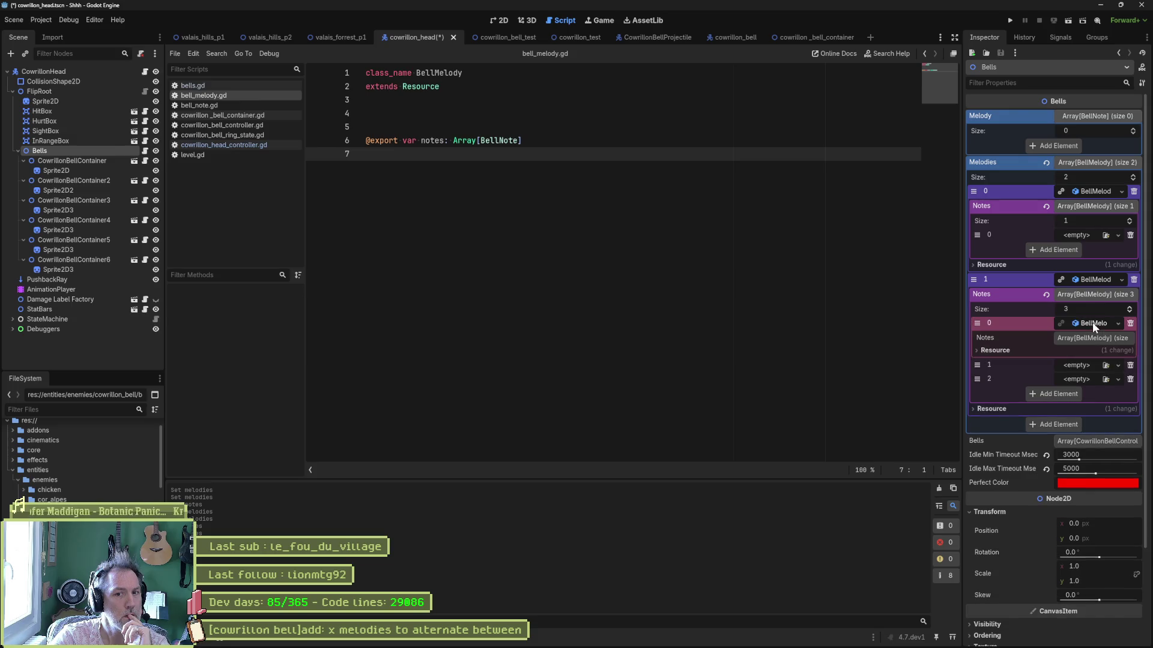
left_click(1110, 334)
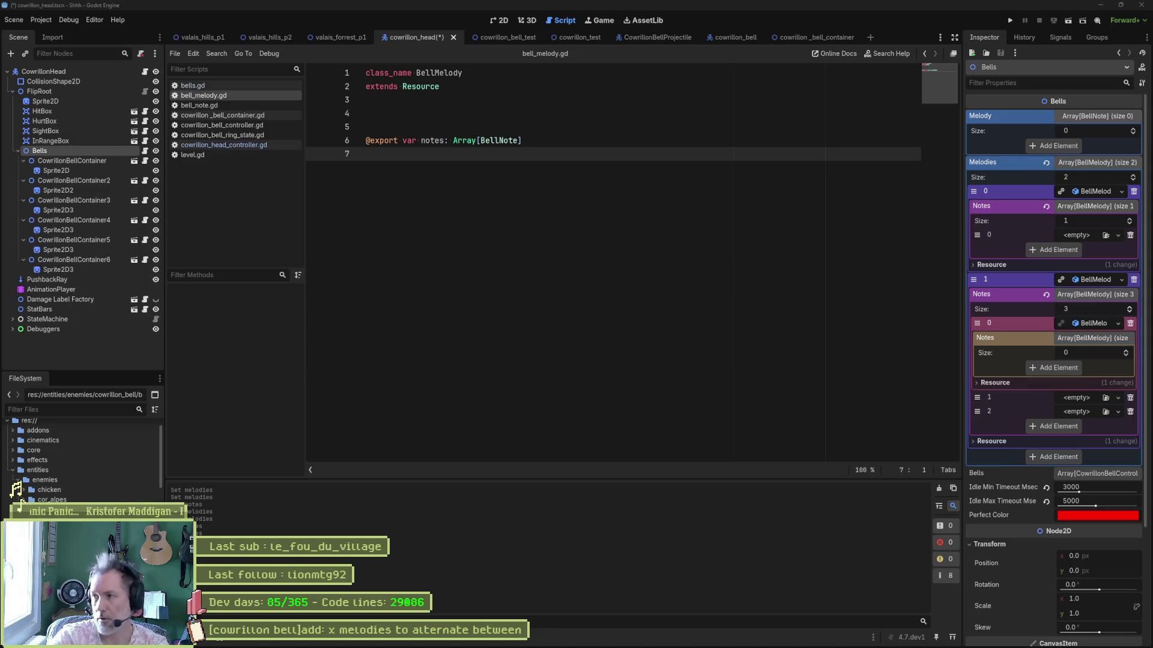
- Delete both BellMelody entries from the Bells node's Melodies array and save the cowrillon_head scene
left_click(499, 140)
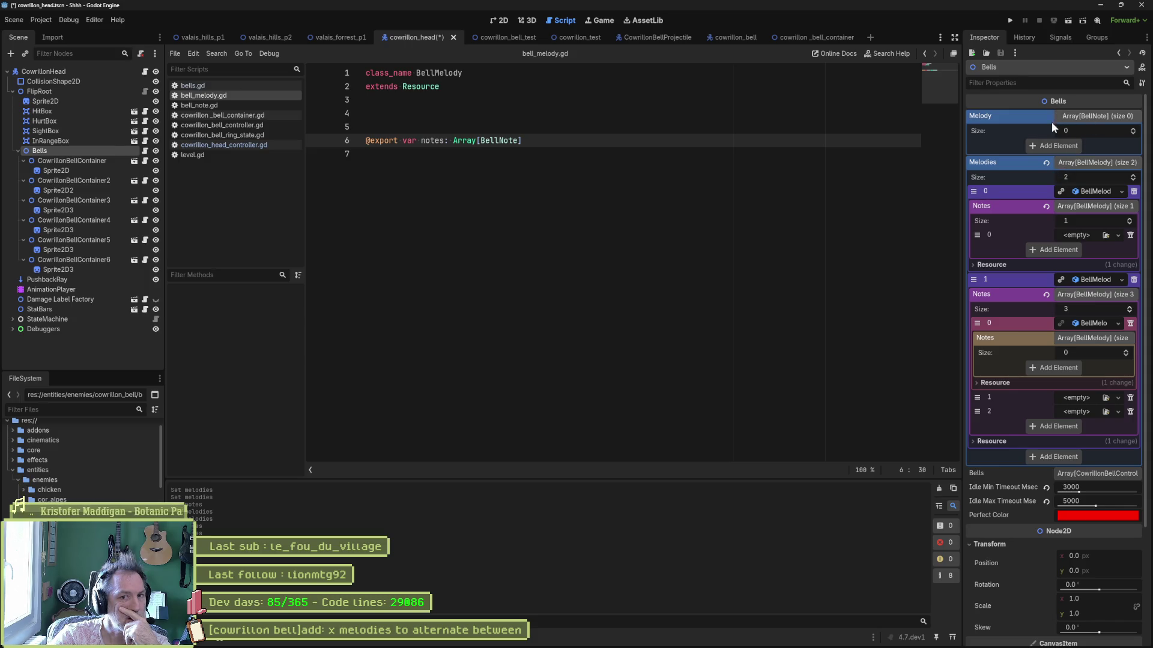
left_click(1134, 191)
left_click(1133, 191)
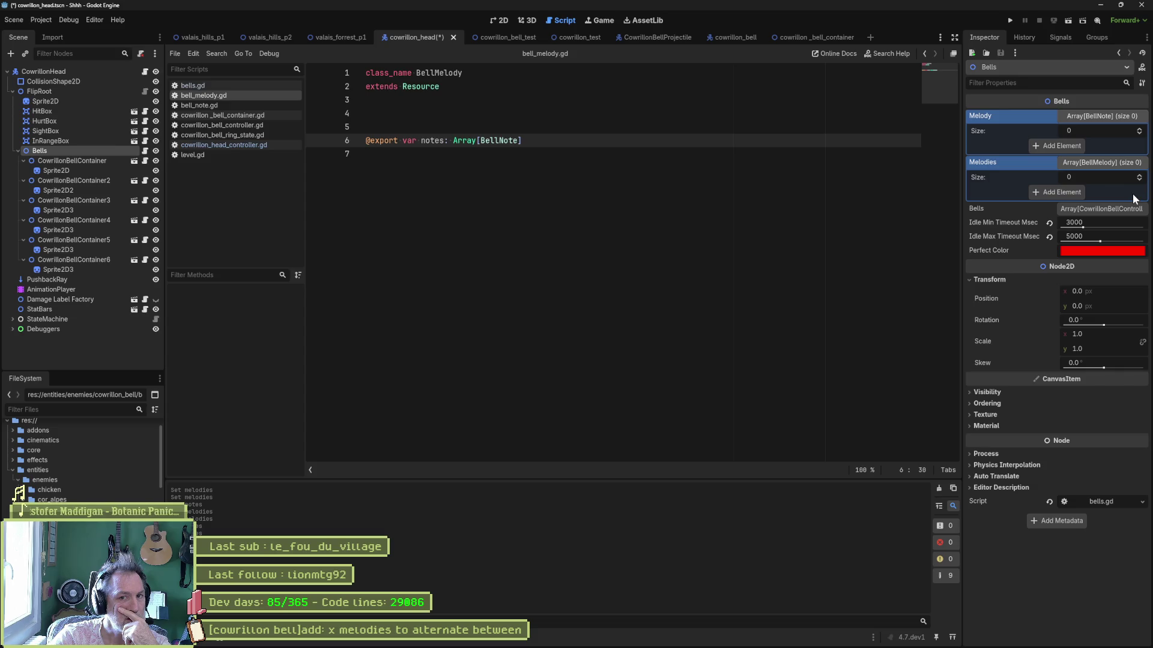
left_click(1100, 165)
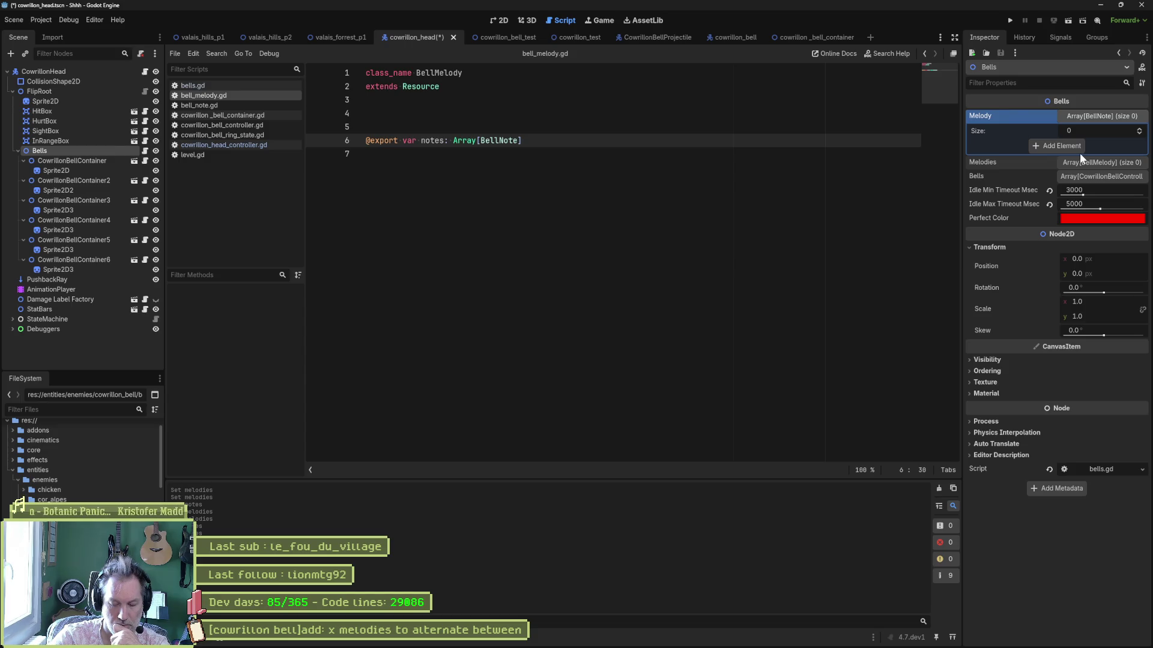
double_click(504, 141)
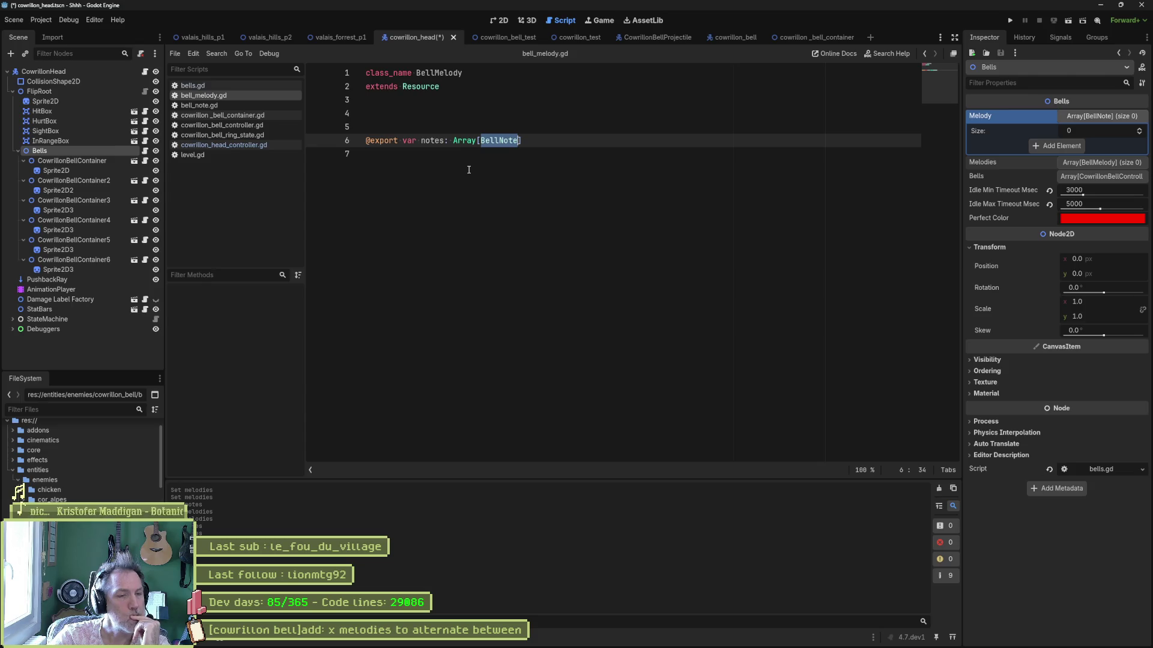
key("ctrl+s")
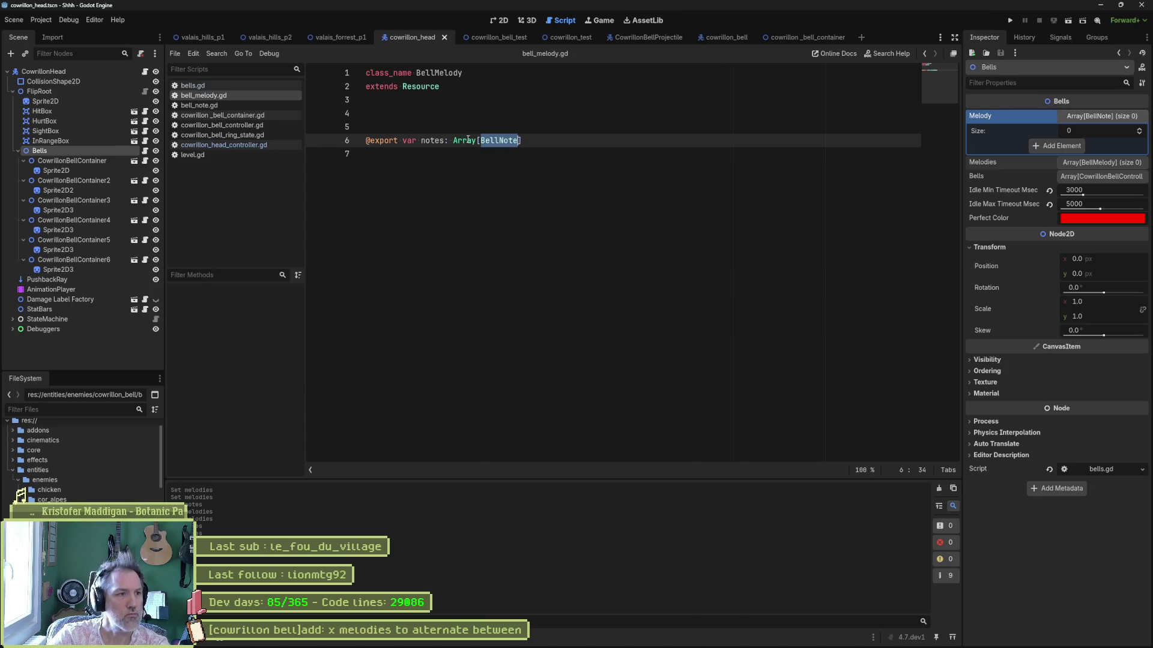
- Open bells.gd from the Bells node and delete the exported melody line
left_click(144, 150)
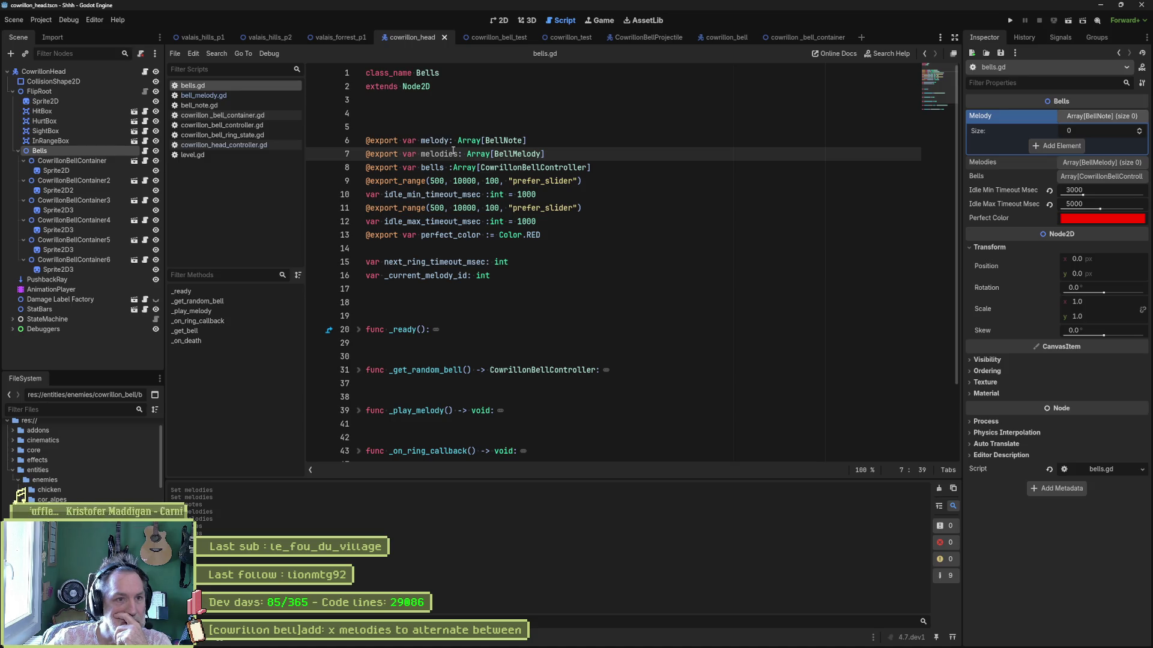
left_click(537, 137)
key("ctrl+shift+k")
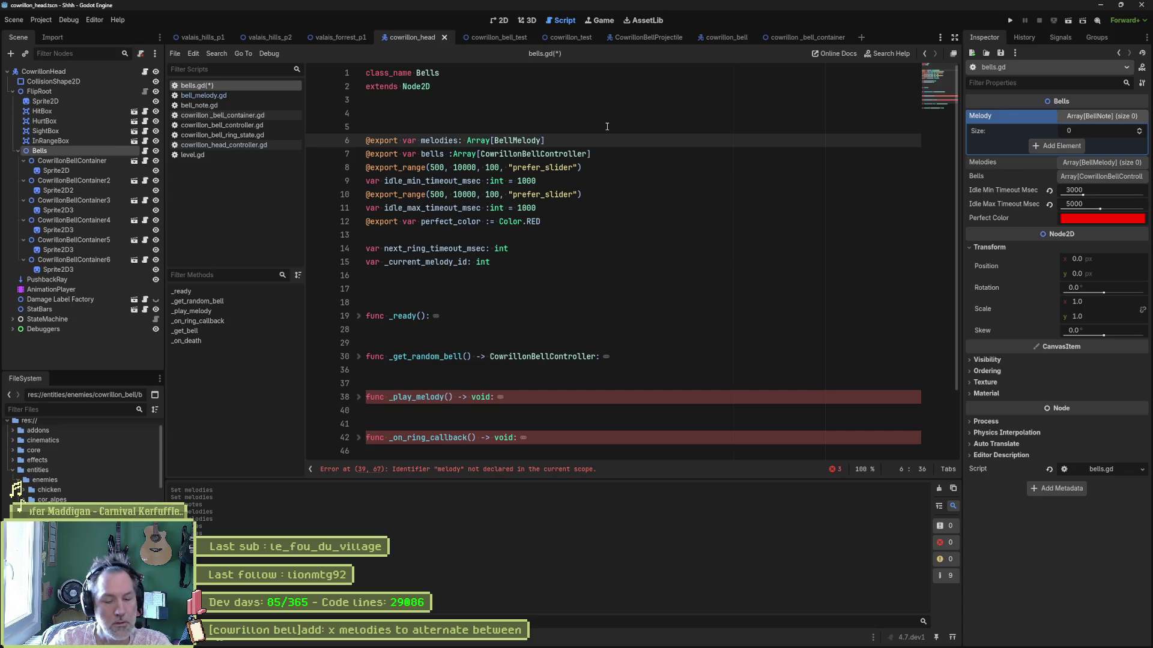
key("ctrl+z")
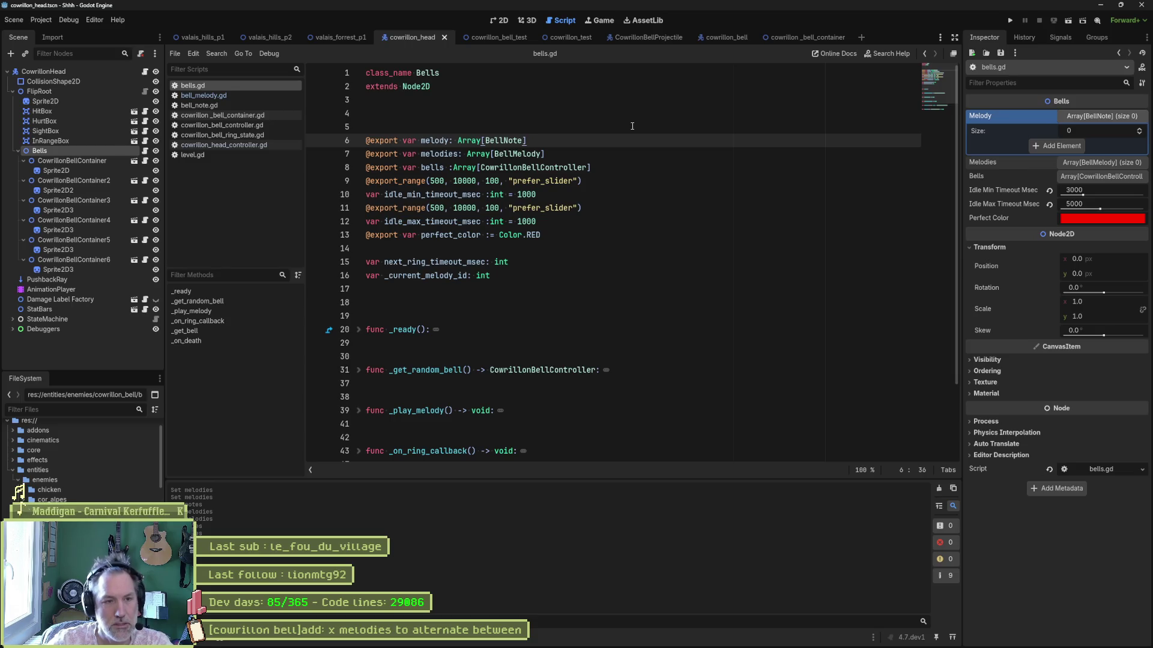
- Rename the melodies export to melodies2 and leave the Melody array empty
left_click(462, 153)
type("2")
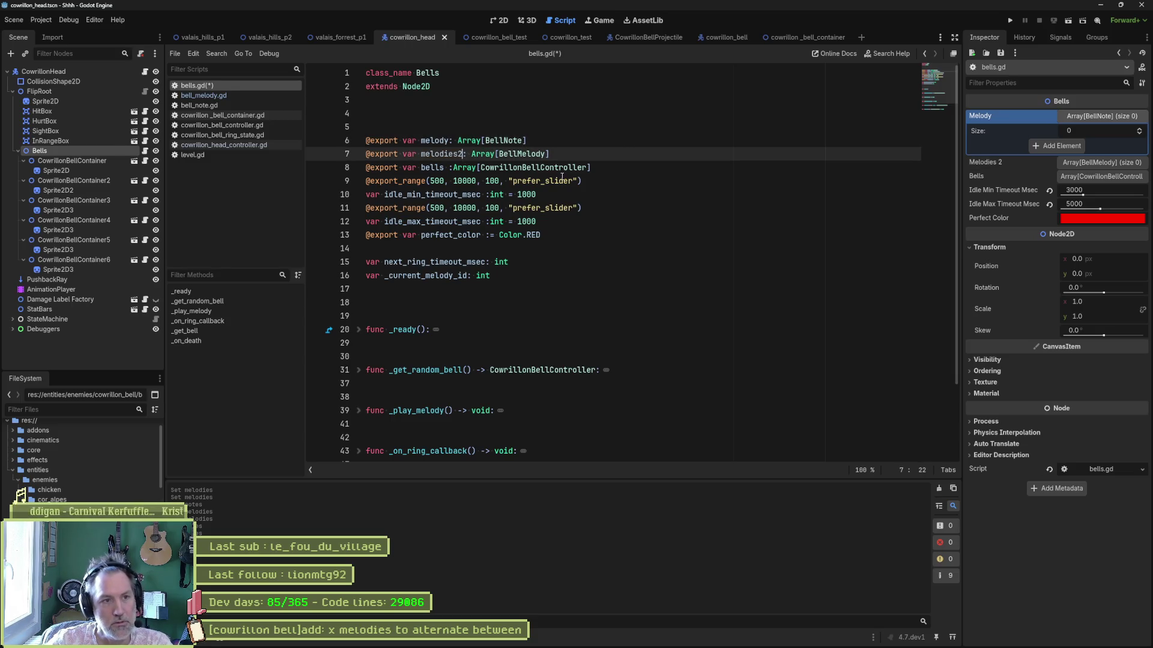
left_click(1053, 146)
left_click(1127, 145)
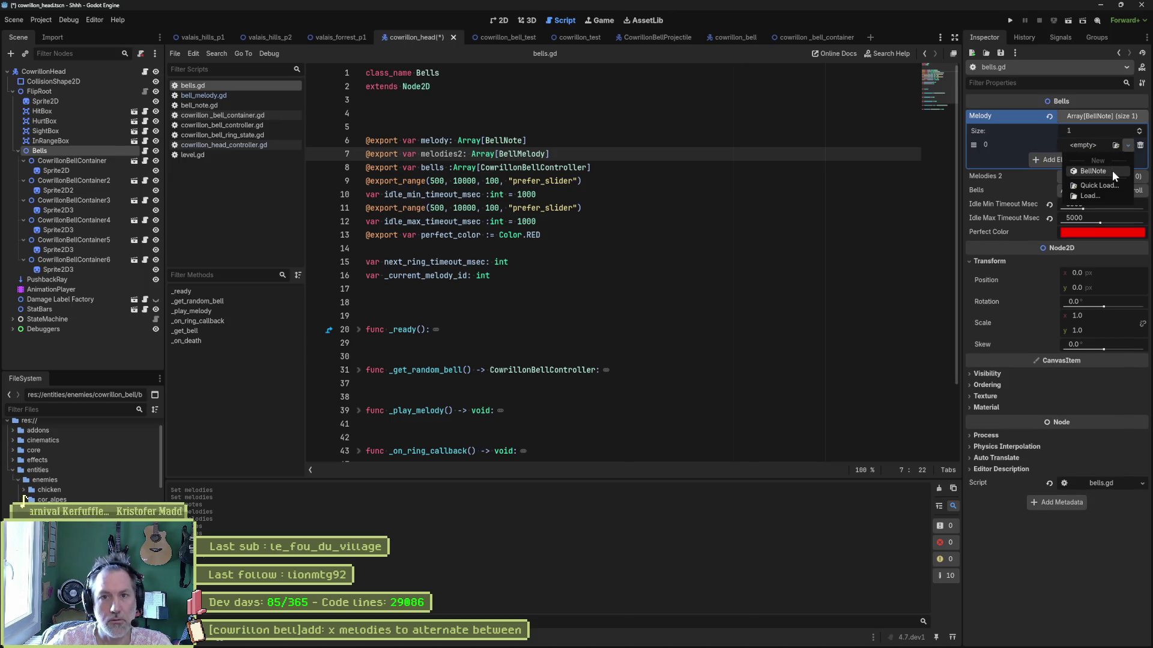
left_click(1112, 171)
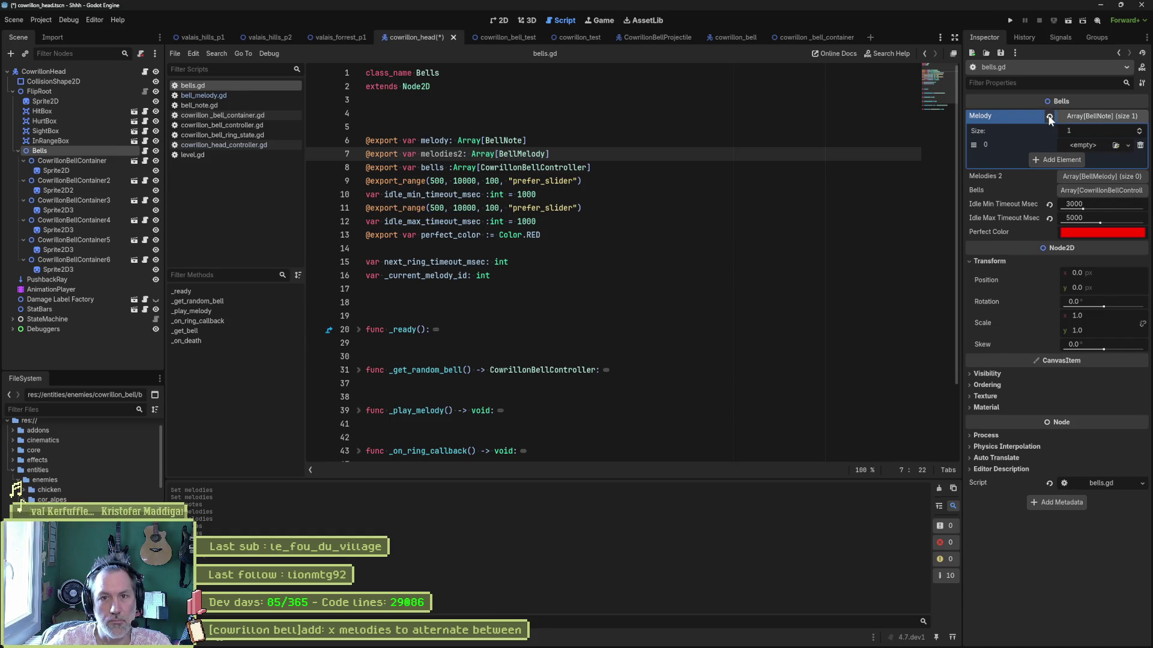
left_click(1049, 118)
- Add a new BellMelody to Melodies 2 and give its Notes one empty slot
left_click(1079, 160)
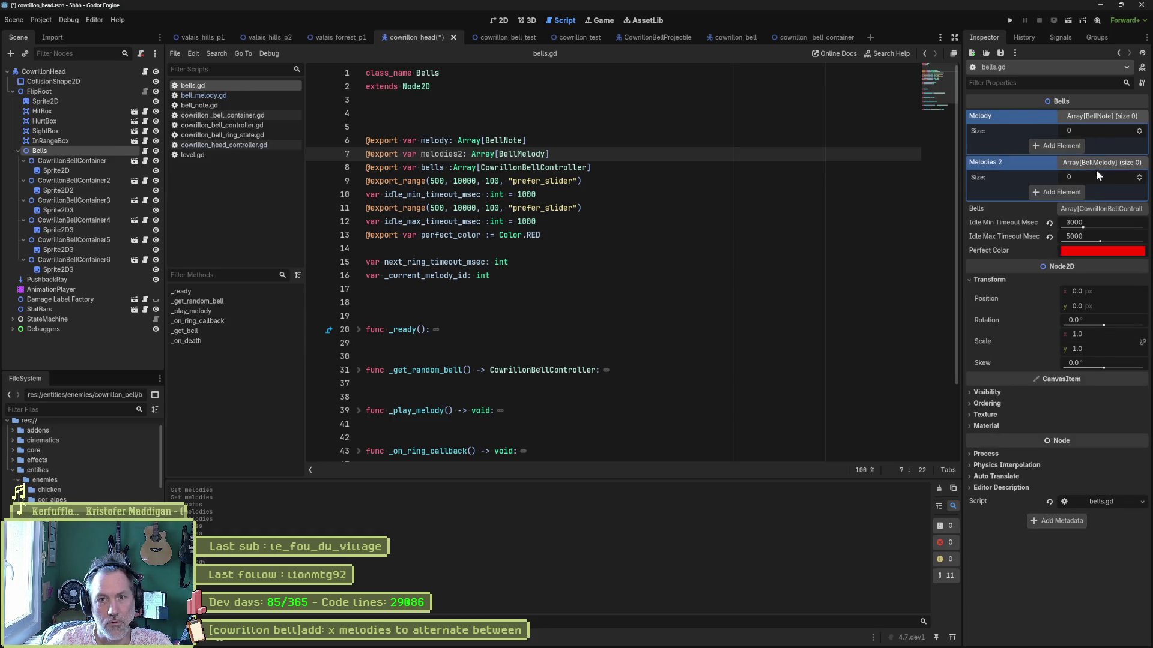
left_click(1075, 191)
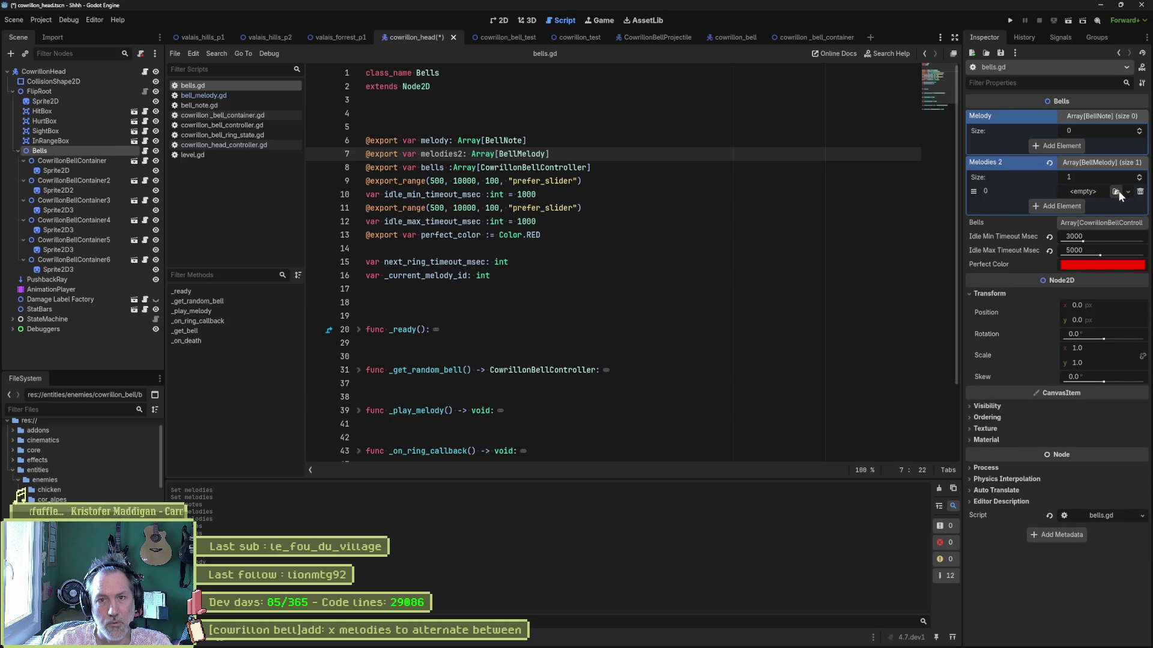
left_click(1123, 193)
left_click(1094, 208)
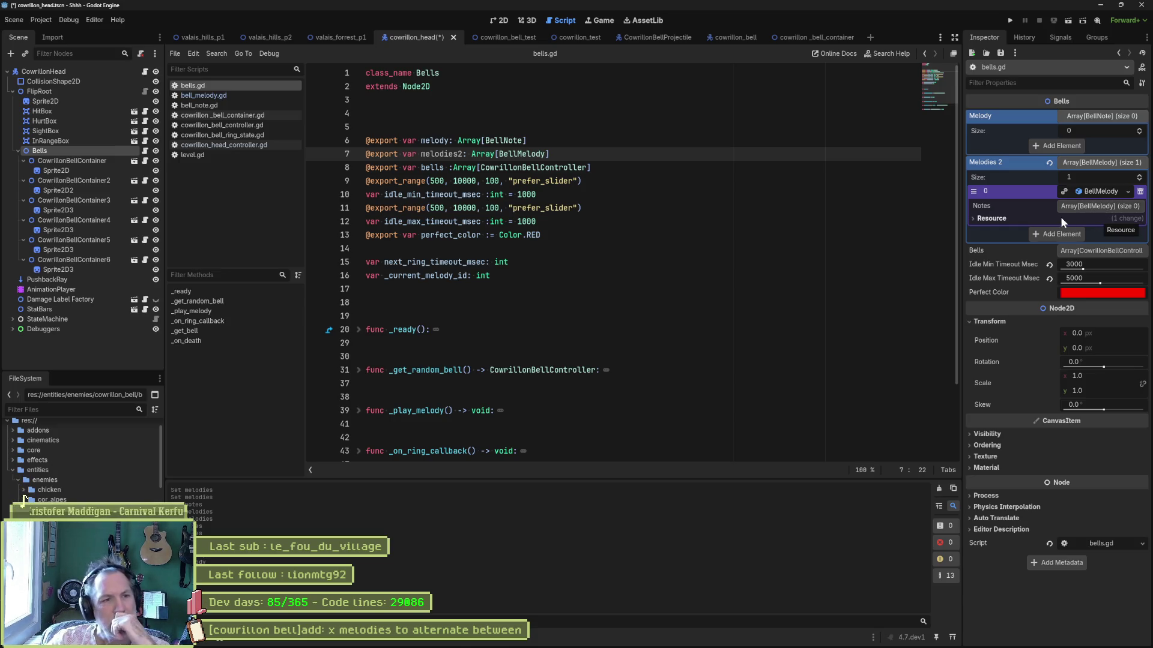
left_click(1074, 207)
left_click(1081, 235)
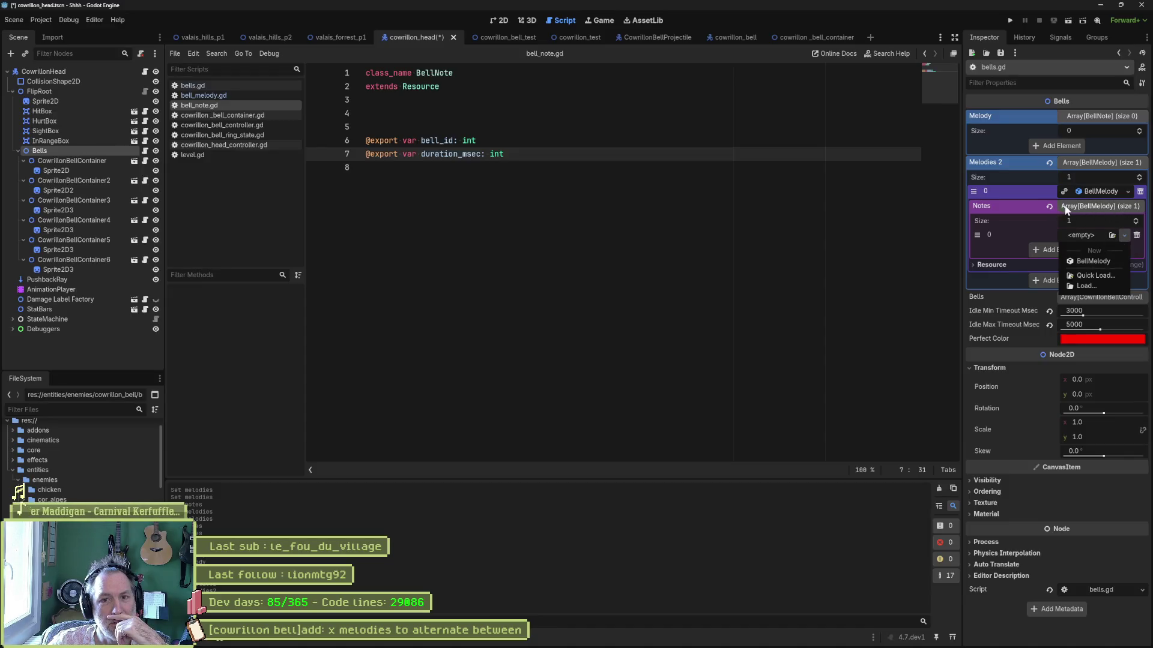
- Clear the test melody's Notes and reset Melodies 2 to empty
left_click(1051, 208)
left_click(1049, 206)
left_click(1049, 162)
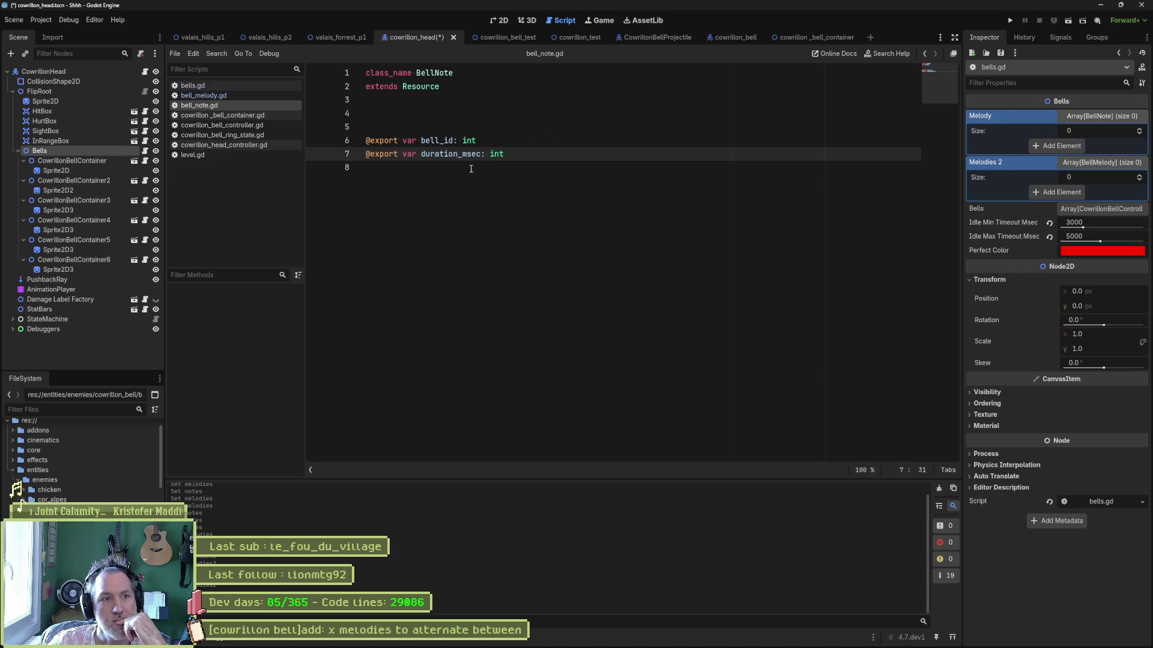
- Retype the int notes type in bell_melody.gd, save, and add a BellMelody to Melodies 2
left_click(210, 97)
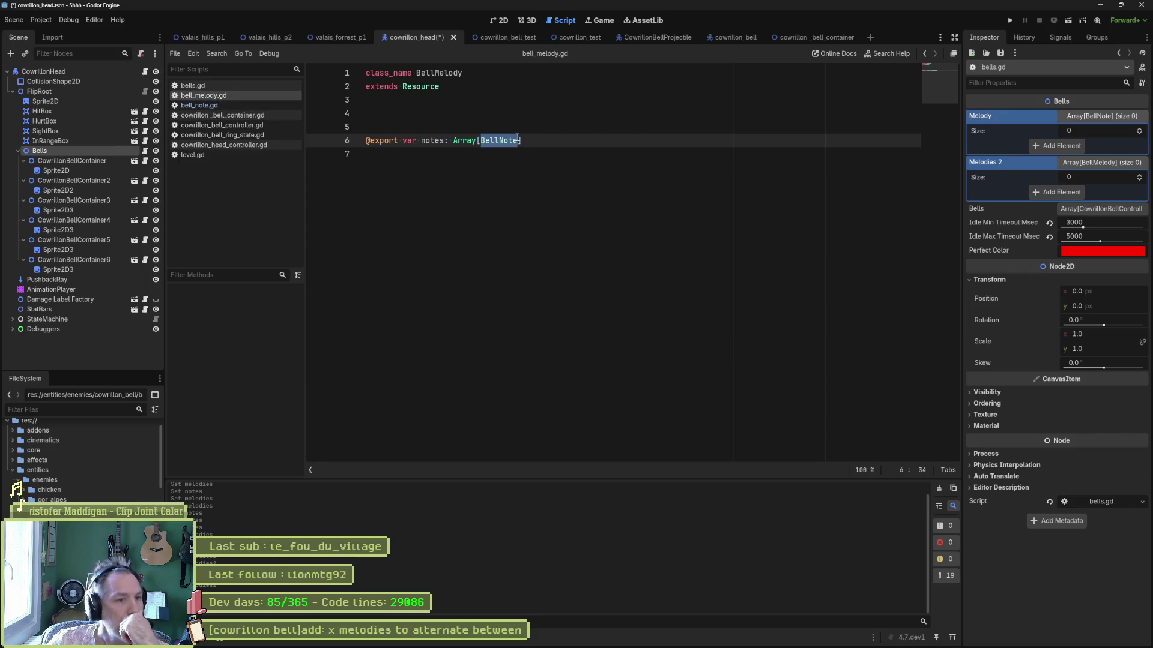
type("int")
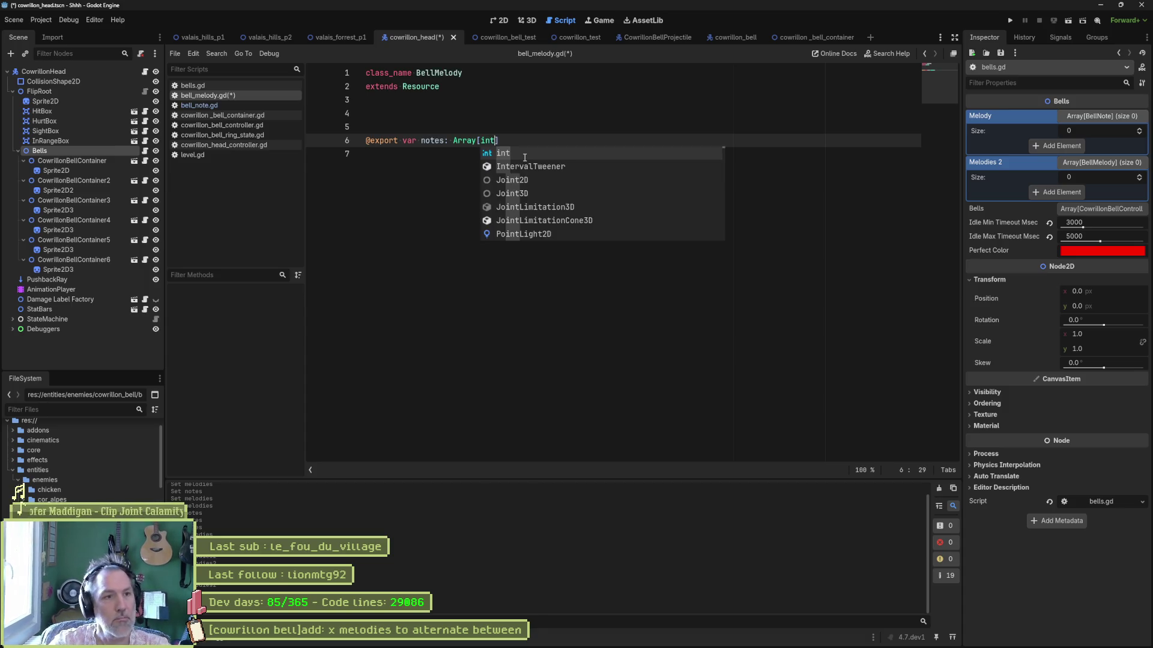
key("ctrl+s")
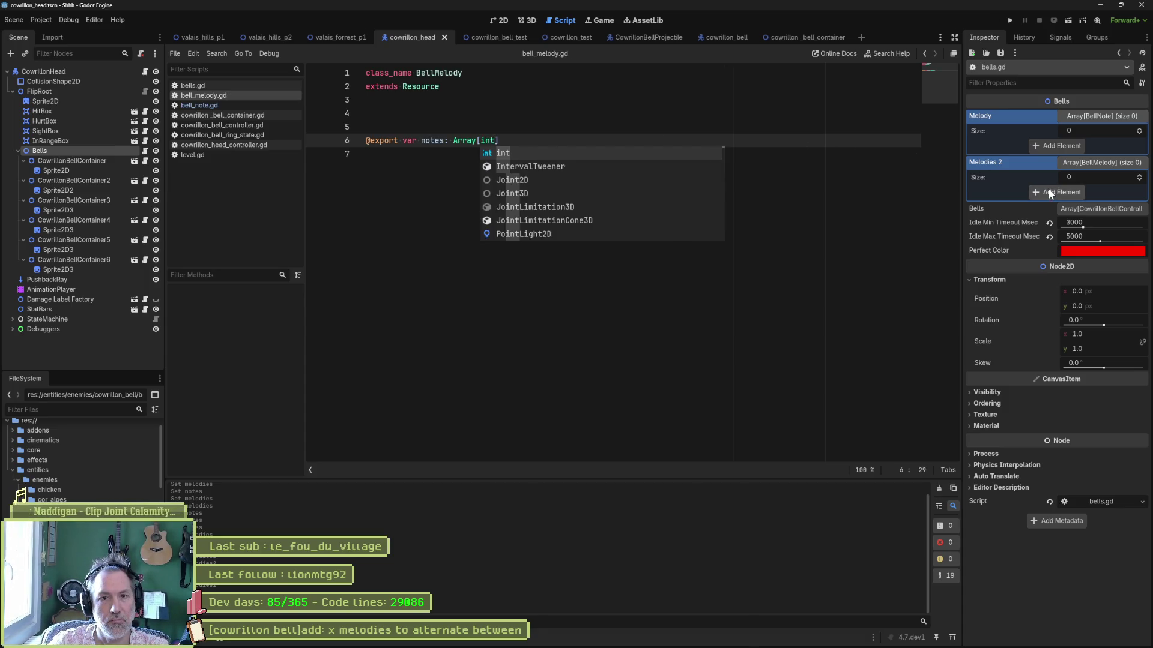
left_click(1050, 193)
left_click(1090, 196)
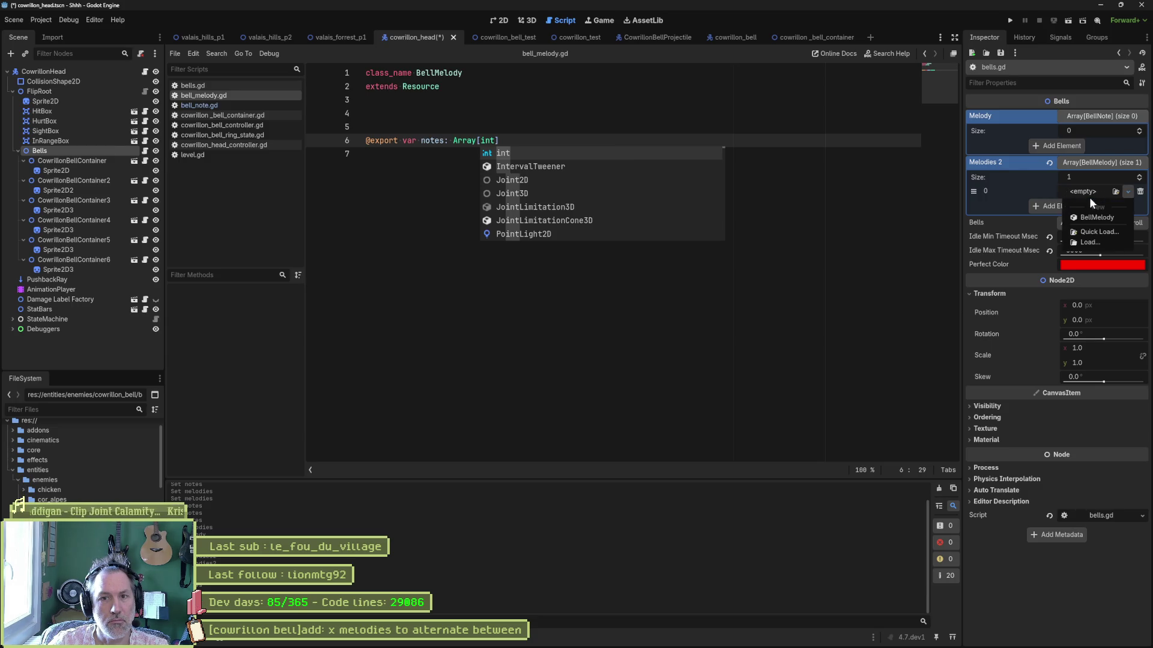
left_click(1088, 217)
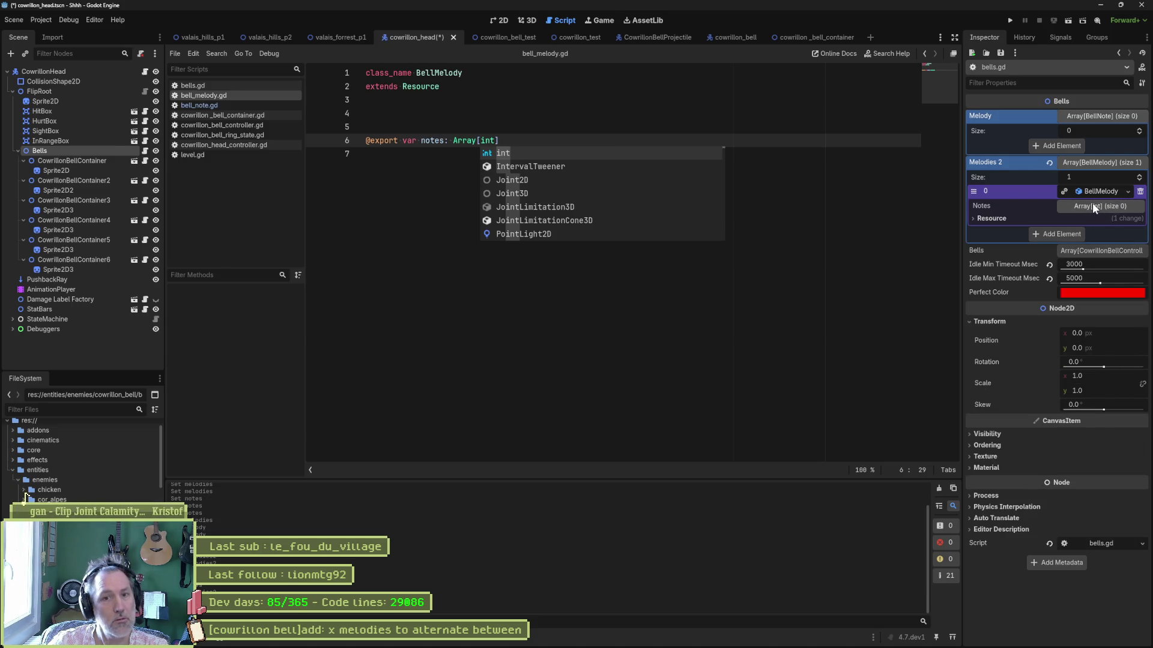
- Change the notes declaration to Array[BellNote] and save bell_melody.gd
left_click(508, 153)
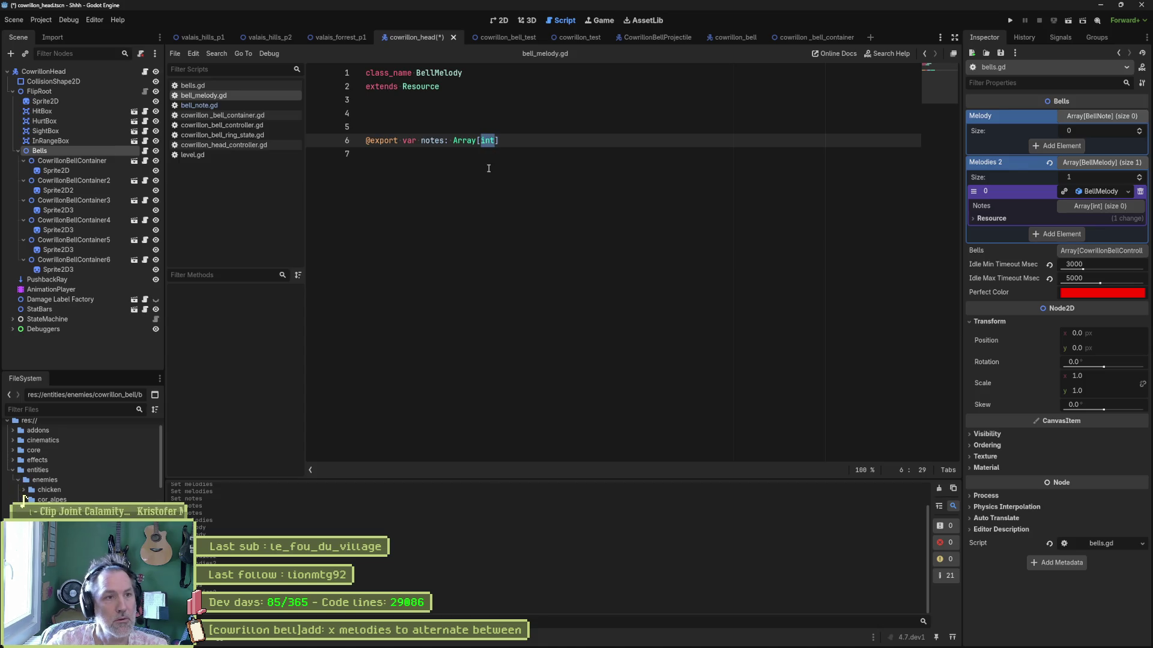
type("Bell")
key("Return")
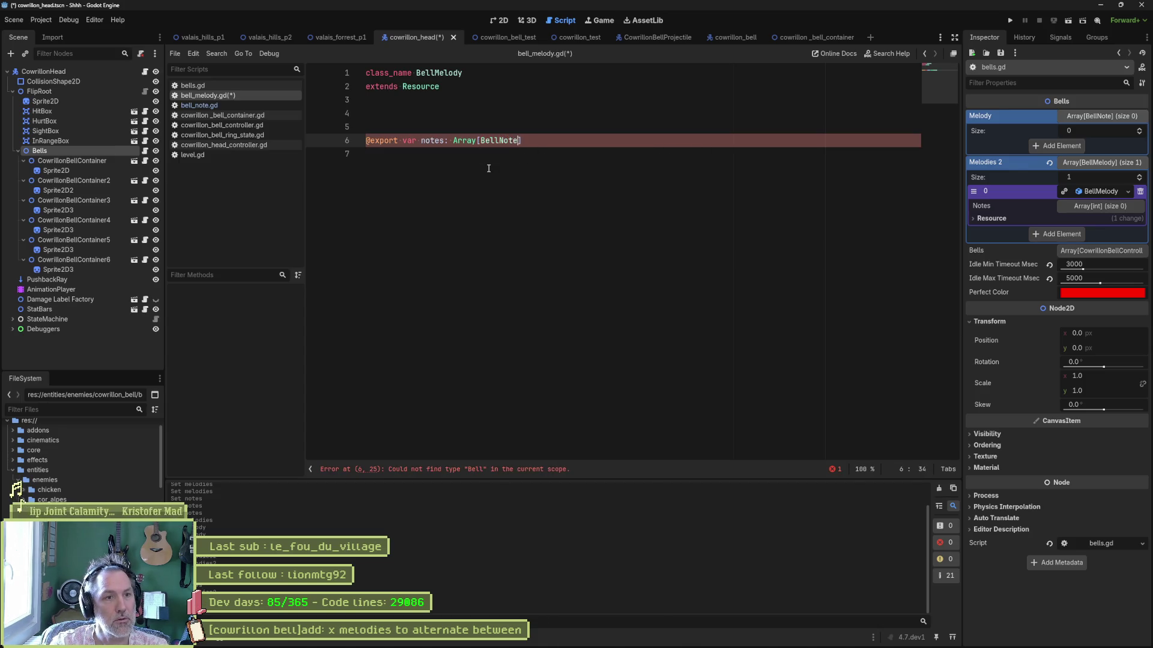
key("ctrl+s")
- Recreate Melodies 2 with a new BellMelody as its first entry
left_click(1050, 162)
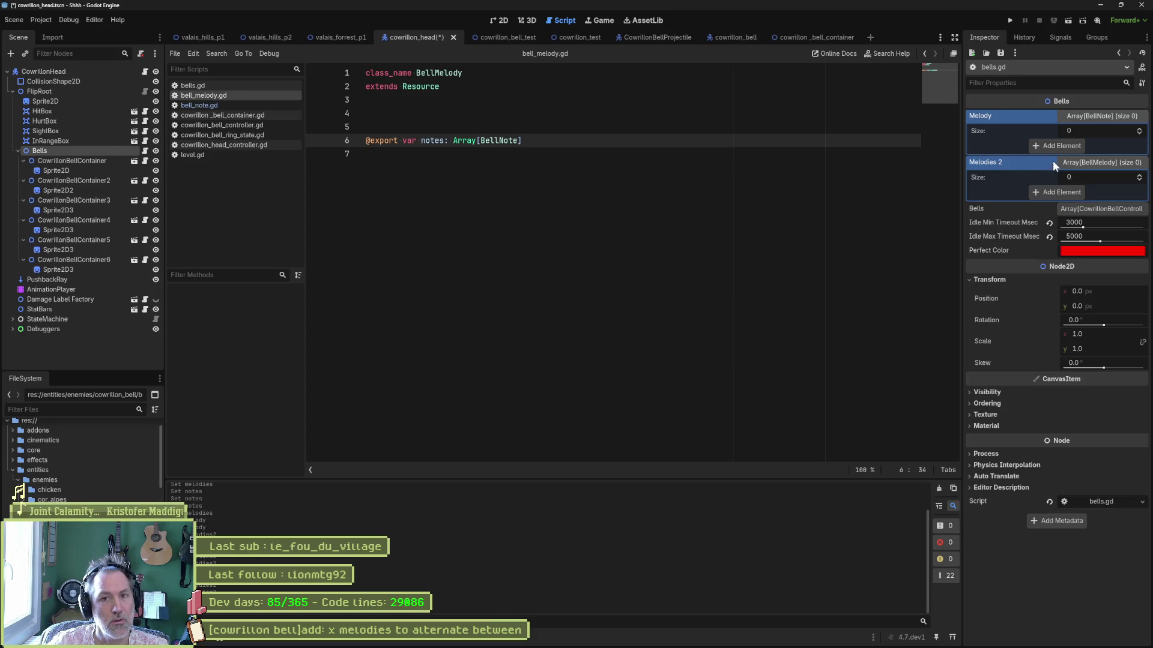
left_click(1091, 167)
left_click(1092, 164)
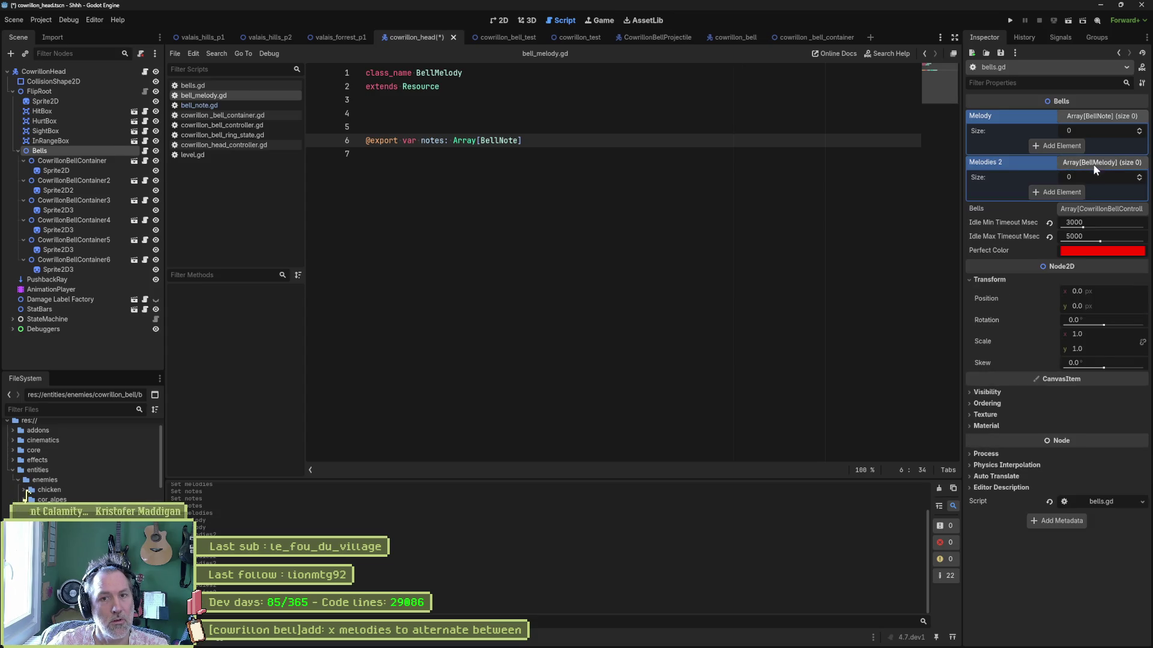
left_click(1077, 192)
left_click(1078, 193)
left_click(1083, 214)
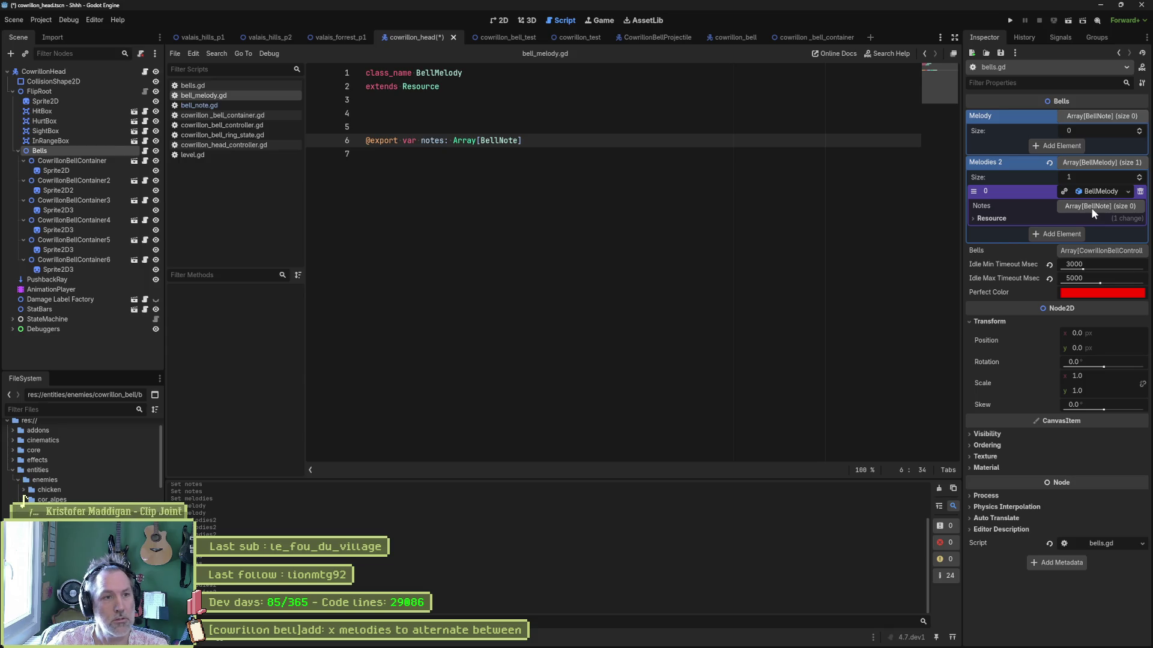
- Set the melody's Notes size to 5 and fill each slot with a new BellNote
left_click(1090, 207)
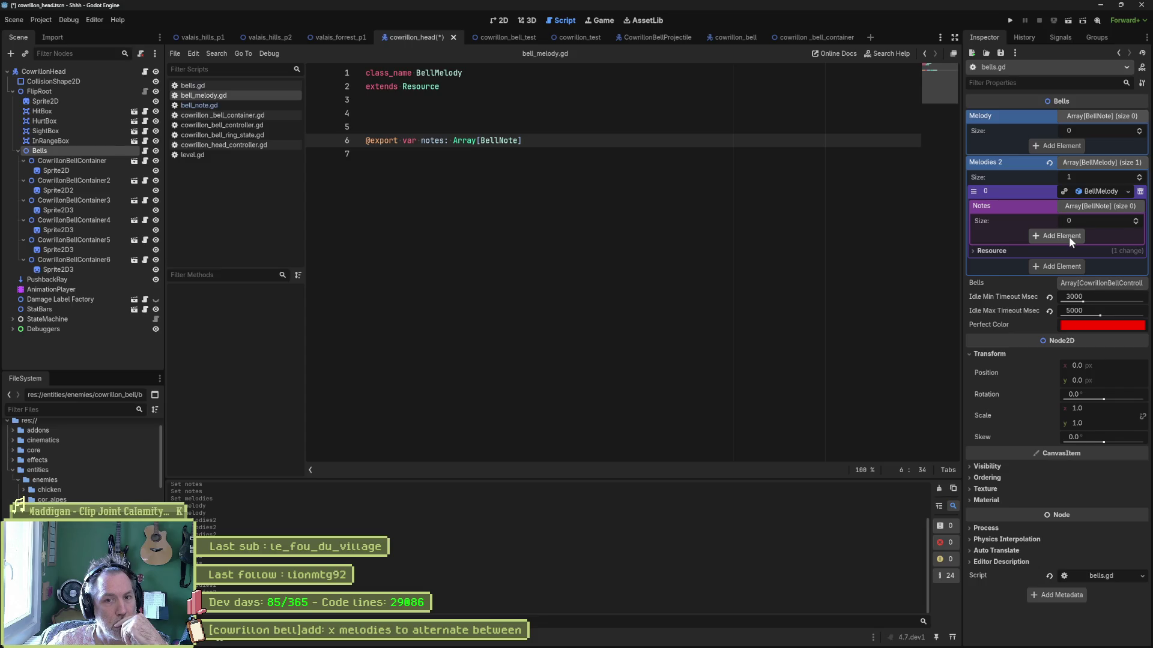
left_click(1136, 221)
left_click(1135, 220)
left_click(1135, 221)
left_click(1135, 221)
left_click(1136, 221)
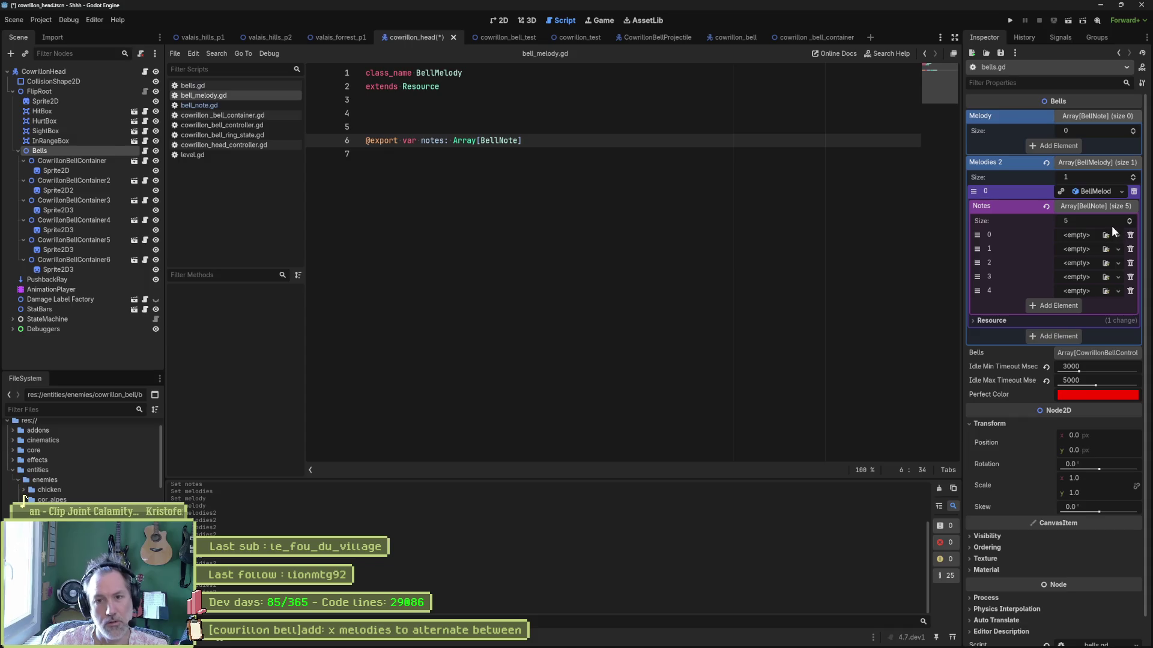
left_click(1117, 235)
left_click(1082, 261)
left_click(1082, 249)
left_click(1083, 275)
left_click(1079, 264)
left_click(1079, 288)
left_click(1079, 276)
left_click(1077, 303)
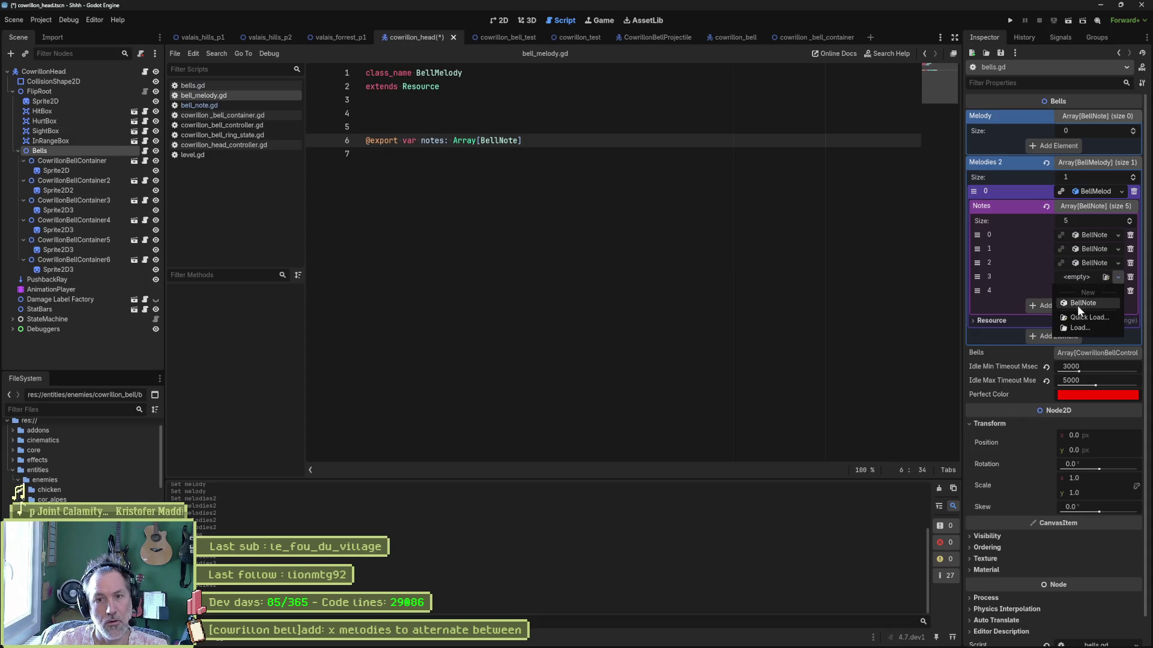
left_click(1078, 290)
left_click(1080, 315)
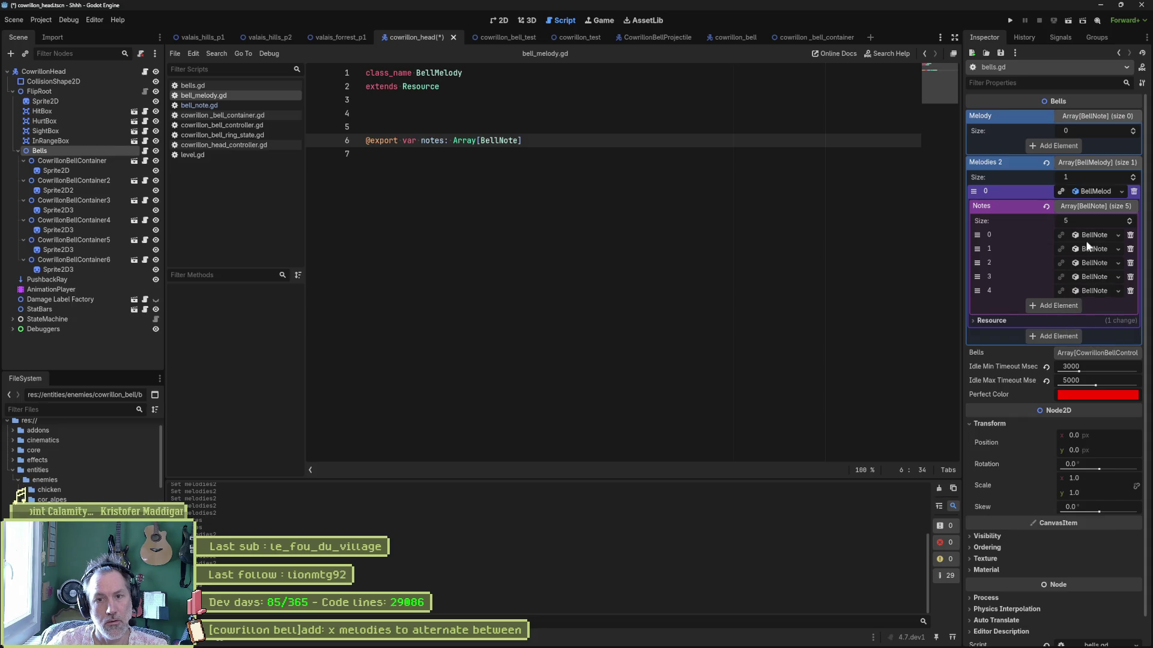
- Give the five notes Bell IDs 0, 1, 3, 5 and 4
left_click(1090, 236)
left_click(1086, 293)
left_click(1090, 347)
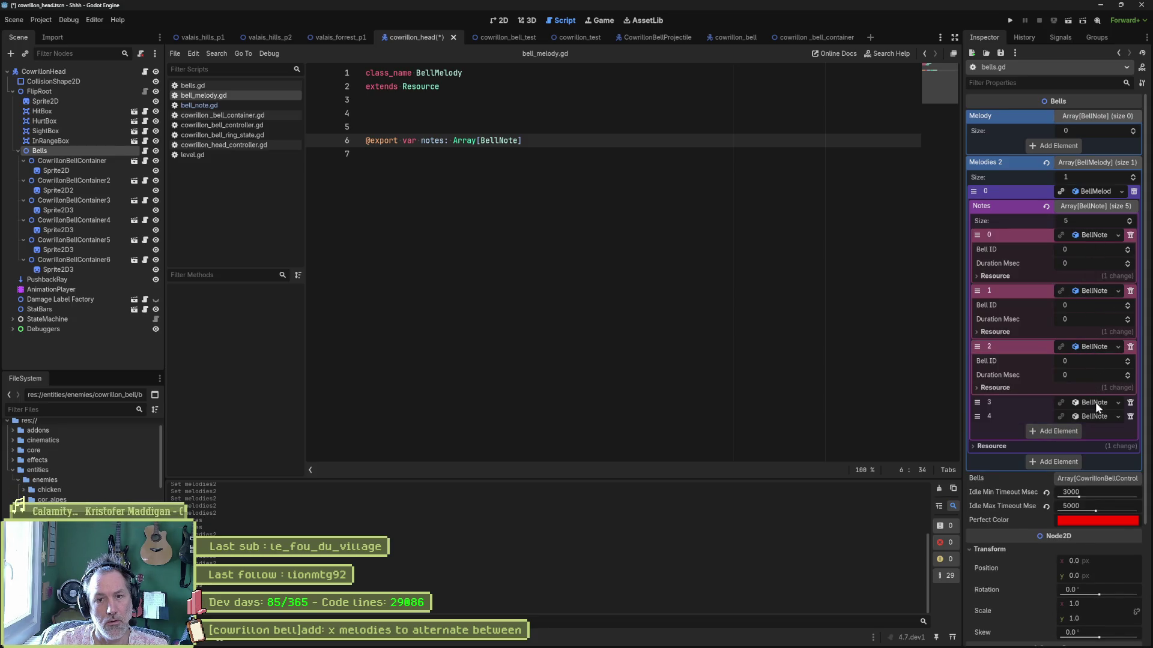
left_click(1094, 402)
left_click(1090, 455)
left_click(1082, 246)
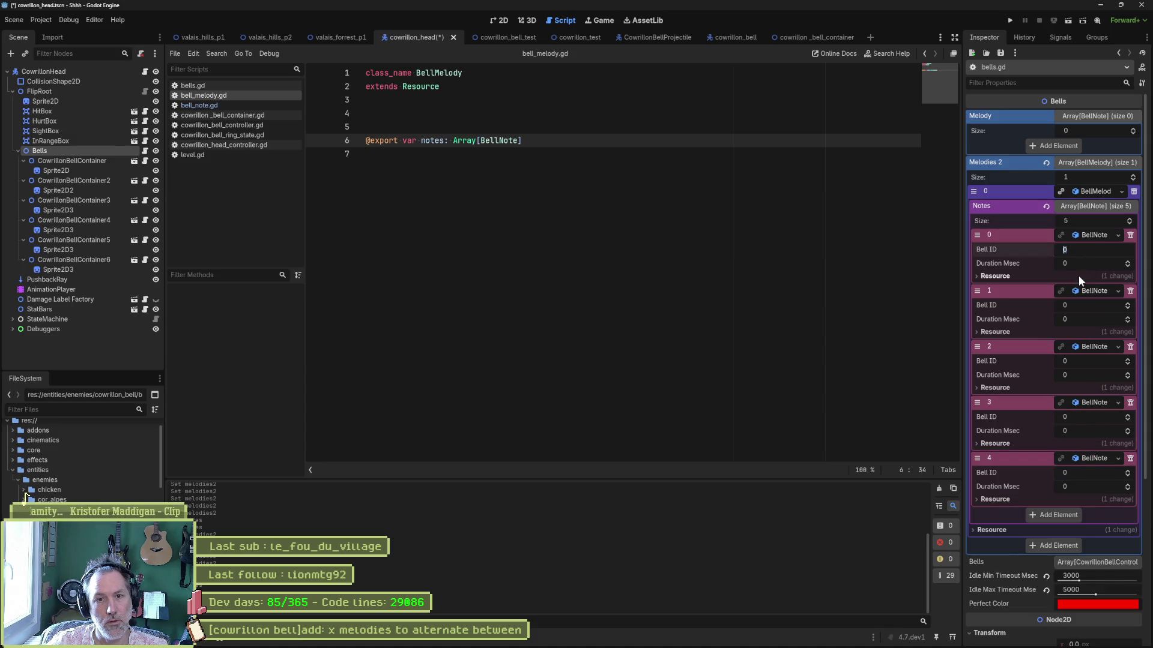
left_click(1077, 305)
type("1")
left_click(1080, 361)
type("3")
left_click(1080, 417)
type("5")
left_click(1082, 473)
type("4")
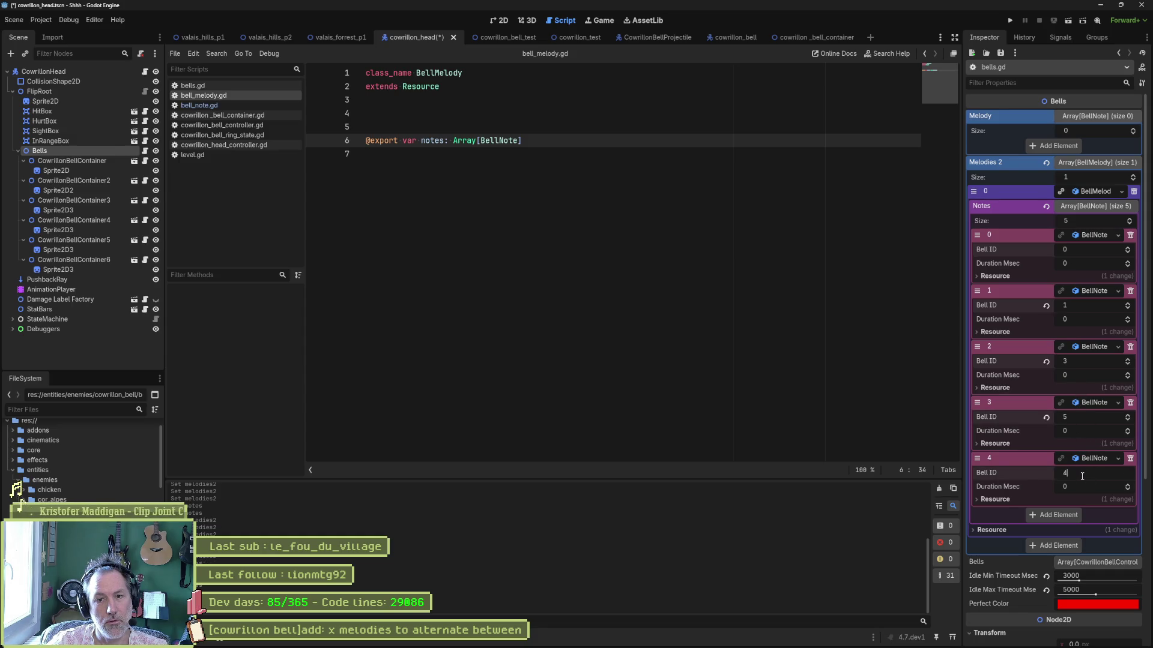
- Set the note durations to 1000, 300, 500, 1000 and 0 msec, then save the scene
left_click(1078, 263)
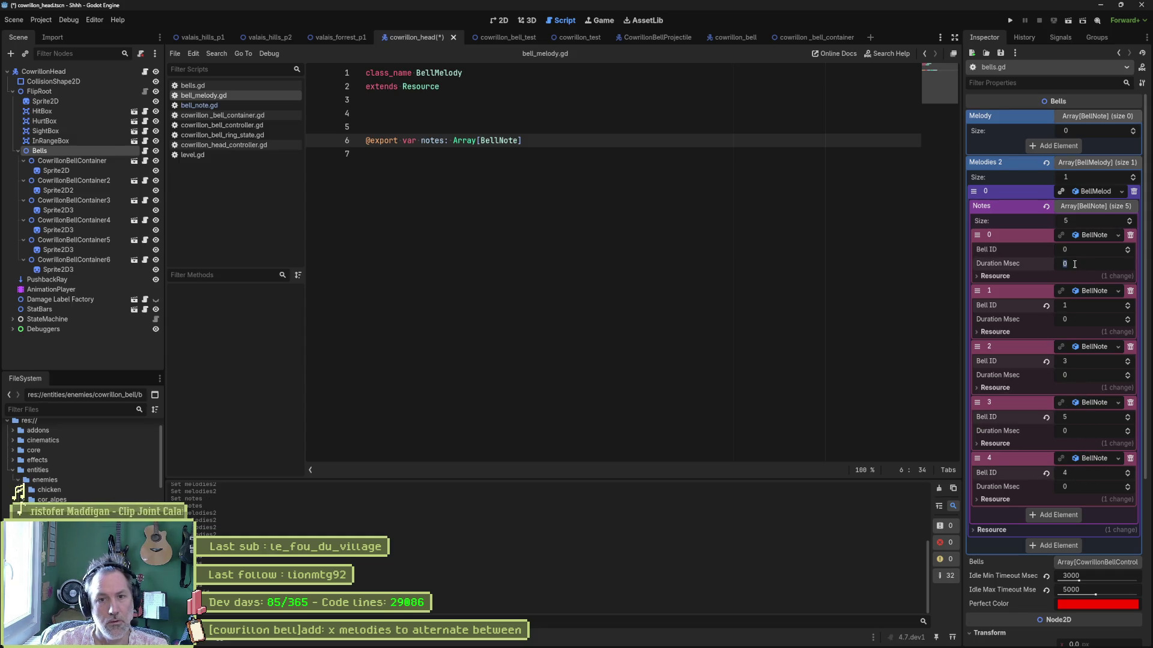
type("1000")
key("Return")
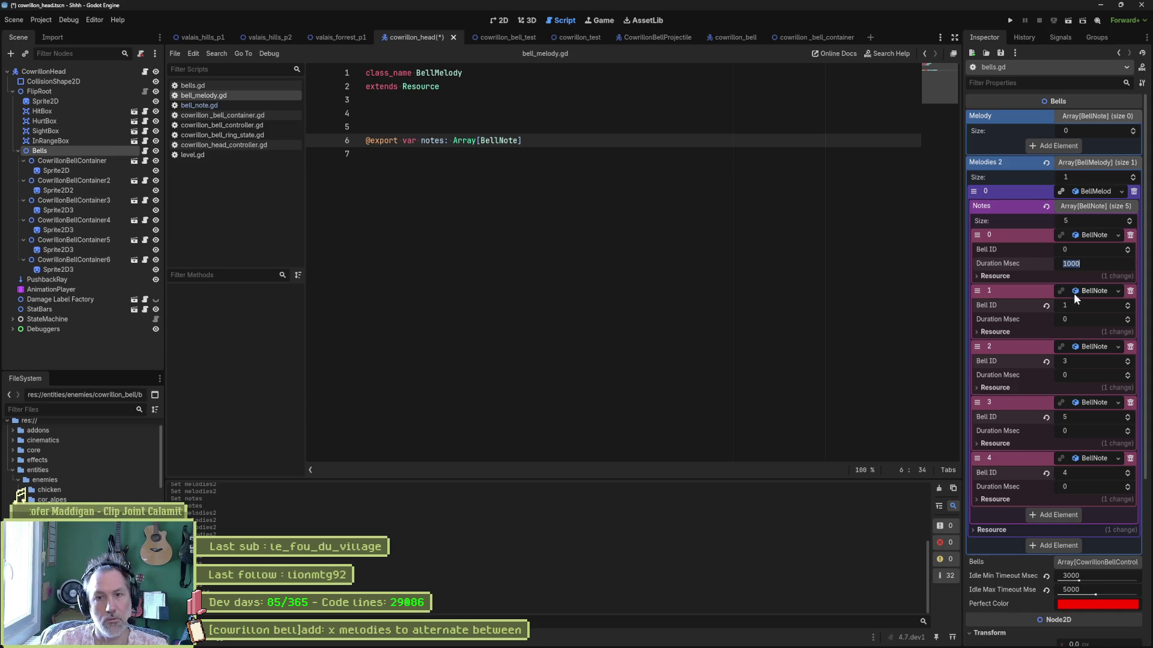
left_click(1083, 375)
type("1000")
left_click(1077, 430)
type("1000")
left_click(1090, 486)
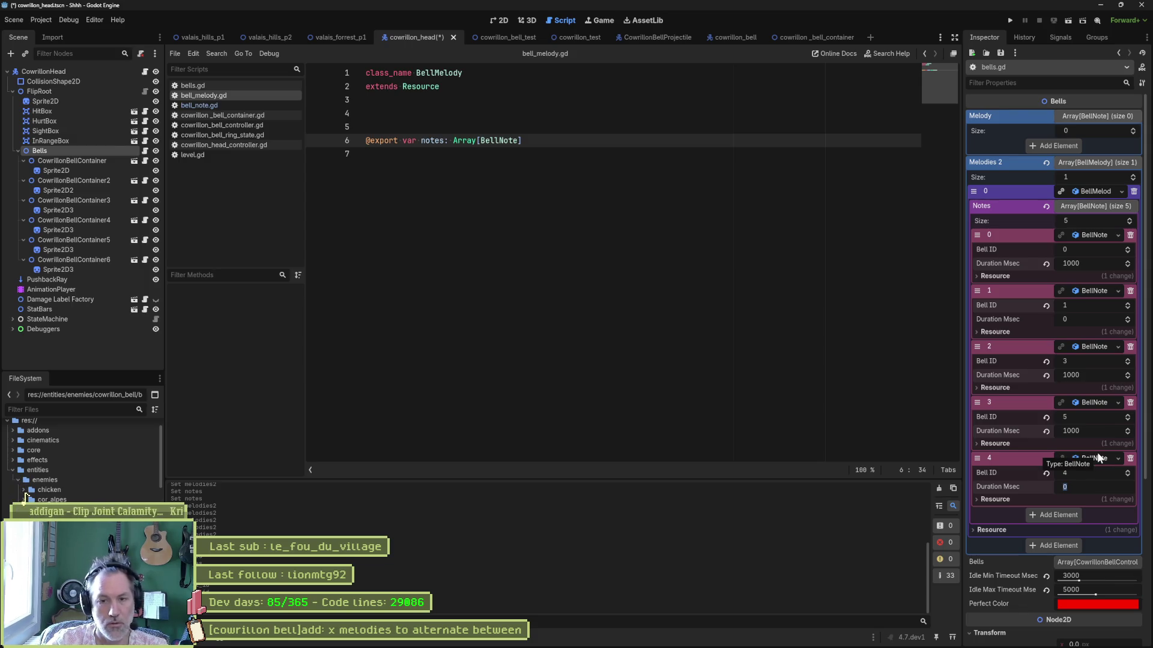
left_click(1091, 375)
left_click(1103, 380)
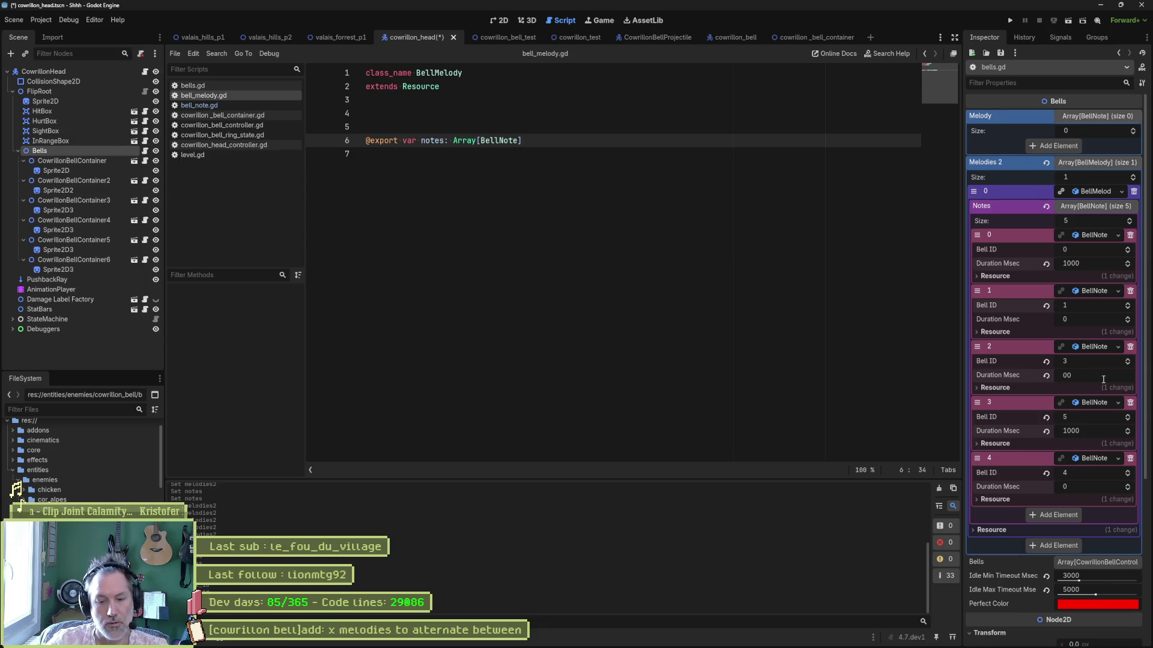
left_click(1089, 317)
type("300")
key("Return")
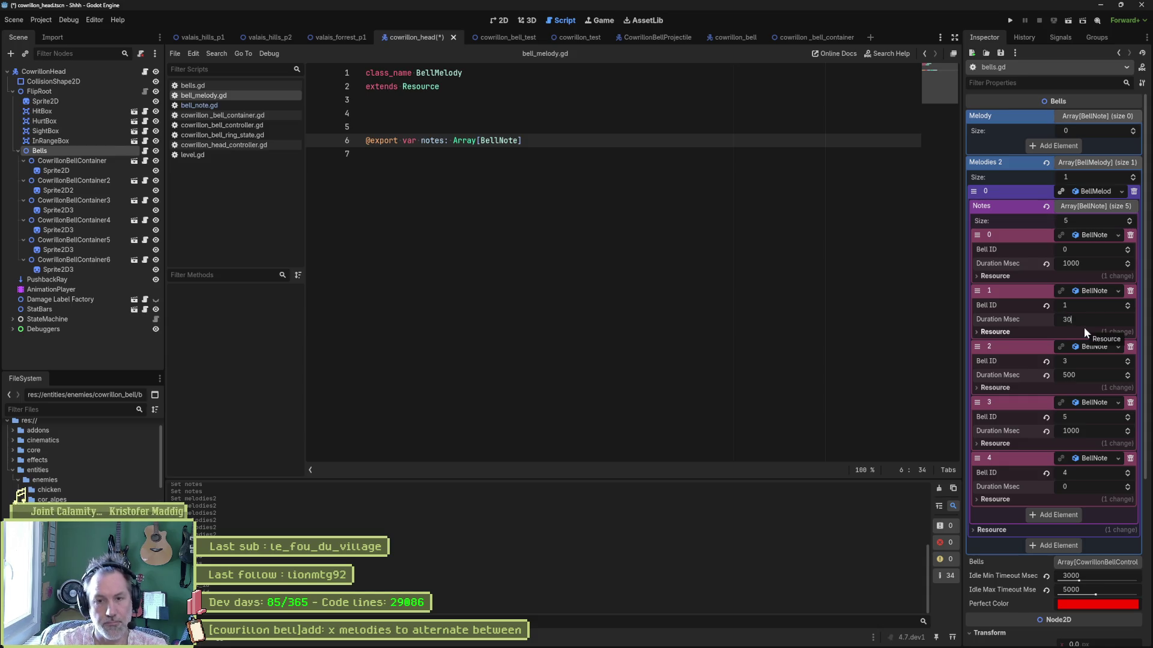
key("ctrl+s")
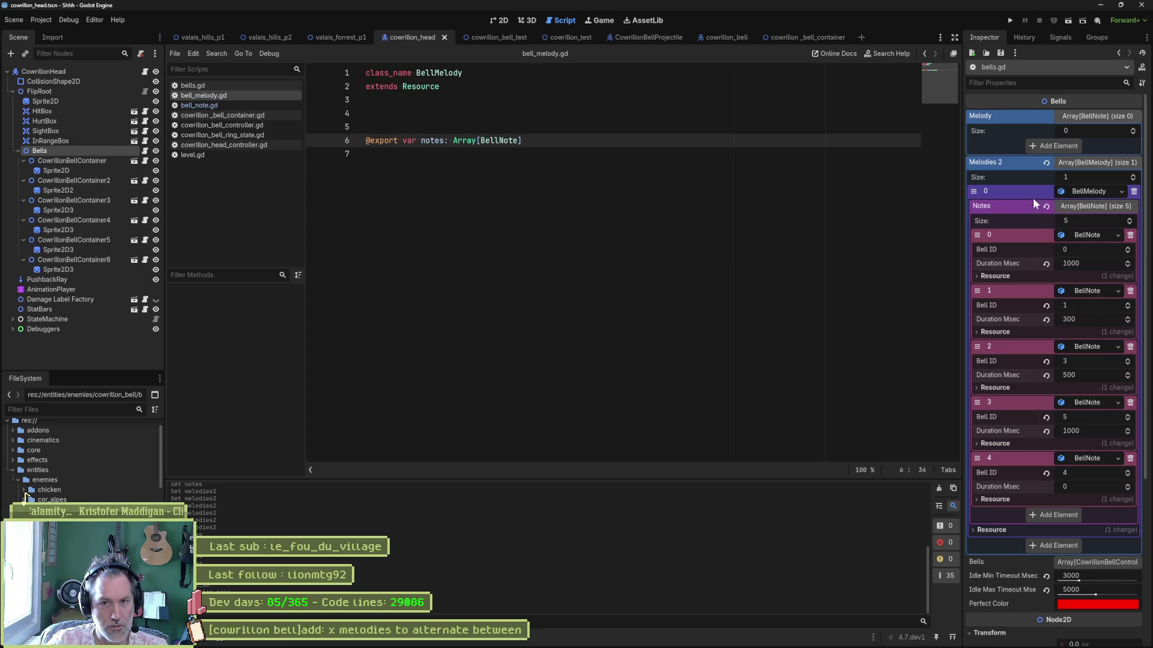
left_click(1087, 191)
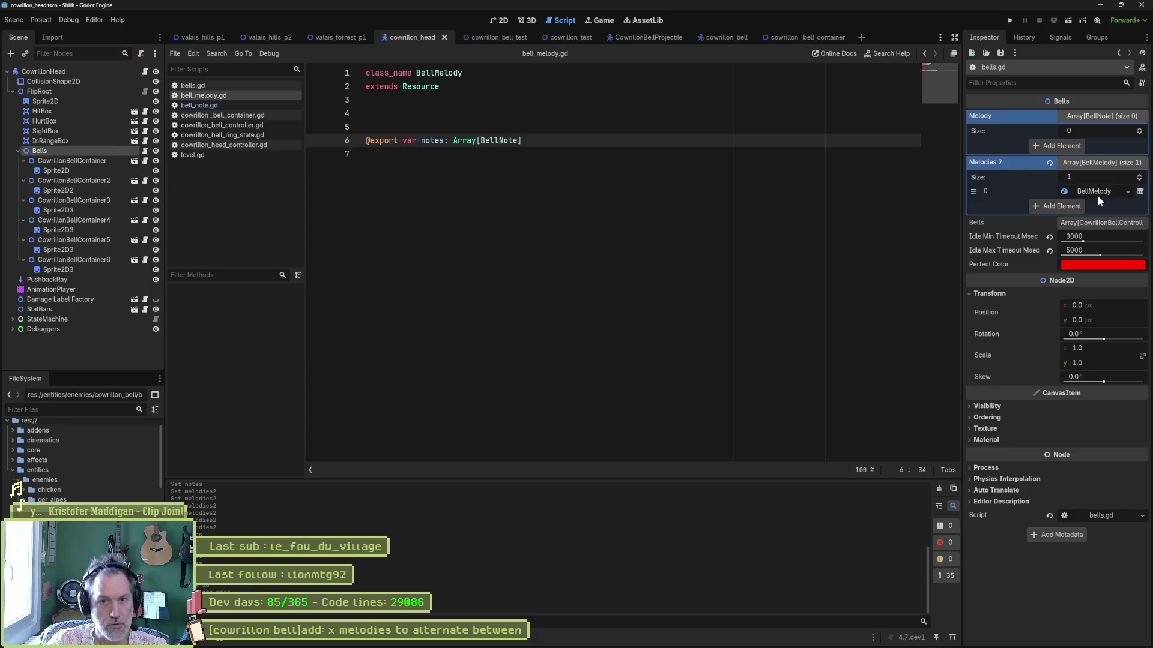
- Add a second new BellMelody entry to Melodies 2
left_click(1097, 196)
left_click(1097, 196)
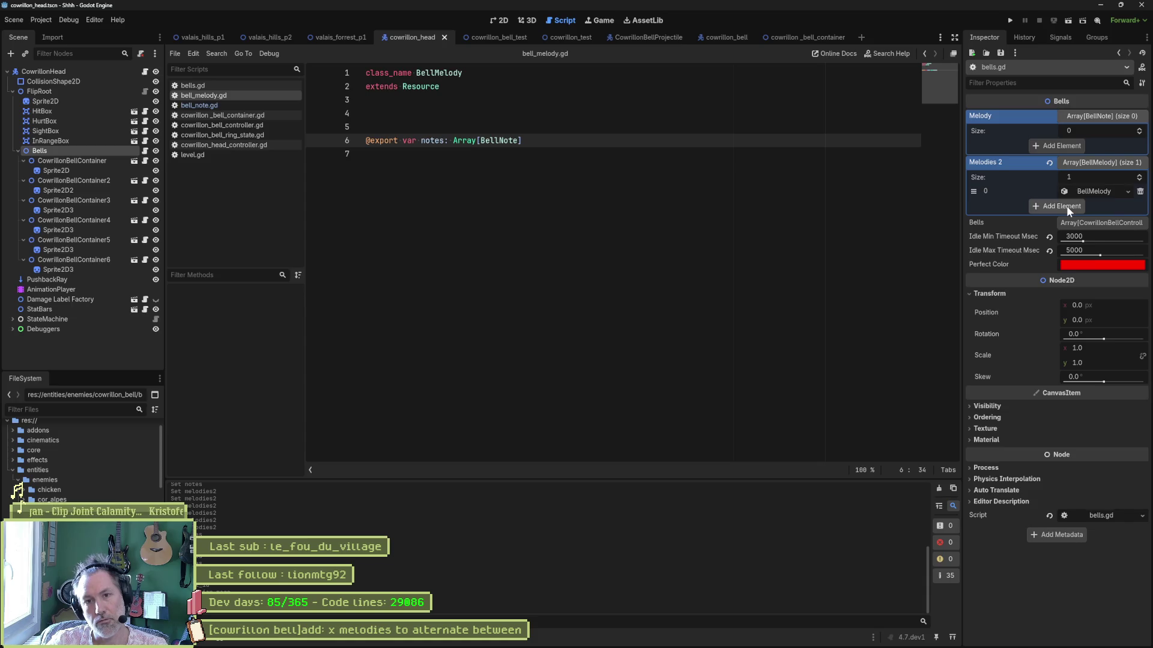
left_click(1066, 206)
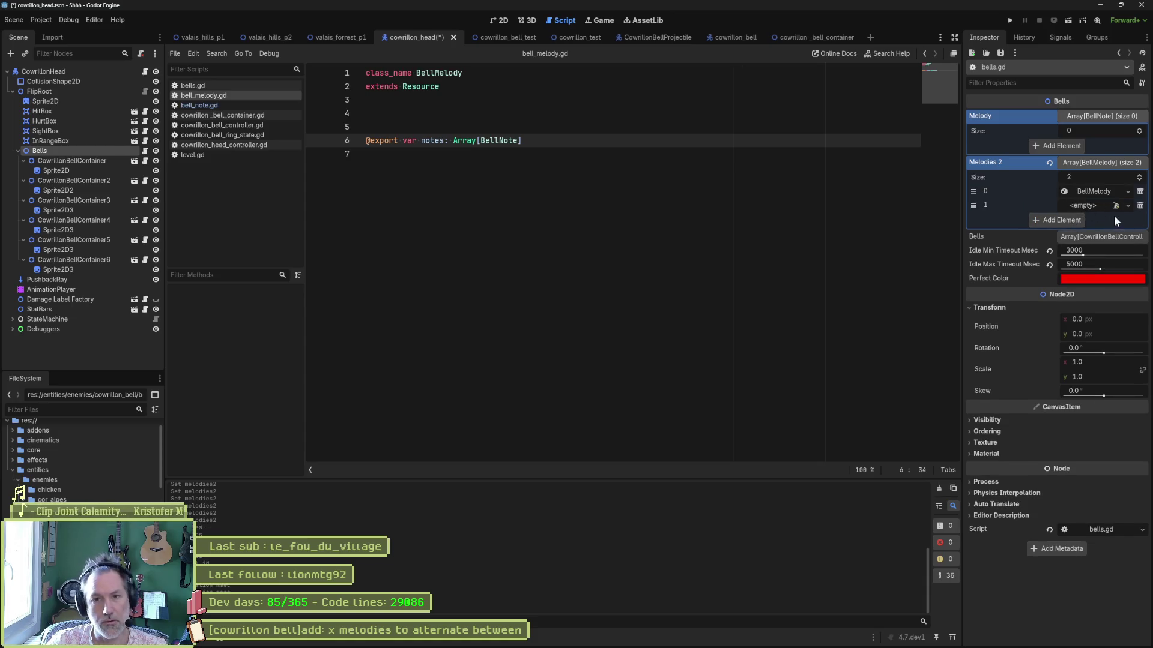
left_click(1127, 204)
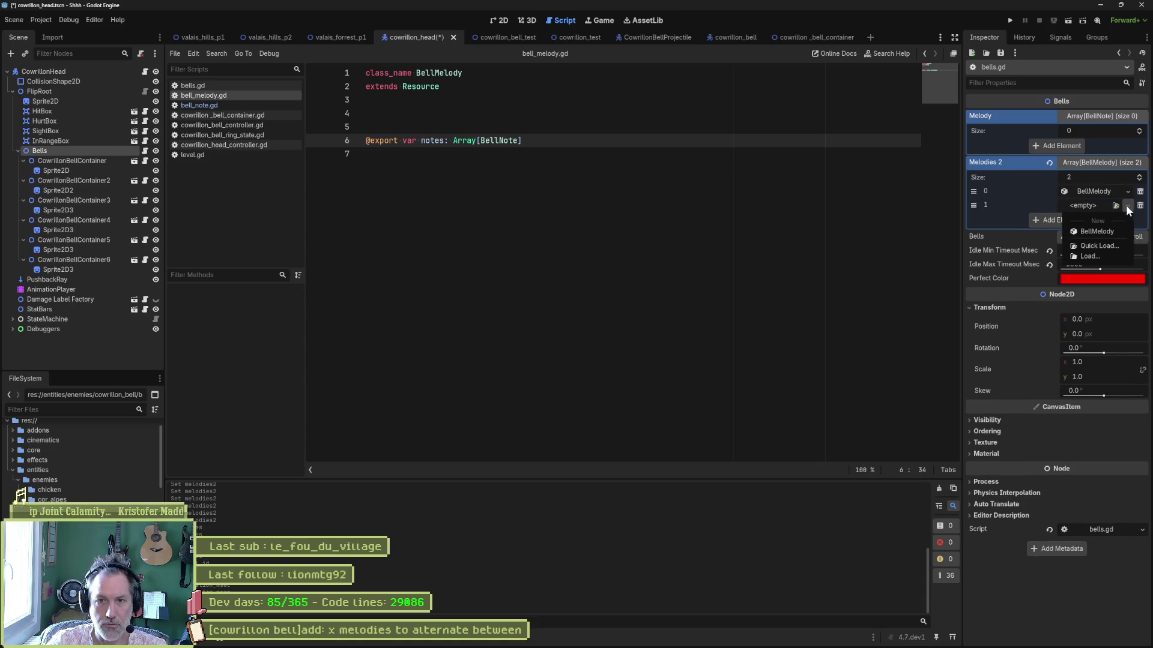
left_click(1107, 226)
- Raise the second melody's Notes size to 9
left_click(1090, 206)
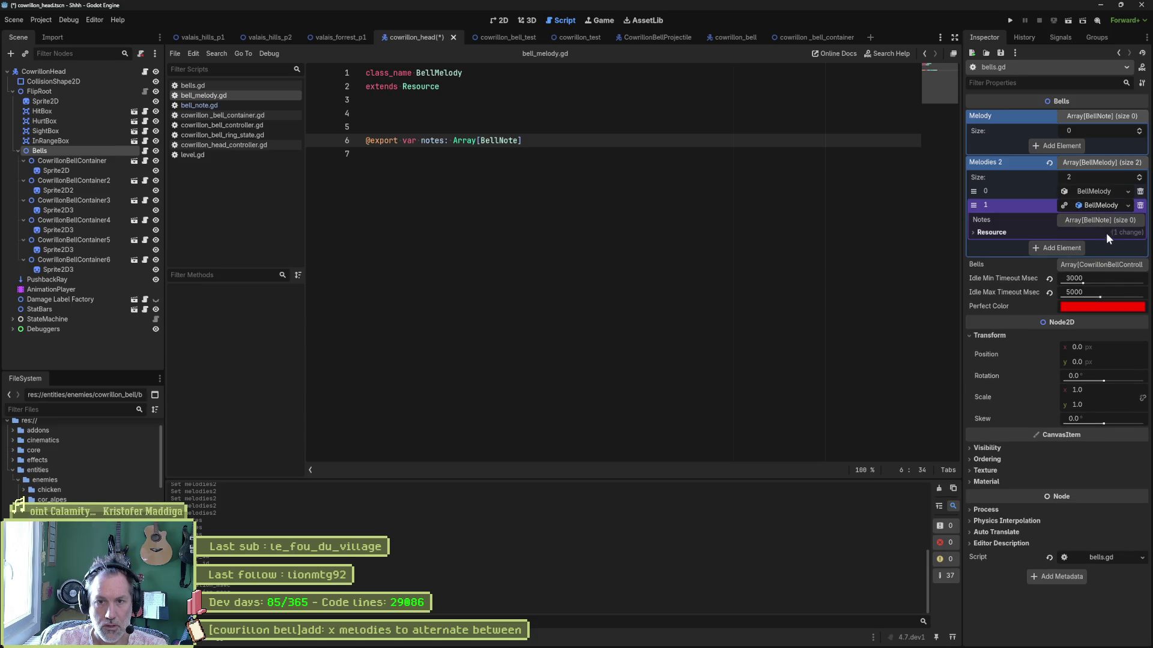
left_click(1138, 233)
left_click(1138, 233)
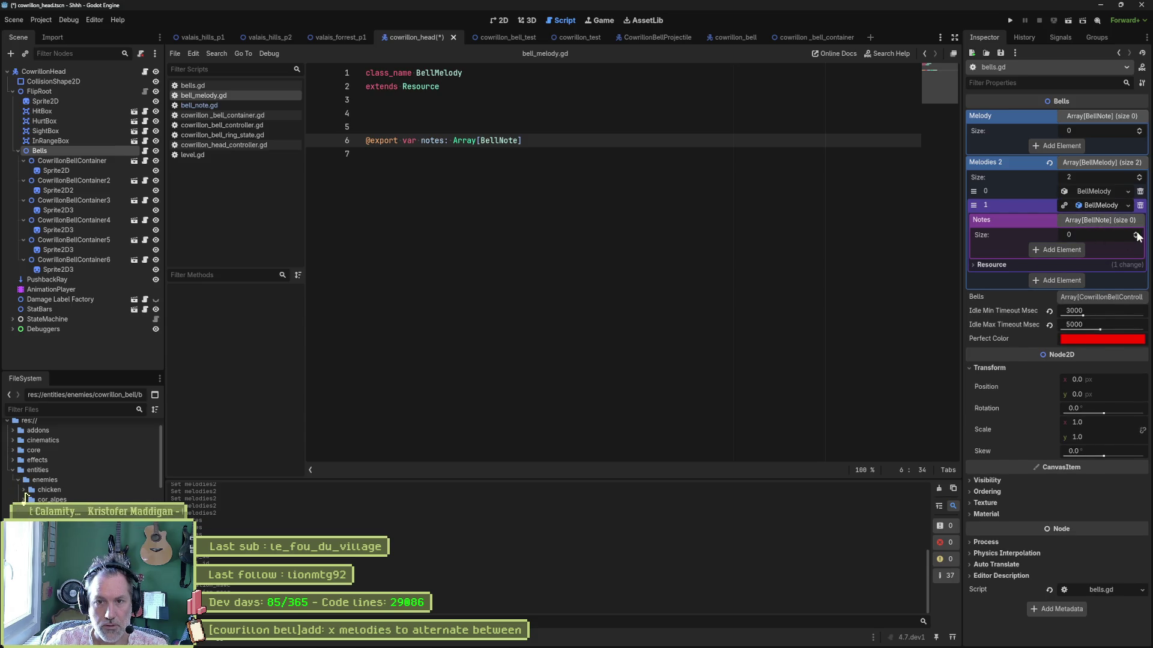
left_click(1130, 234)
left_click(1130, 234)
left_click(1130, 234)
left_click(1130, 234)
left_click(1130, 234)
left_click(1130, 234)
left_click(1130, 234)
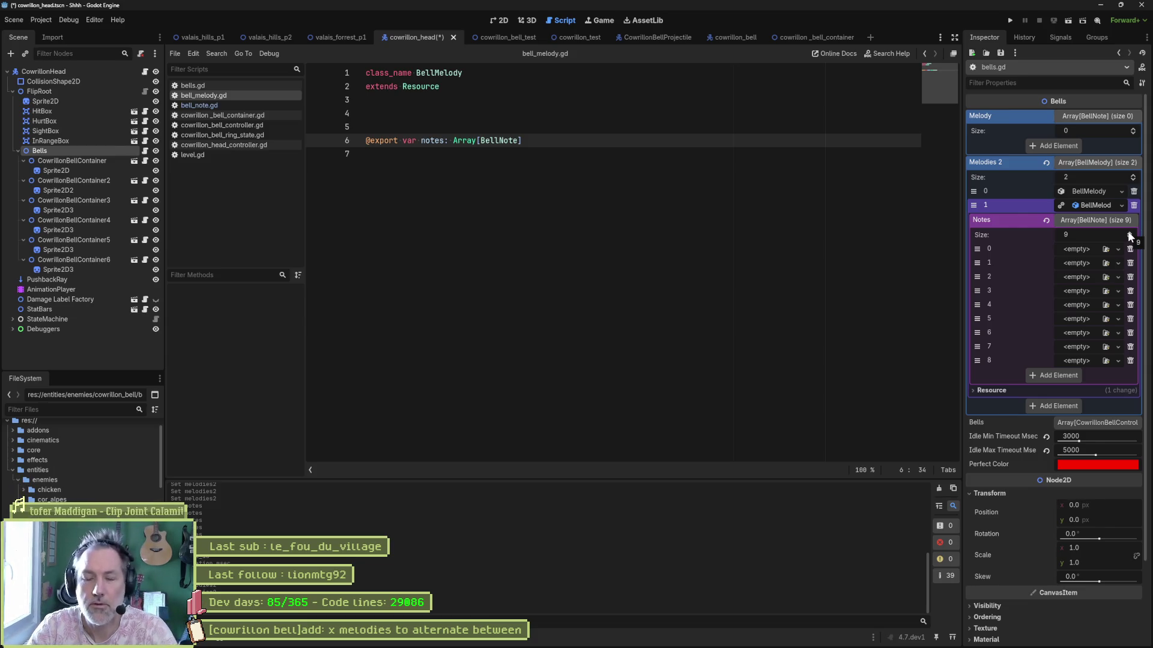
- Fill all nine note slots with new BellNotes, save the scene, then return to ChatGPT
left_click(1094, 250)
left_click(1087, 276)
left_click(1086, 266)
left_click(1081, 291)
left_click(1081, 277)
left_click(1080, 302)
left_click(1082, 290)
left_click(1082, 313)
left_click(1082, 304)
left_click(1082, 329)
left_click(1082, 319)
left_click(1082, 344)
left_click(1079, 333)
left_click(1085, 358)
left_click(1087, 346)
left_click(1084, 372)
left_click(1084, 360)
left_click(1091, 385)
key("ctrl+s")
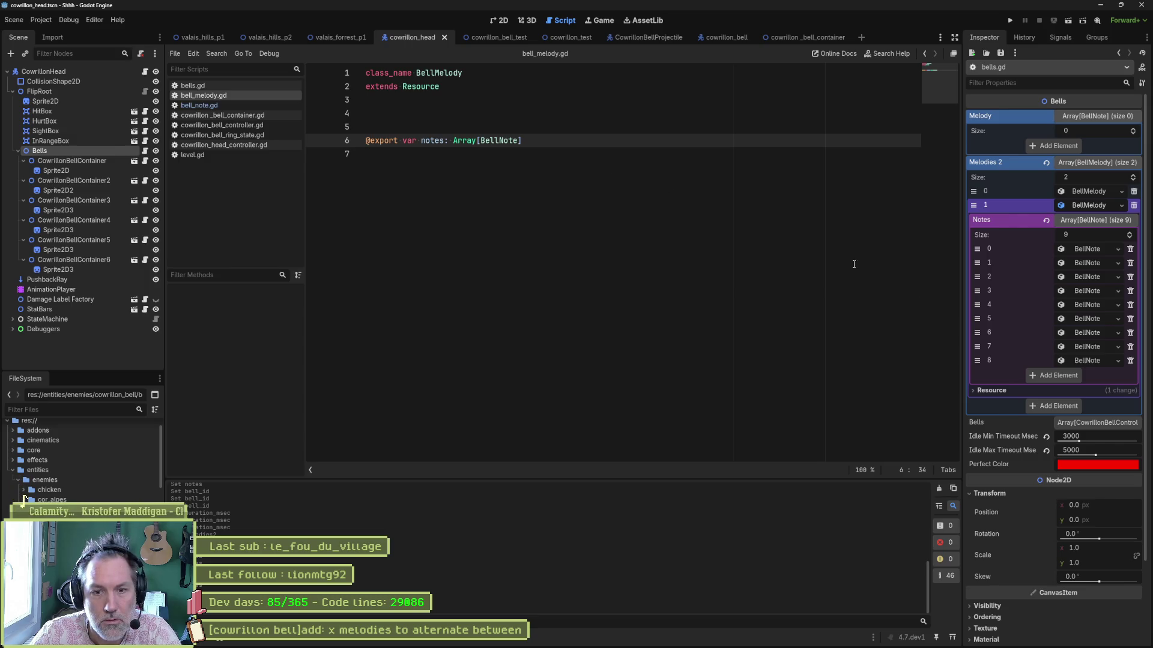
left_click(991, 390)
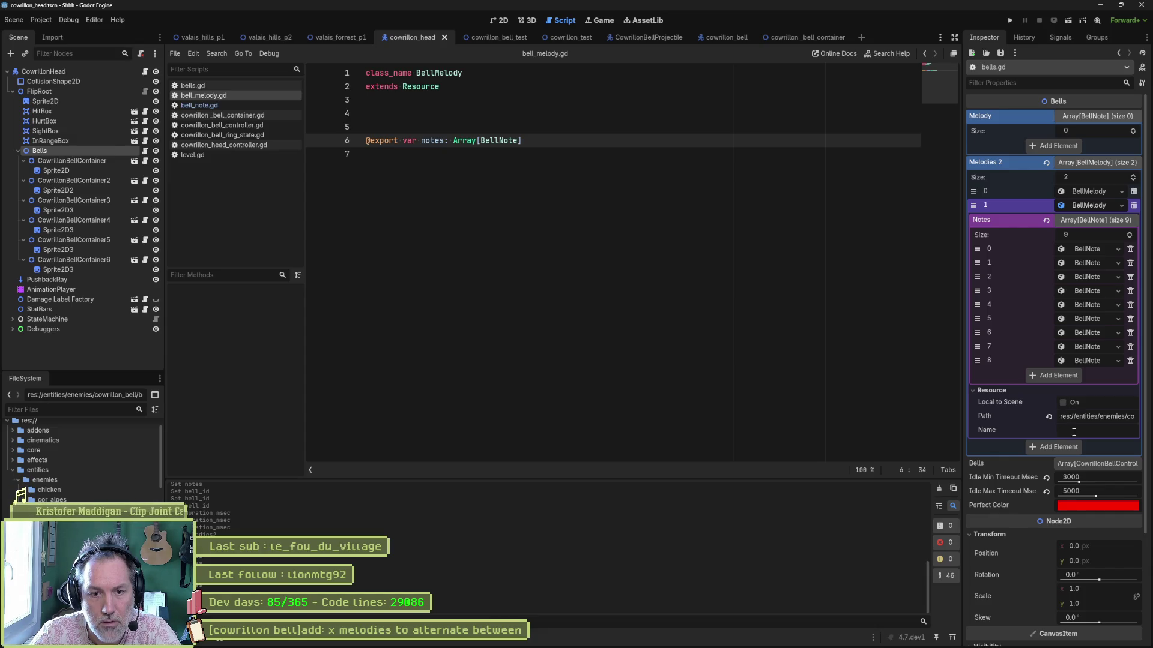
left_click(480, 639)
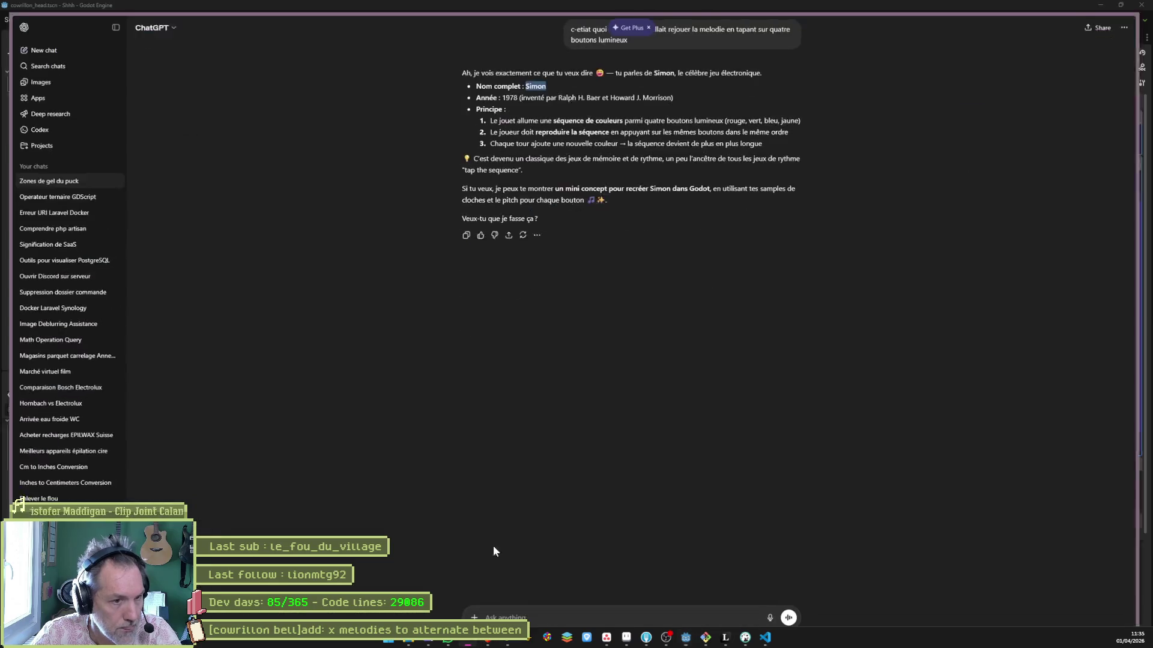
- Ask ChatGPT how to save a custom Resource from the Godot editor, then switch back to Godot
left_click(583, 616)
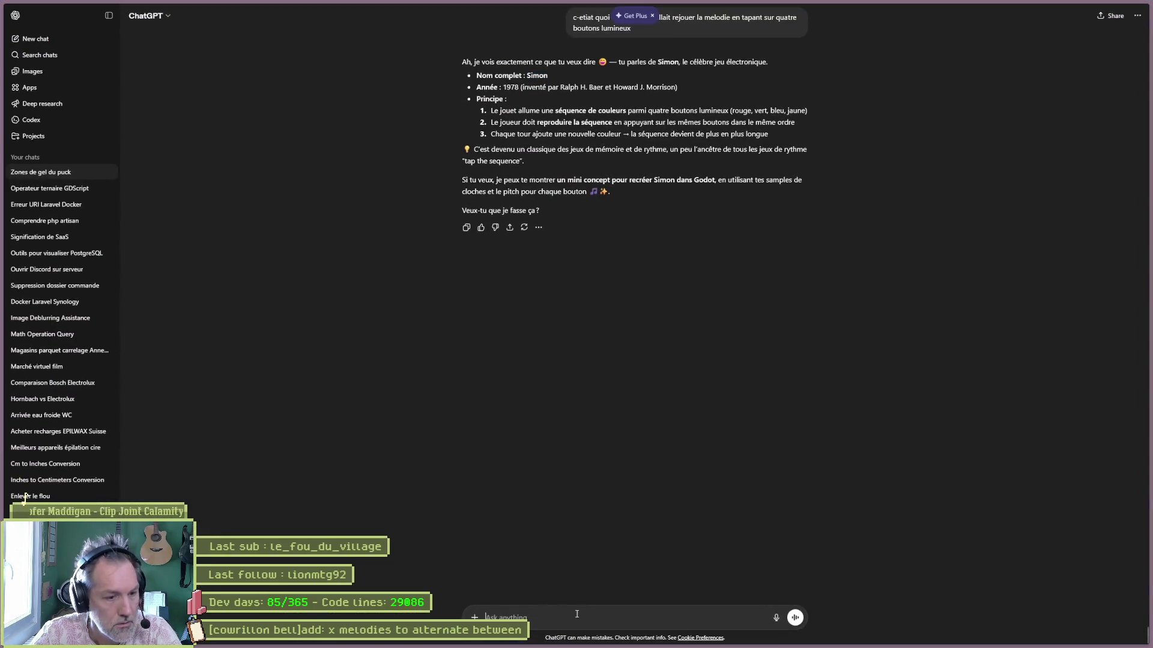
type("l")
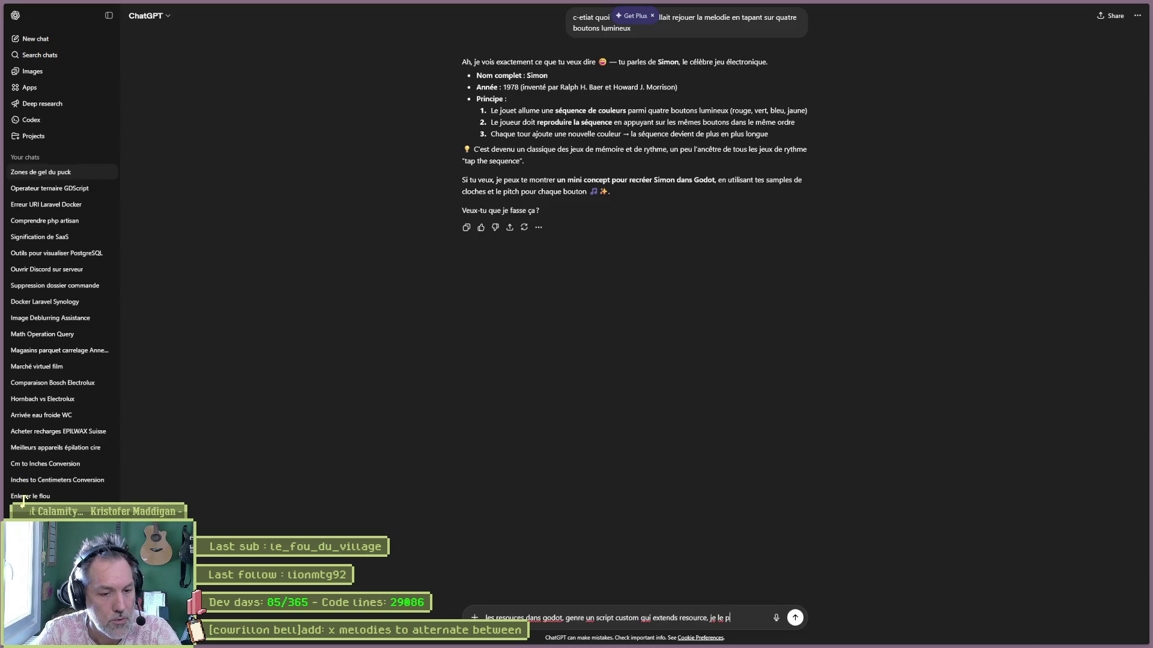
type("depuis le")
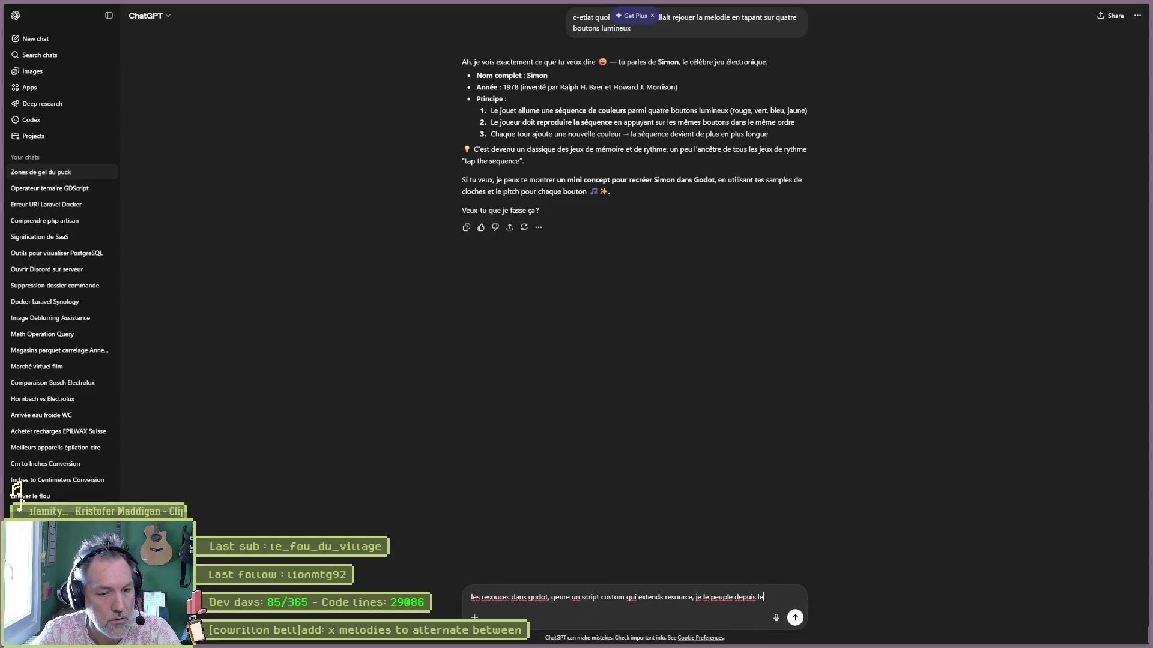
type("diteur godot et ensuite, je peux retgrouver le fichier qqe part si jamais je per")
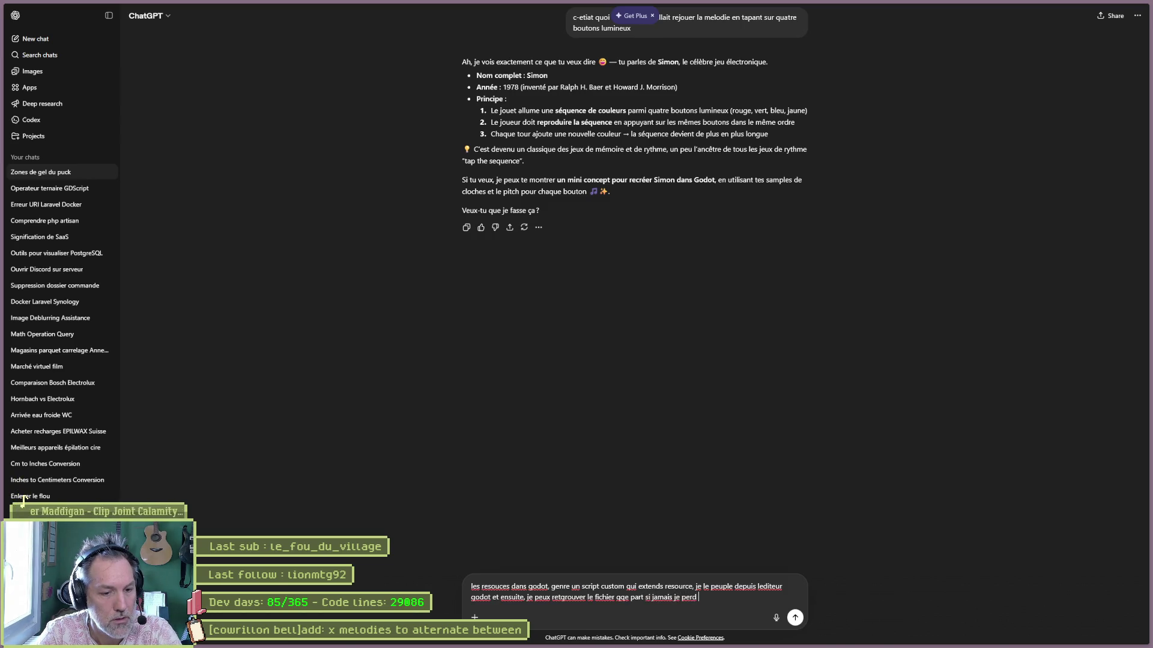
type("dan")
type(".")
key("Return")
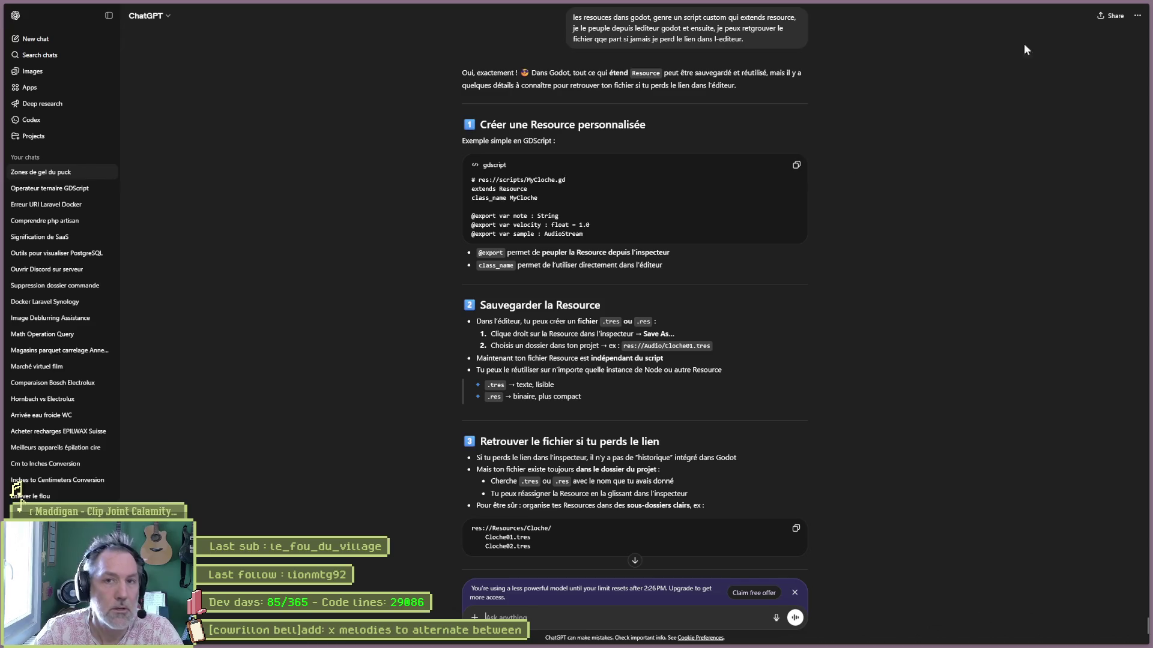
key("alt+Tab")
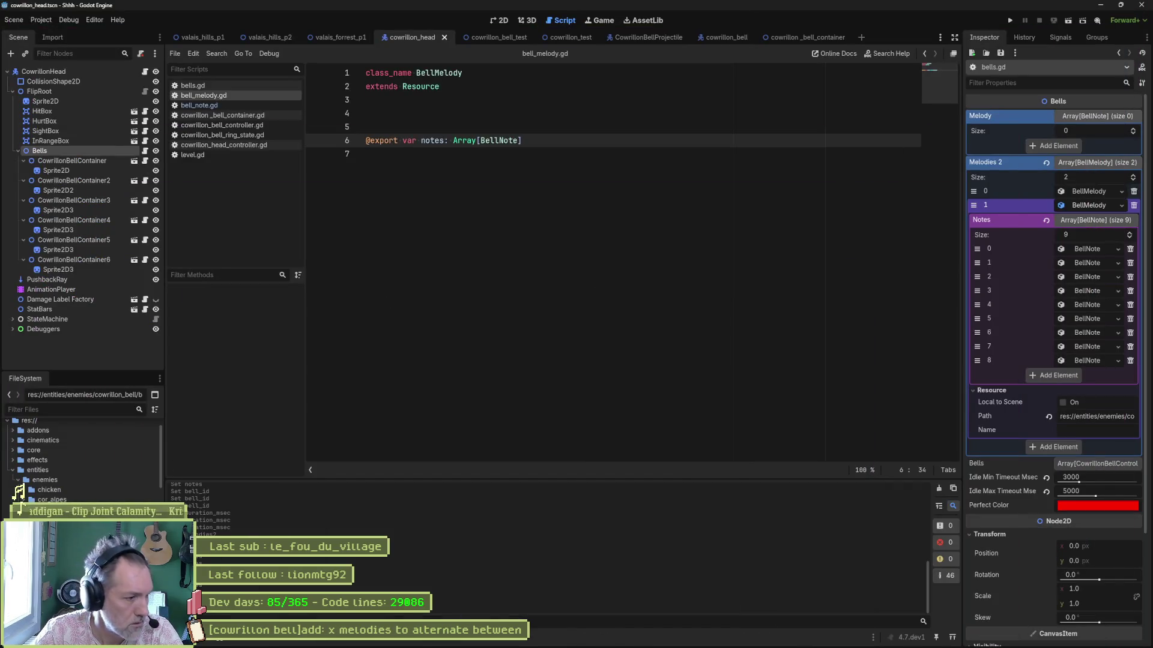
- Create a folder named melodies inside cowrillon_bell
right_click(60, 483)
mouse_move(174, 488)
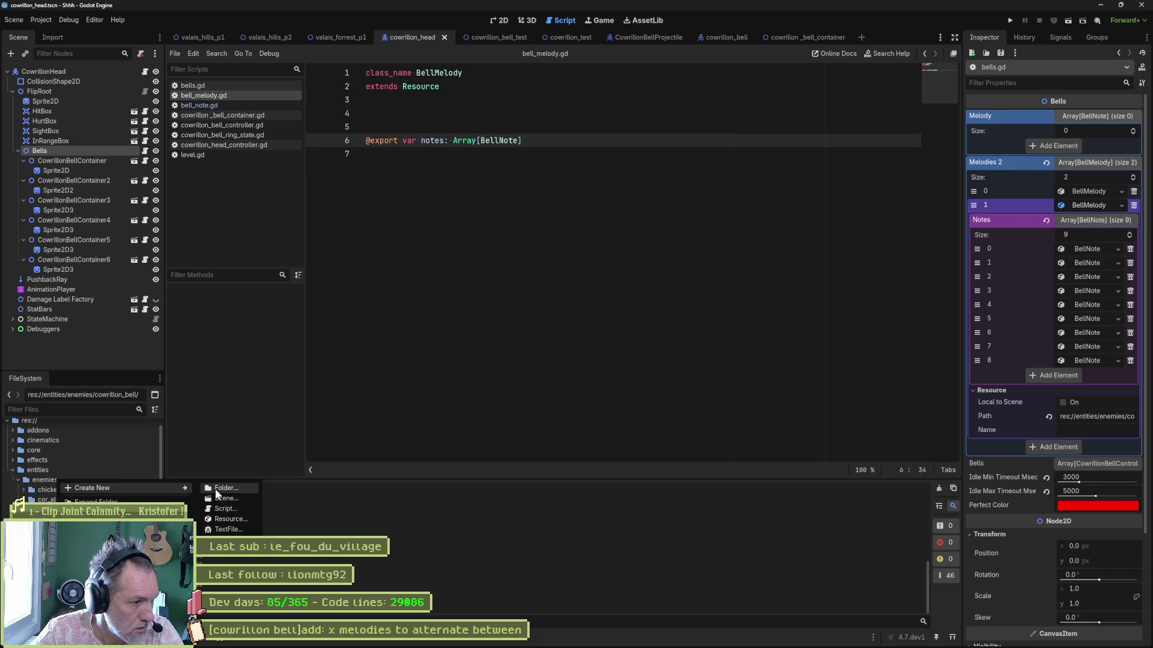
left_click(215, 489)
type("melodies")
key("Return")
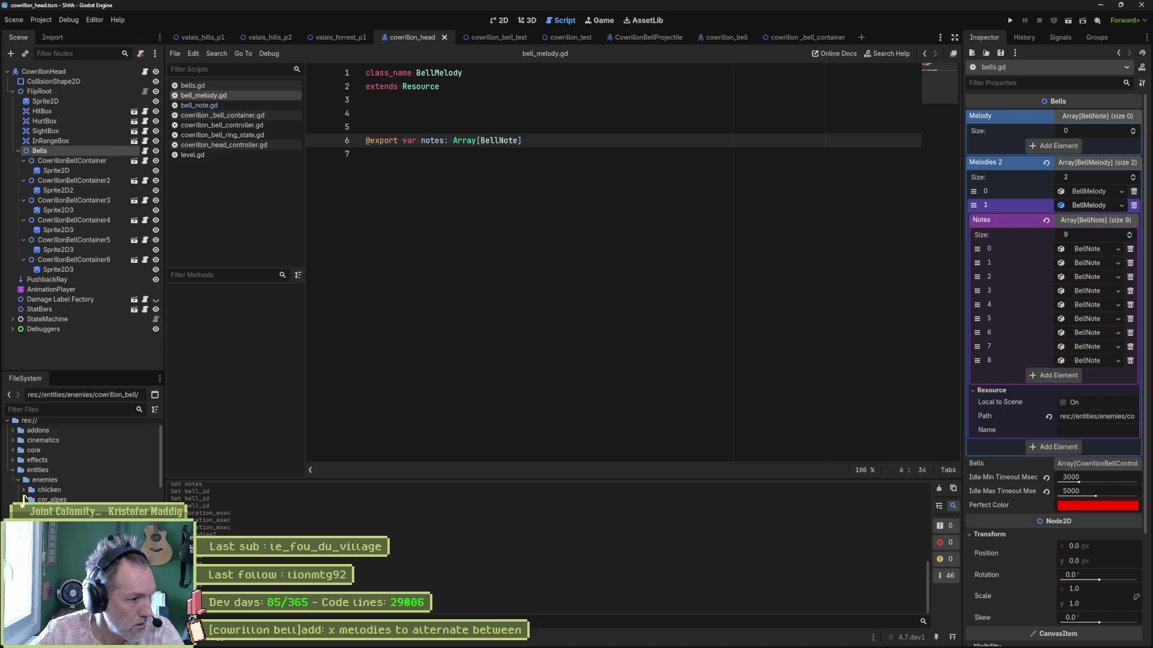
- Create a new BellMelody resource and save it as melody_easy.tres in the melodies folder
right_click(71, 480)
mouse_move(201, 487)
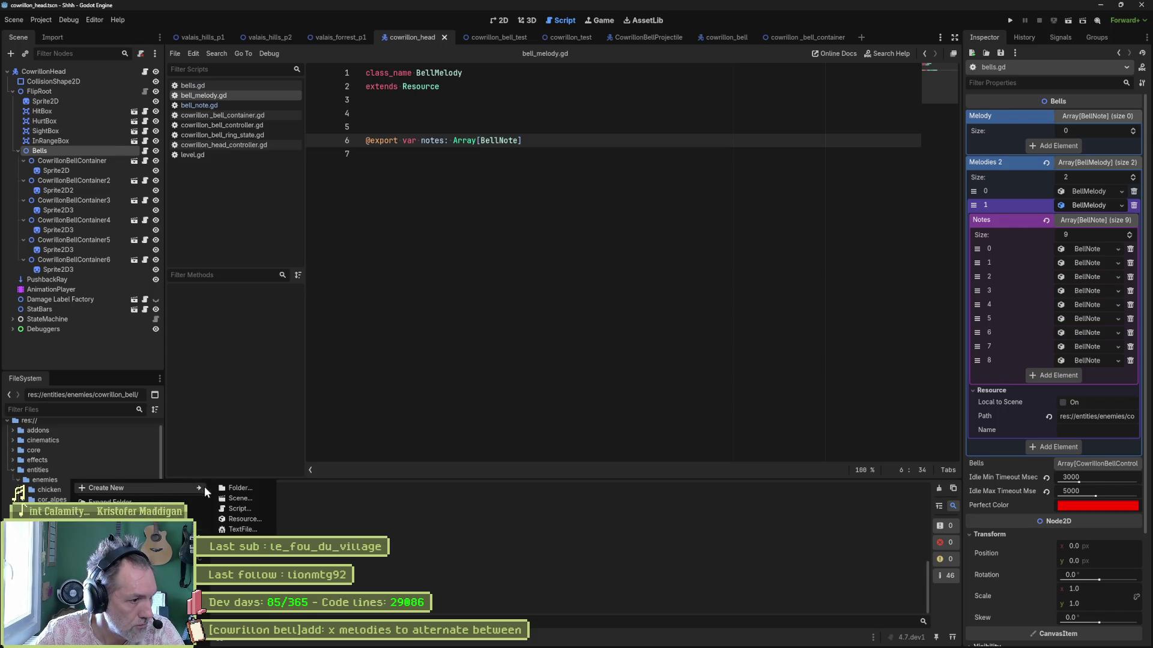
left_click(257, 520)
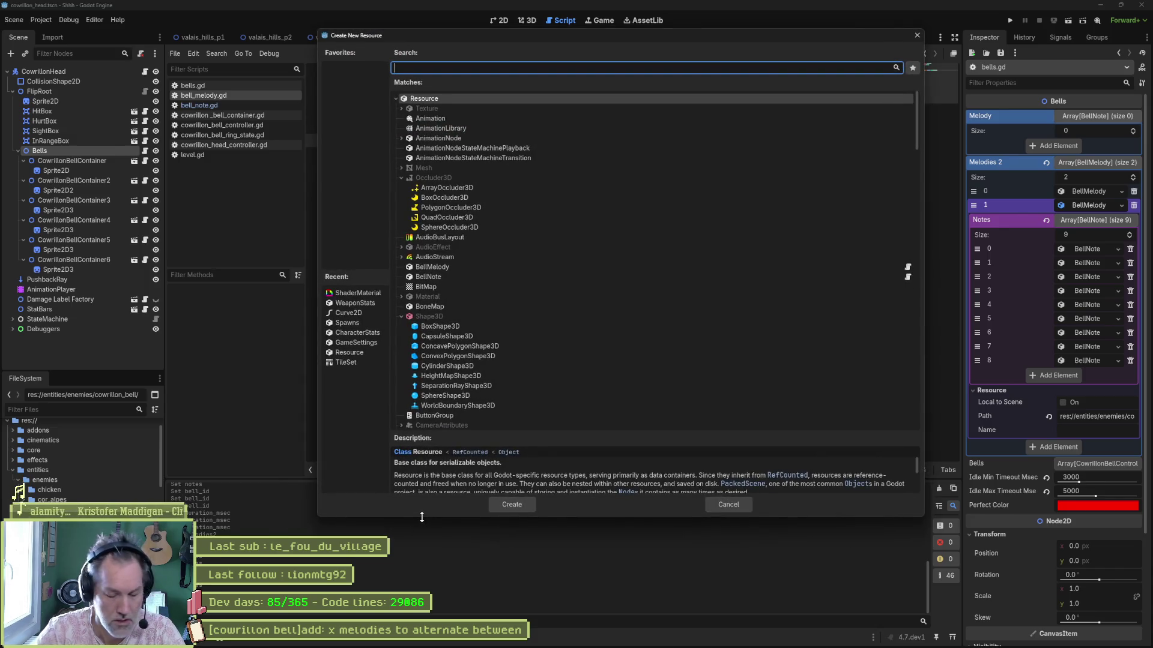
type("melody")
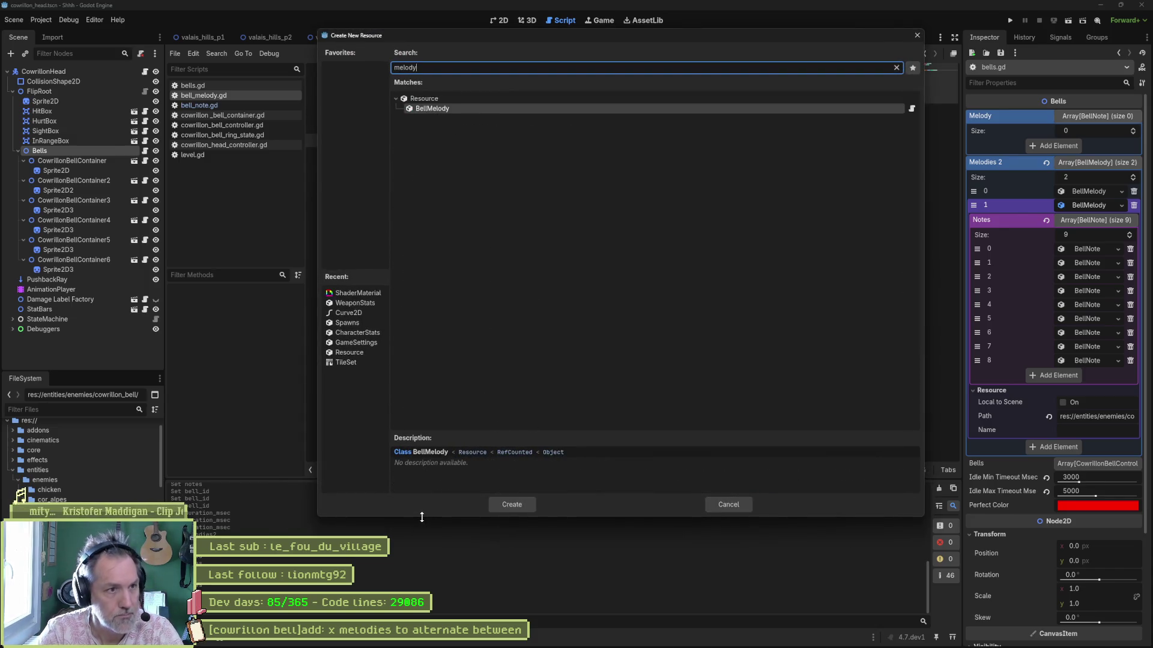
key("Return")
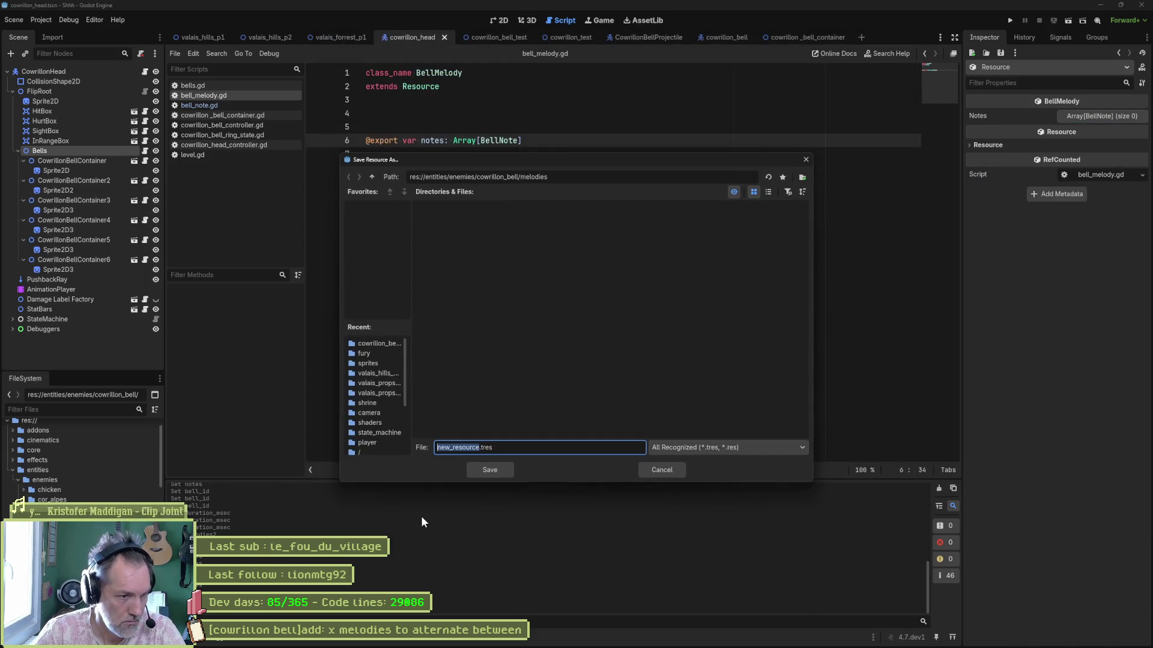
type("melody")
key("Delete")
type("_")
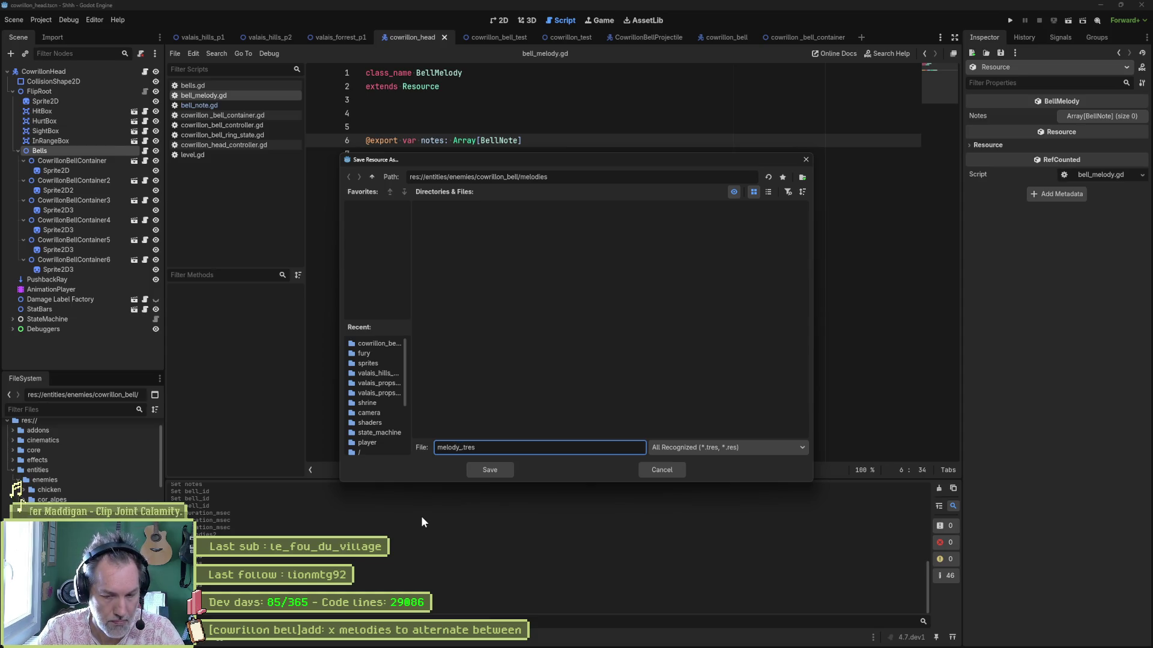
type("easy")
type(".")
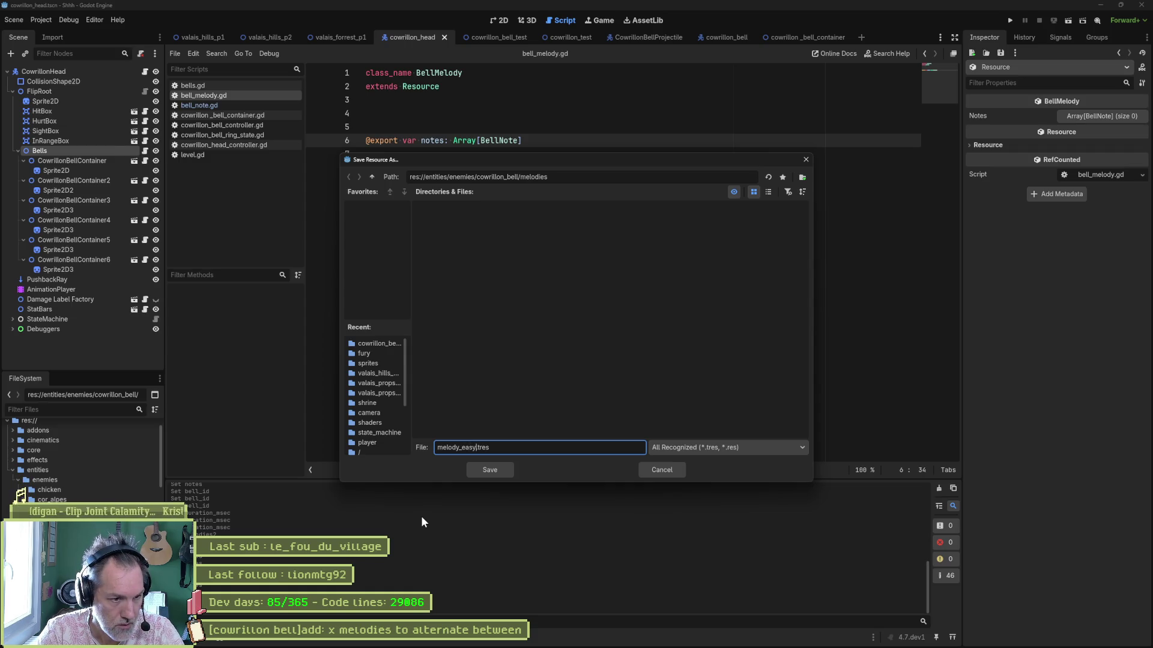
key("Return")
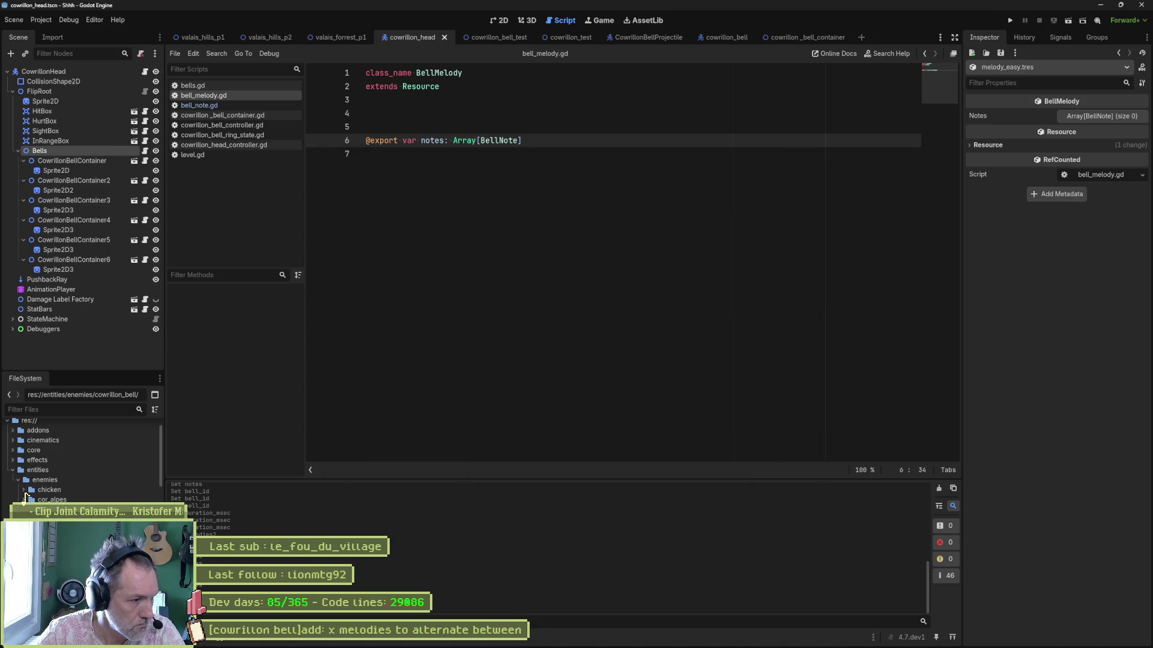
left_click(1101, 116)
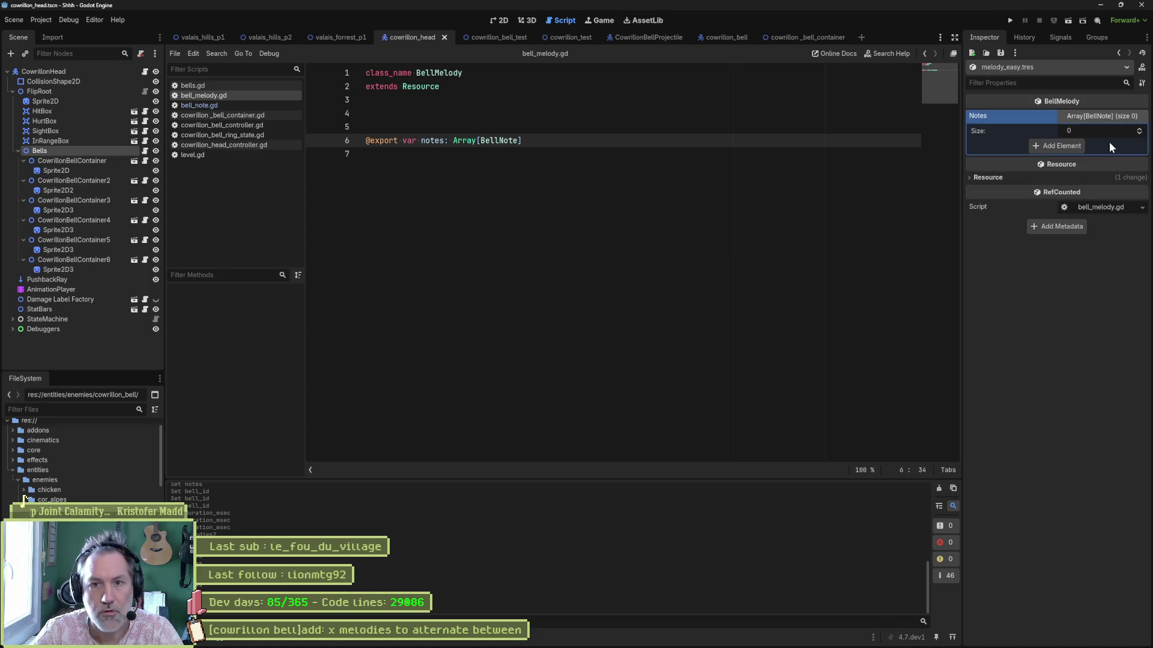
- Add five note slots to melody_easy and make each one a new BellNote
left_click(1065, 145)
left_click(1073, 161)
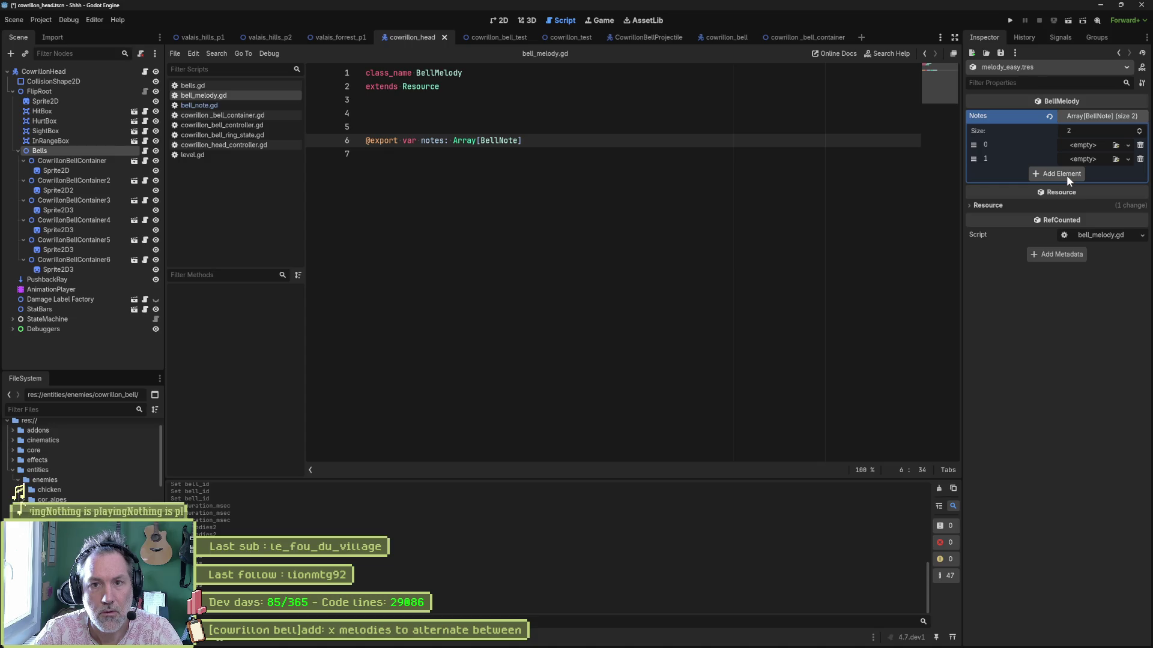
left_click(1075, 173)
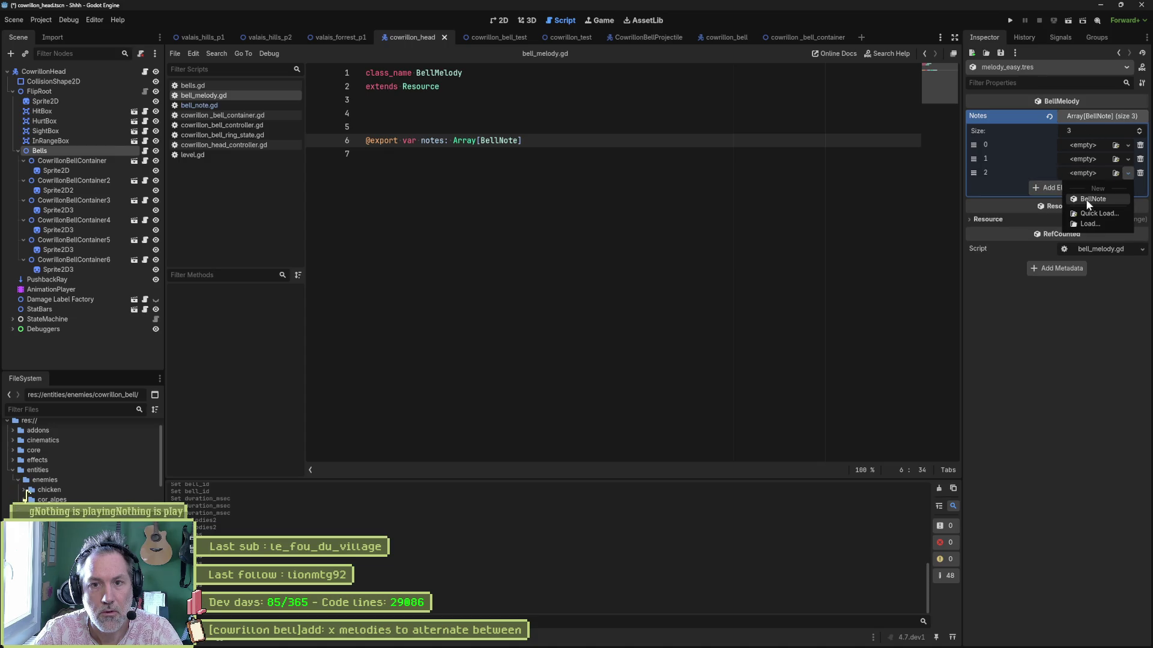
left_click(1054, 187)
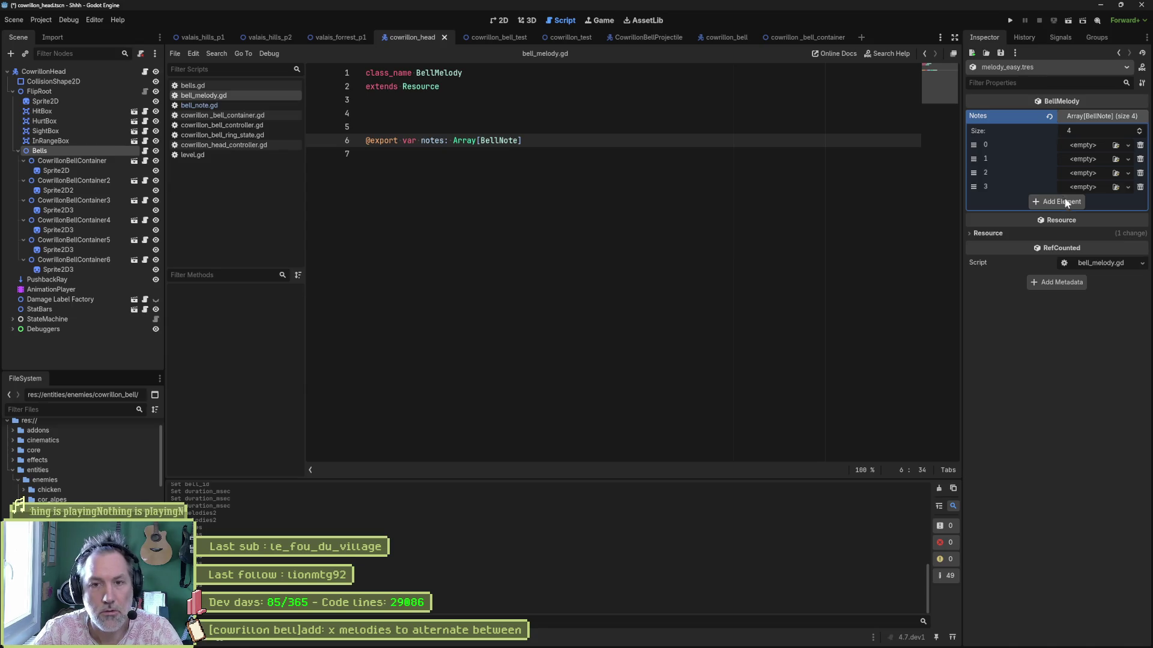
left_click(1063, 200)
left_click(1088, 145)
left_click(1090, 171)
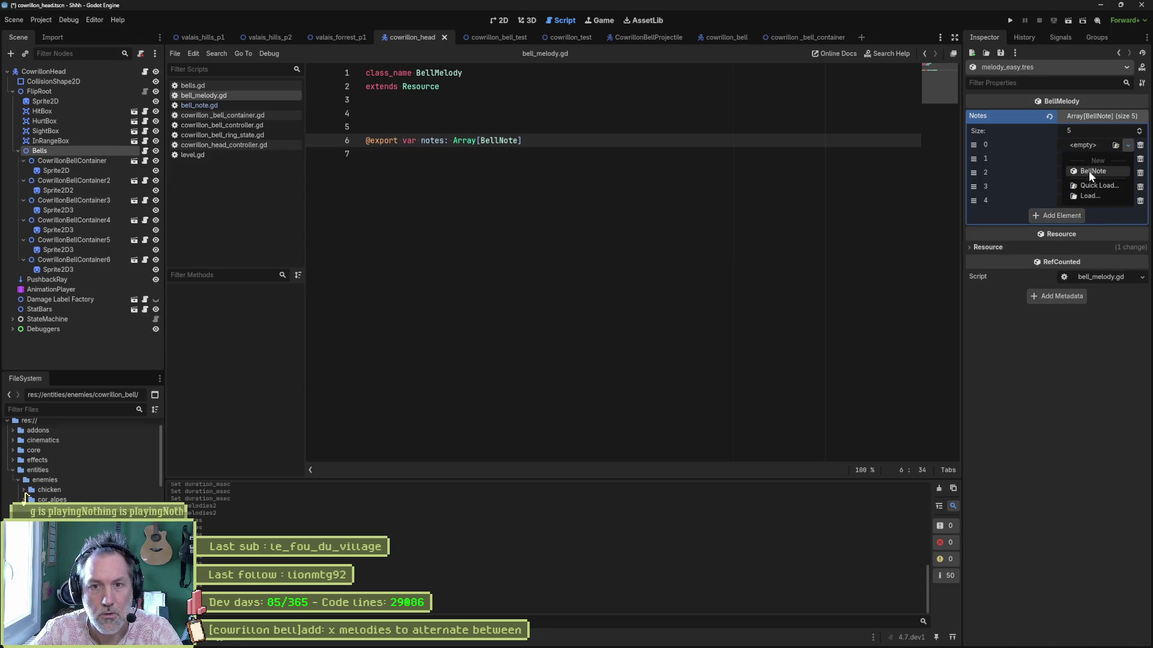
left_click(1090, 159)
left_click(1091, 186)
left_click(1089, 172)
left_click(1094, 198)
left_click(1090, 186)
left_click(1093, 210)
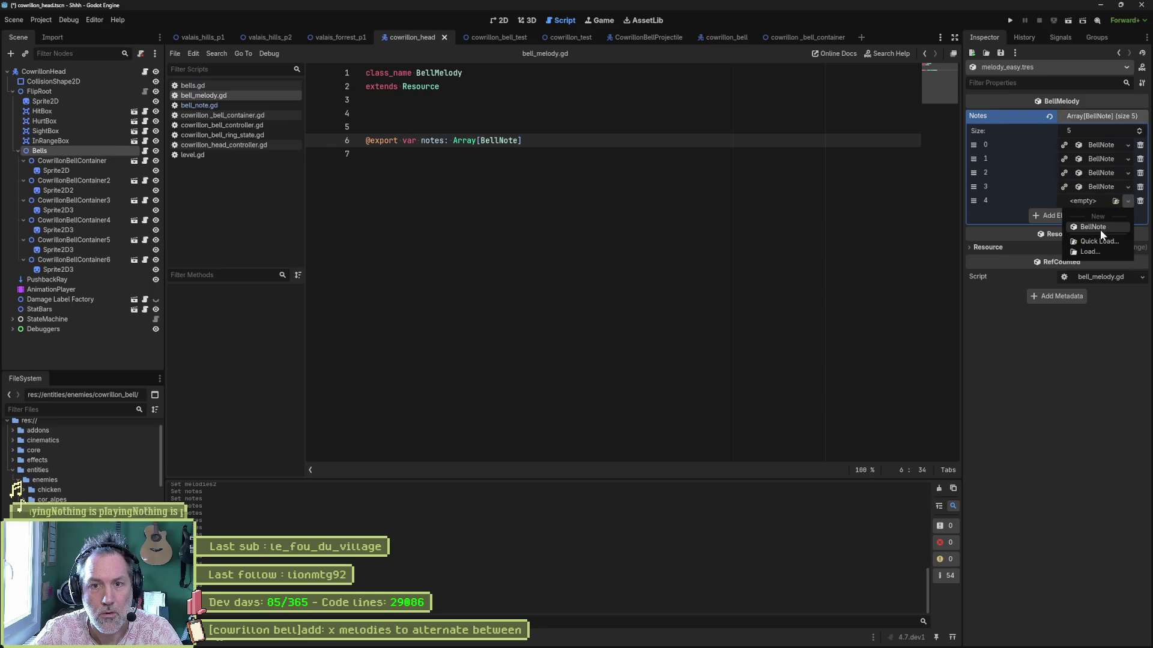
- Expand the five notes and set their Bell IDs to 0, 2, 4, 3 and 5
left_click(1100, 145)
left_click(1101, 201)
left_click(1101, 257)
left_click(1101, 313)
left_click(1100, 369)
left_click(1103, 161)
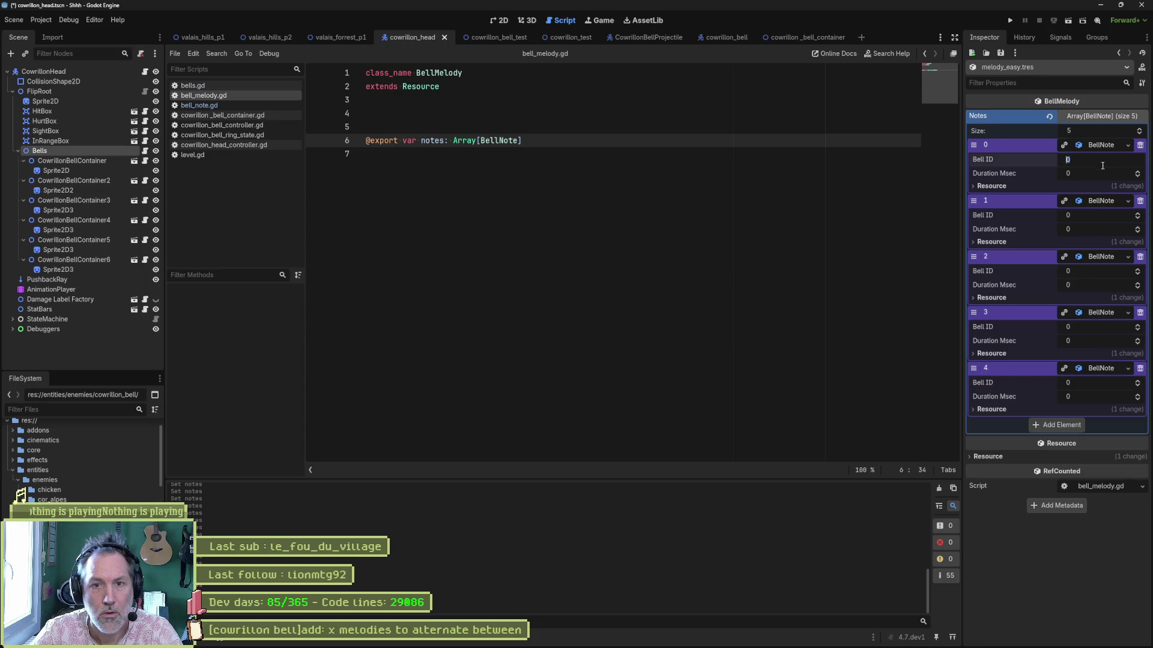
left_click_drag(1089, 215, 1101, 215)
left_click_drag(1094, 271, 1118, 271)
left_click_drag(1093, 328, 1112, 327)
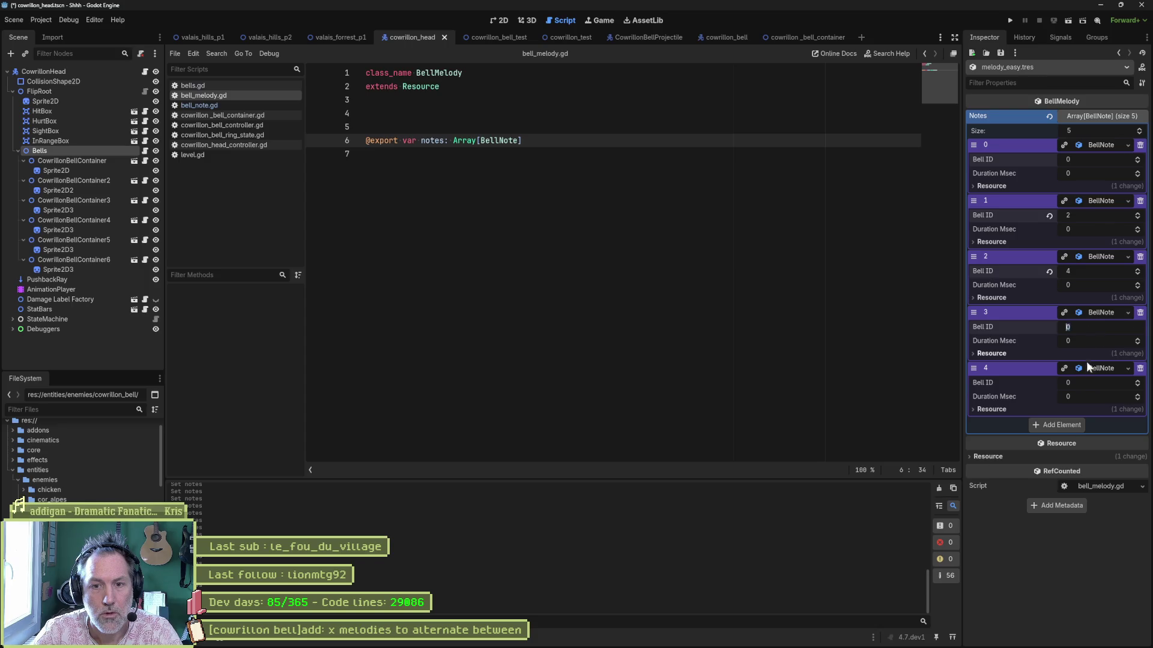
left_click(1088, 368)
left_click(1087, 367)
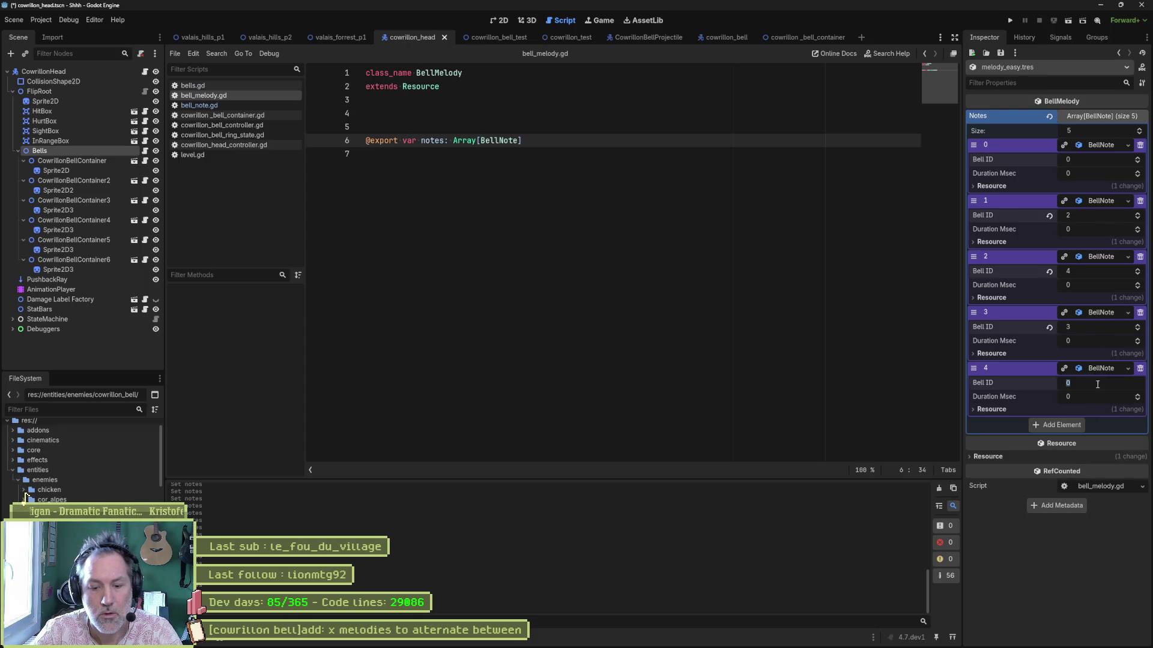
type("5")
- Set the first four note durations to 1000, 500, 1000 and 500 ms, then select the Bells node
left_click(1095, 171)
type("1000")
key("Return")
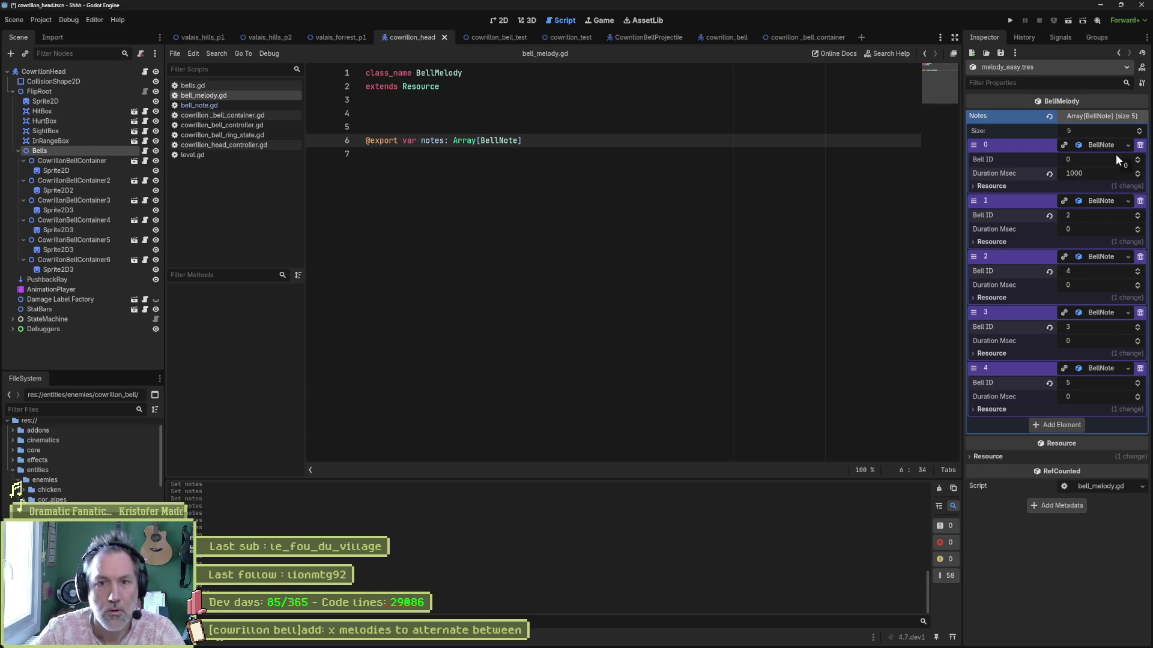
left_click(1091, 176)
left_click(1091, 284)
type("1000")
key("Return")
left_click(1093, 230)
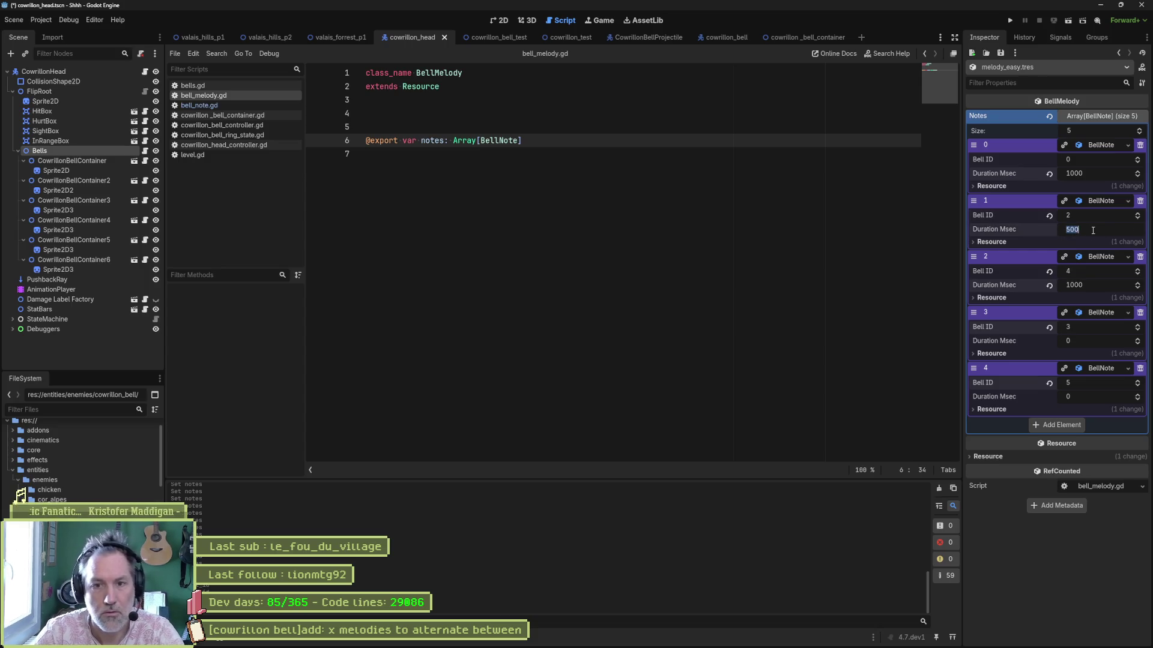
left_click(1089, 341)
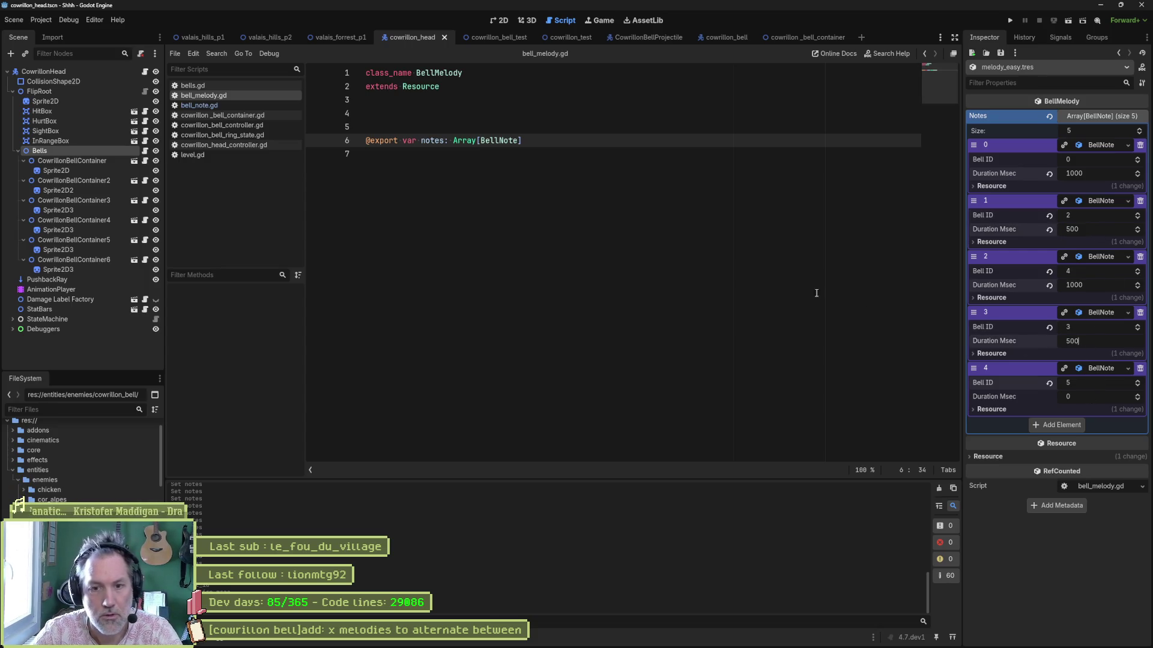
left_click(775, 295)
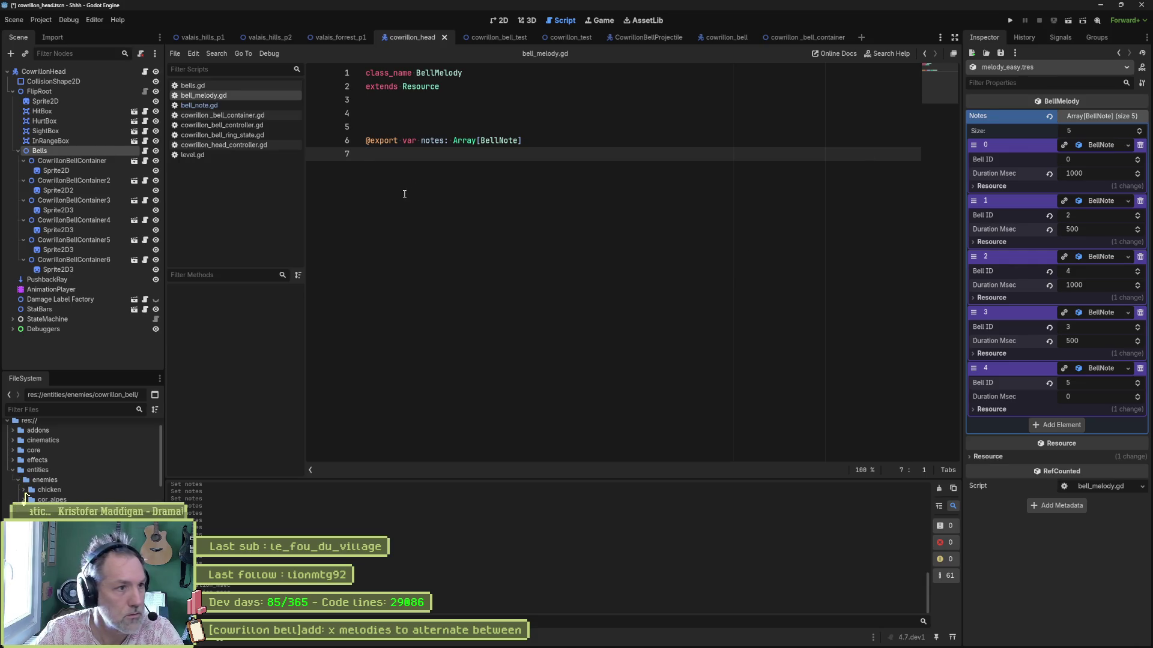
left_click(95, 150)
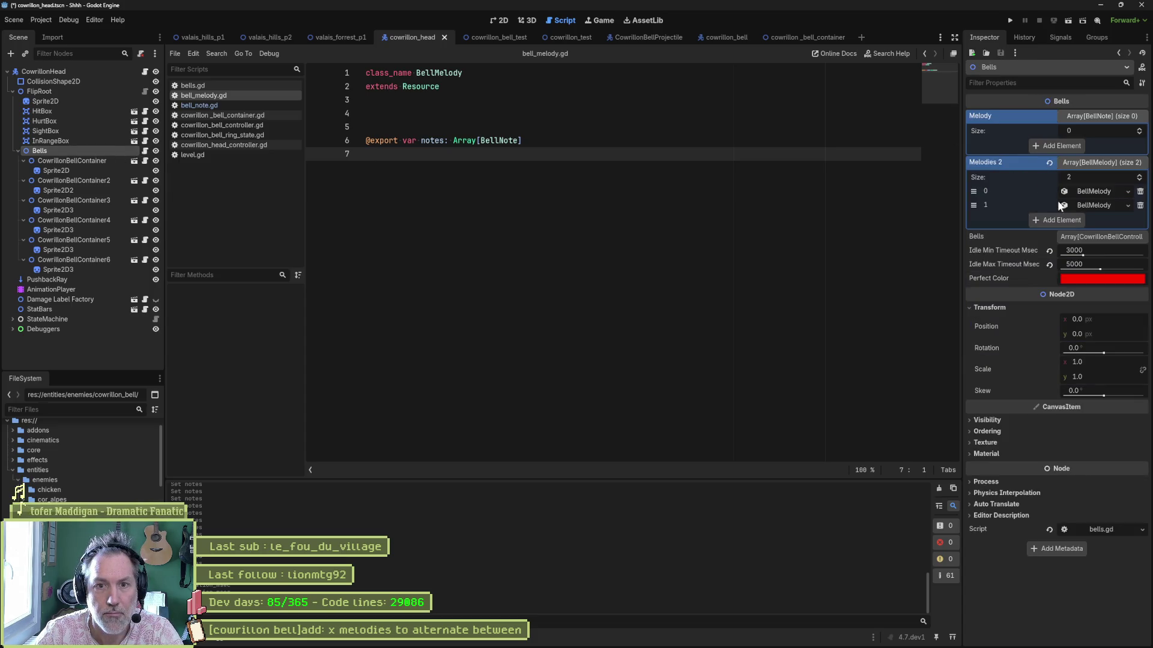
- Reset the Bells node's Melodies 2 to two empty slots and assign melody_easy.tres to the first
left_click(1050, 162)
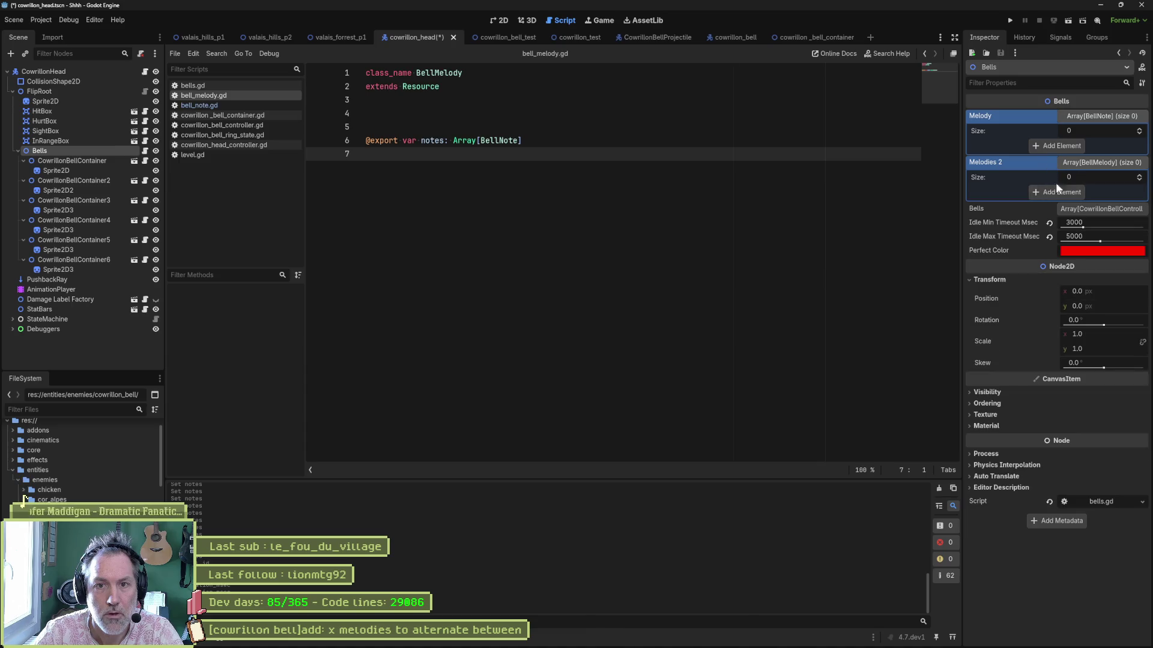
double_click(1140, 177)
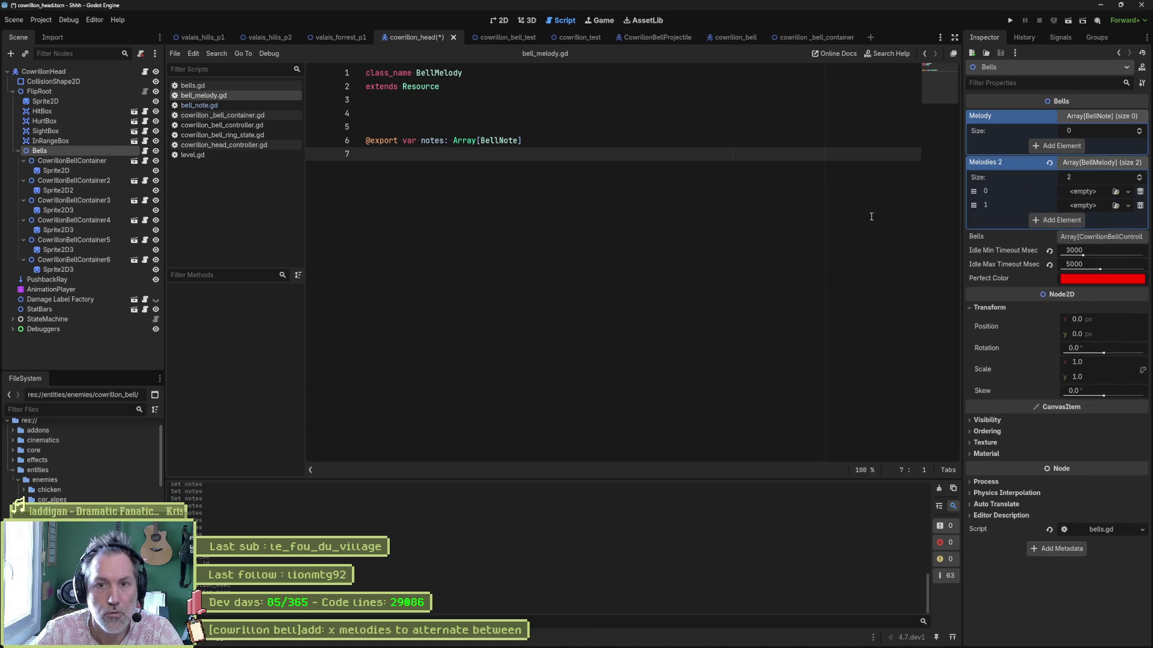
left_click_drag(246, 494, 1075, 189)
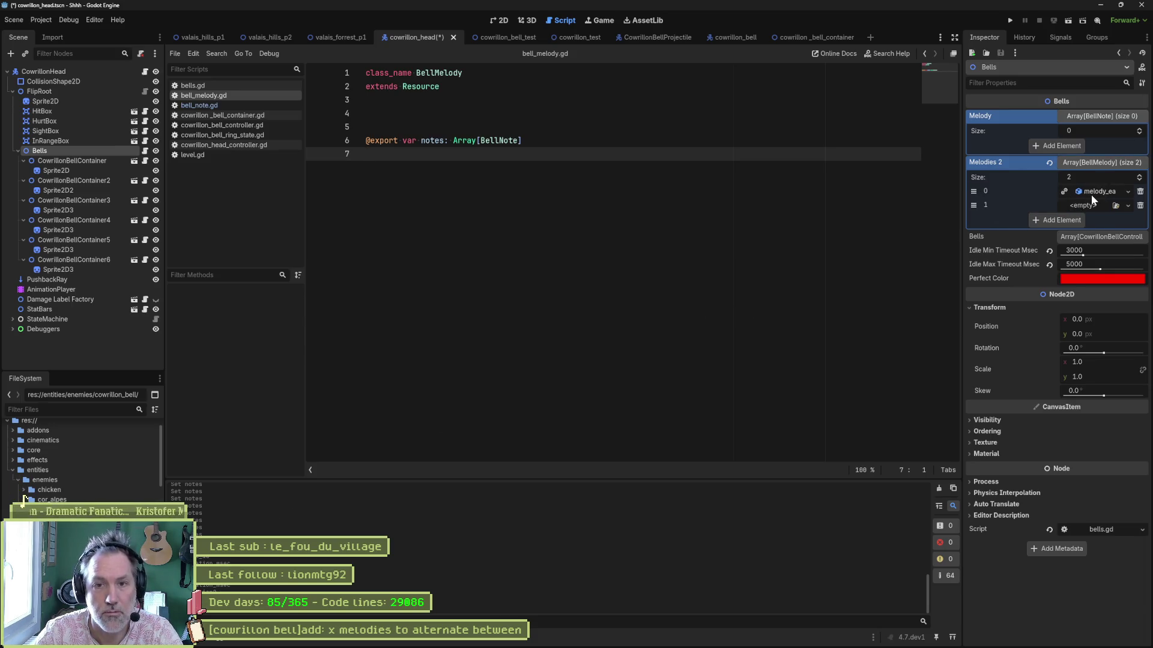
left_click(1091, 194)
left_click(1098, 188)
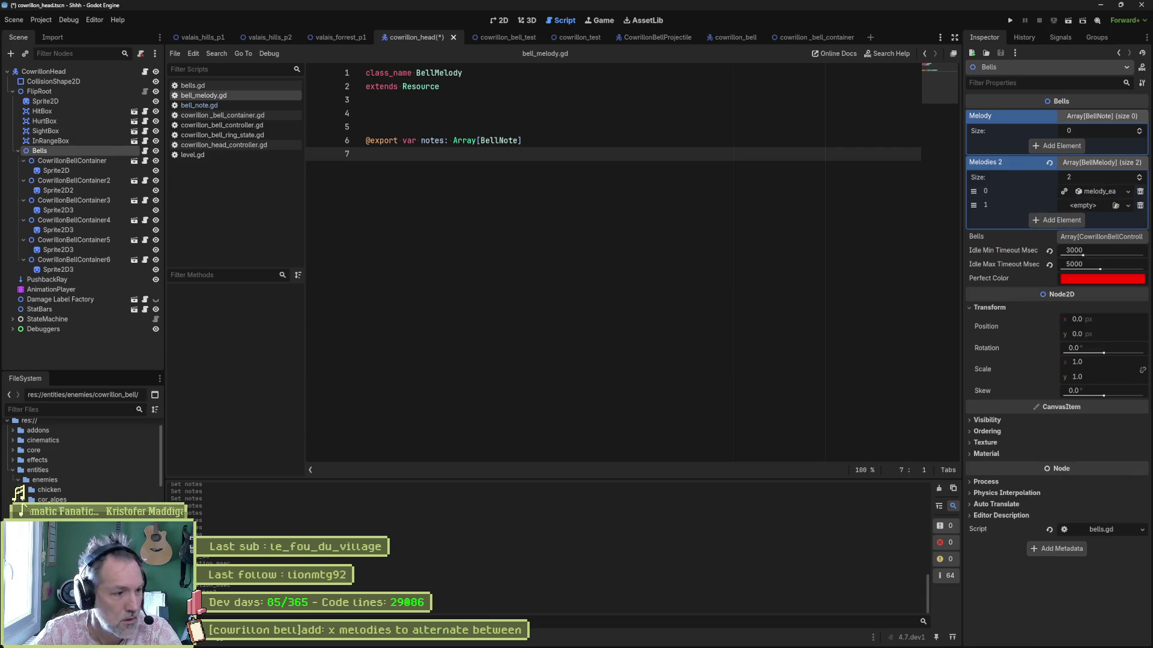
- Duplicate melody_easy.tres as melody_medium.tres
key("ctrl+d")
type("melody_medium")
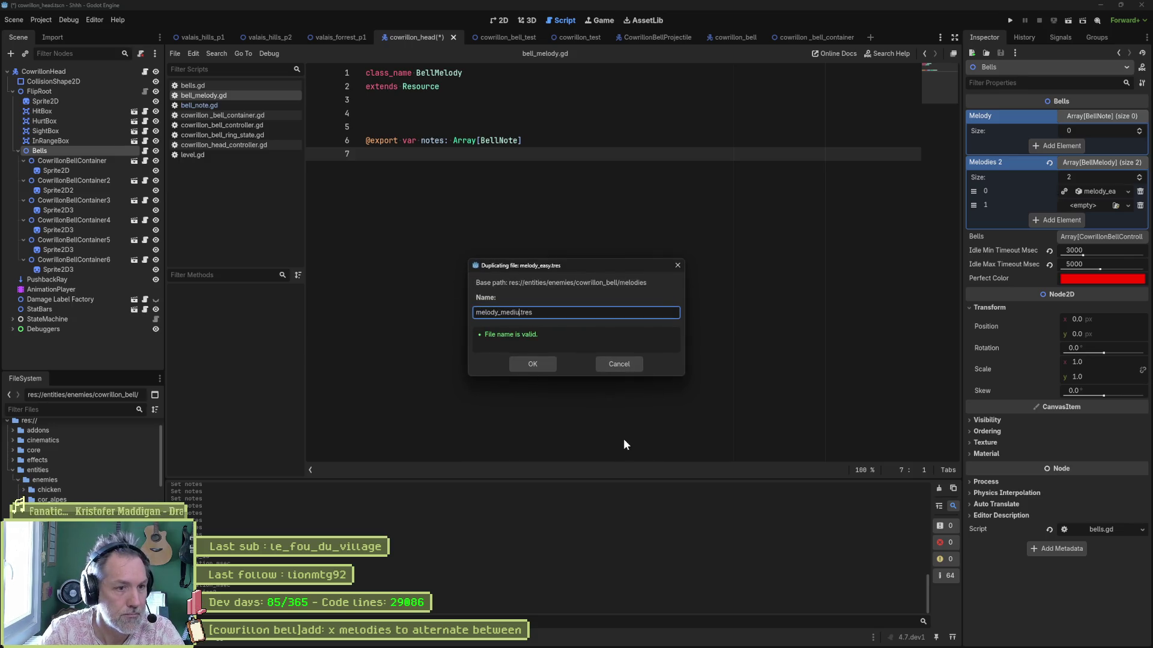
key("Return")
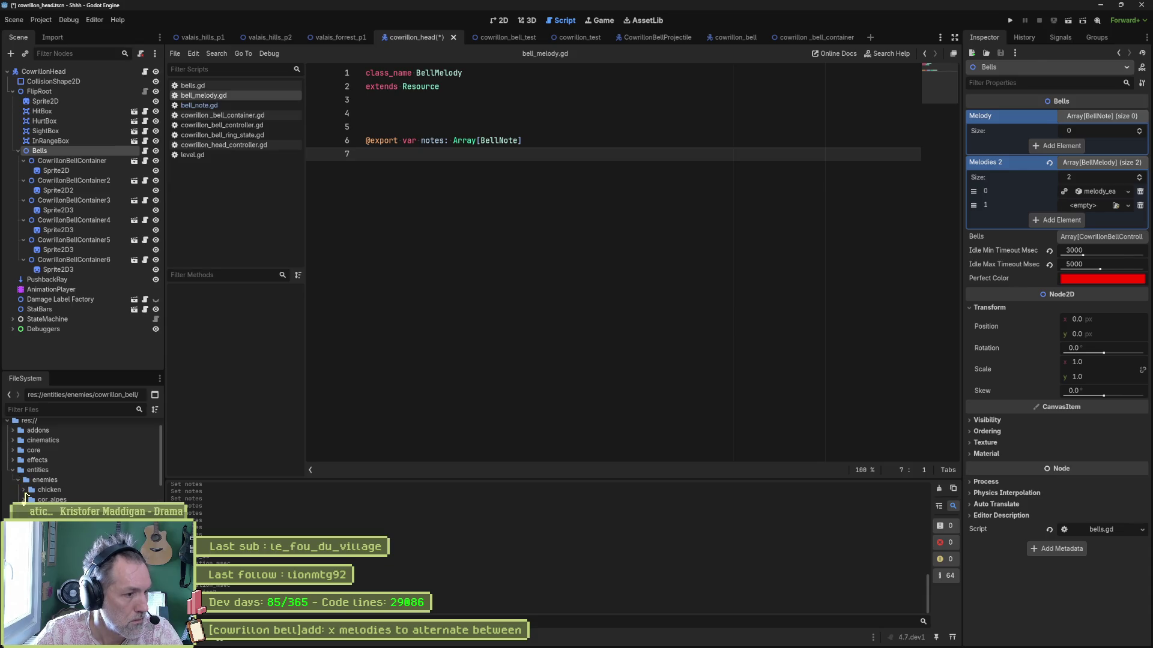
- Open melody_medium.tres, add two more note slots, and expand the existing notes
left_click(1098, 146)
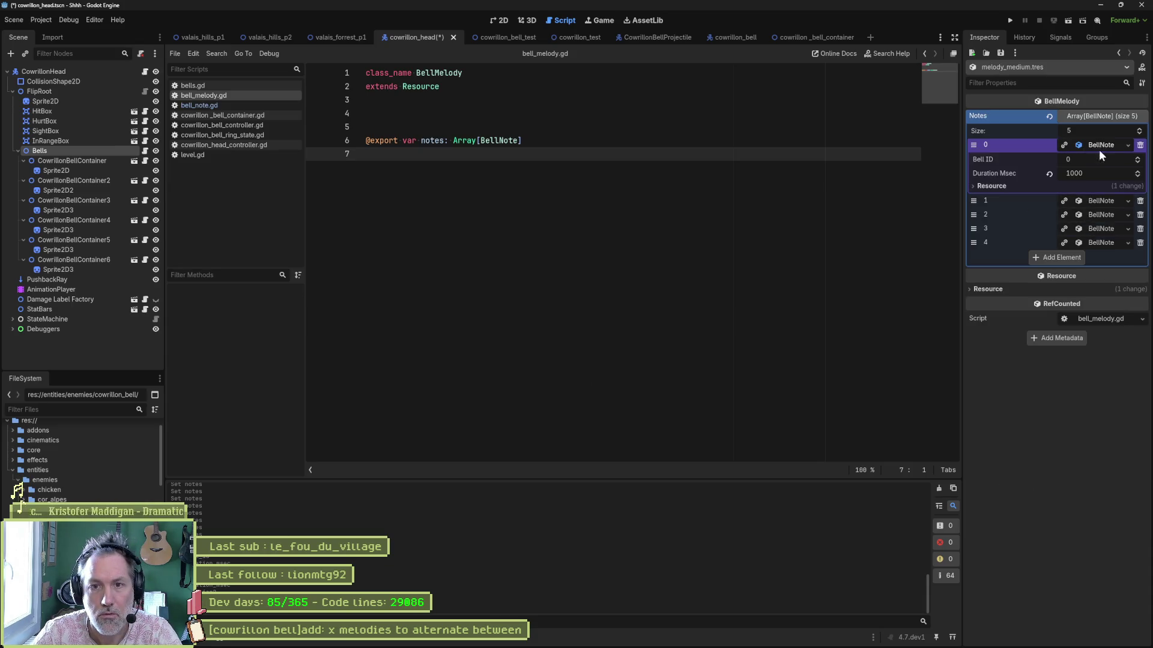
left_click(1100, 203)
left_click(1140, 129)
left_click(1140, 129)
left_click(1140, 129)
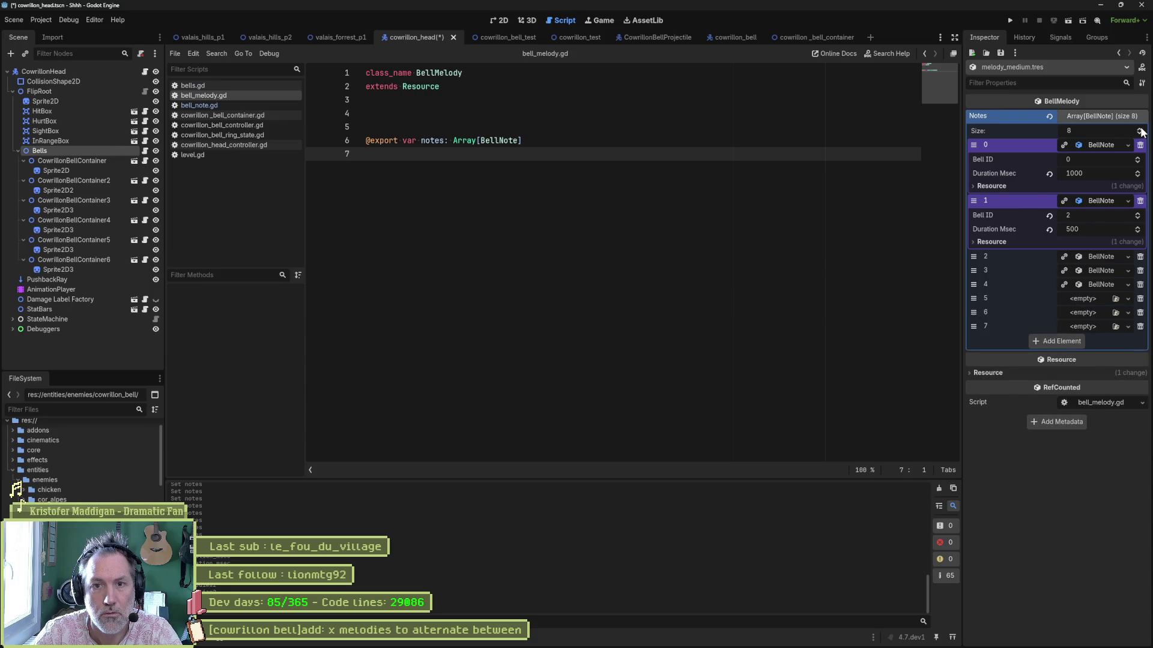
left_click(1140, 129)
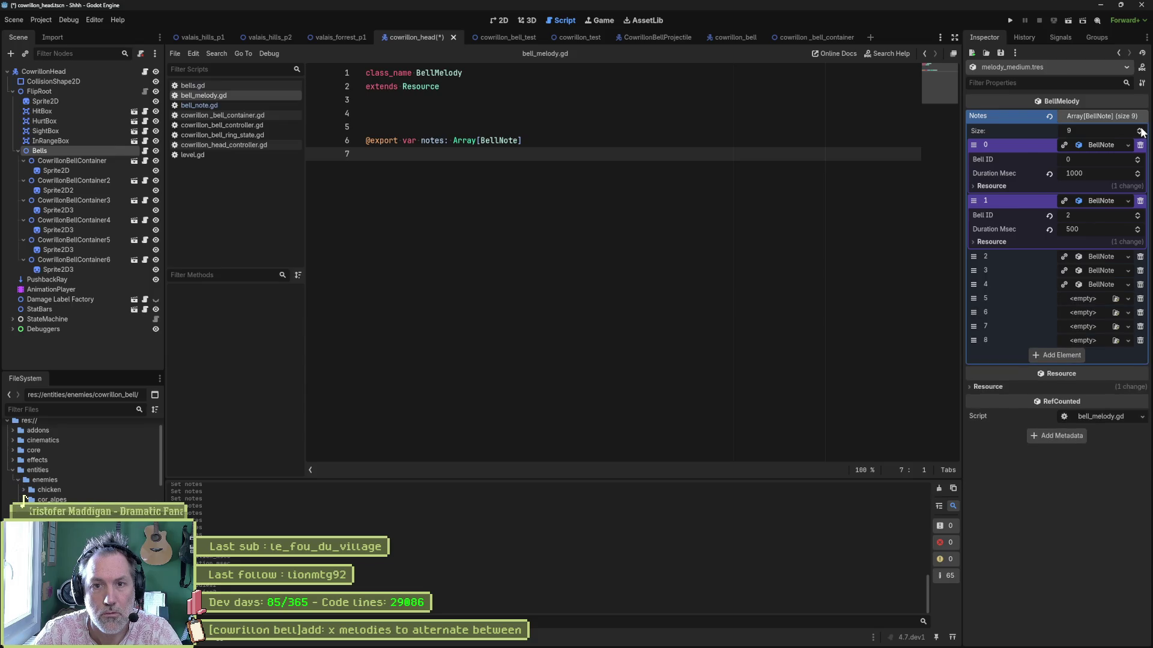
left_click(1096, 257)
left_click(1098, 313)
left_click(1099, 368)
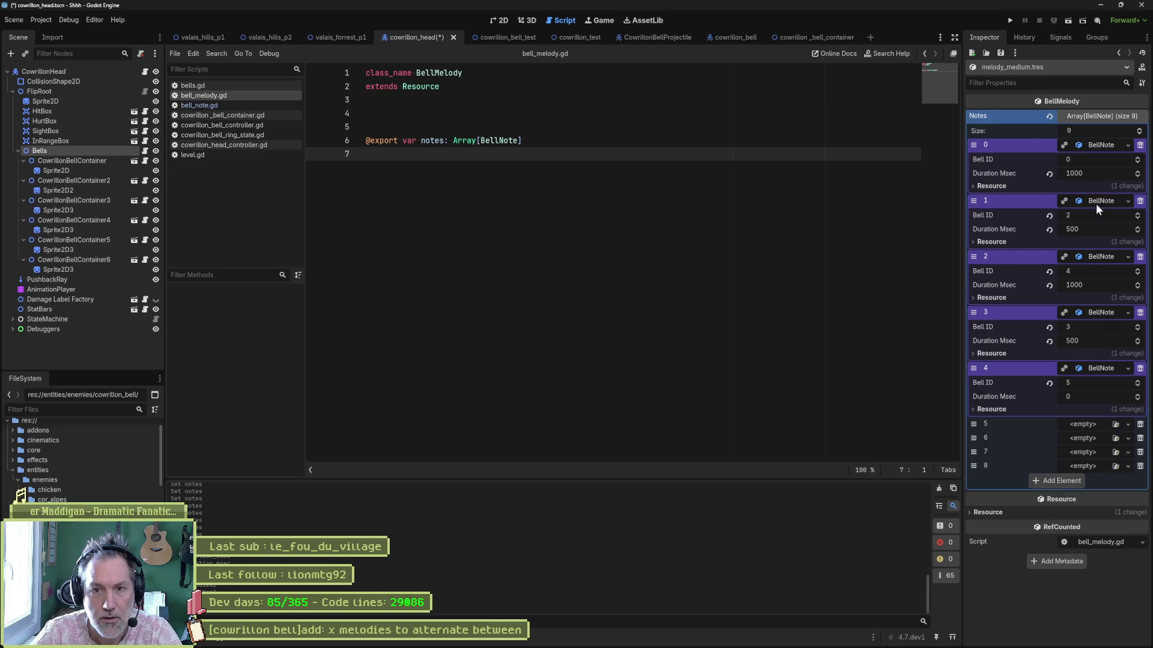
- Set the first four notes' Bell IDs to 5, 3, 2, 2 and note 2's duration to 500 ms
left_click(1098, 158)
type("5")
left_click(1100, 215)
type("3")
left_click(1100, 271)
type("2")
left_click(1104, 326)
type("2")
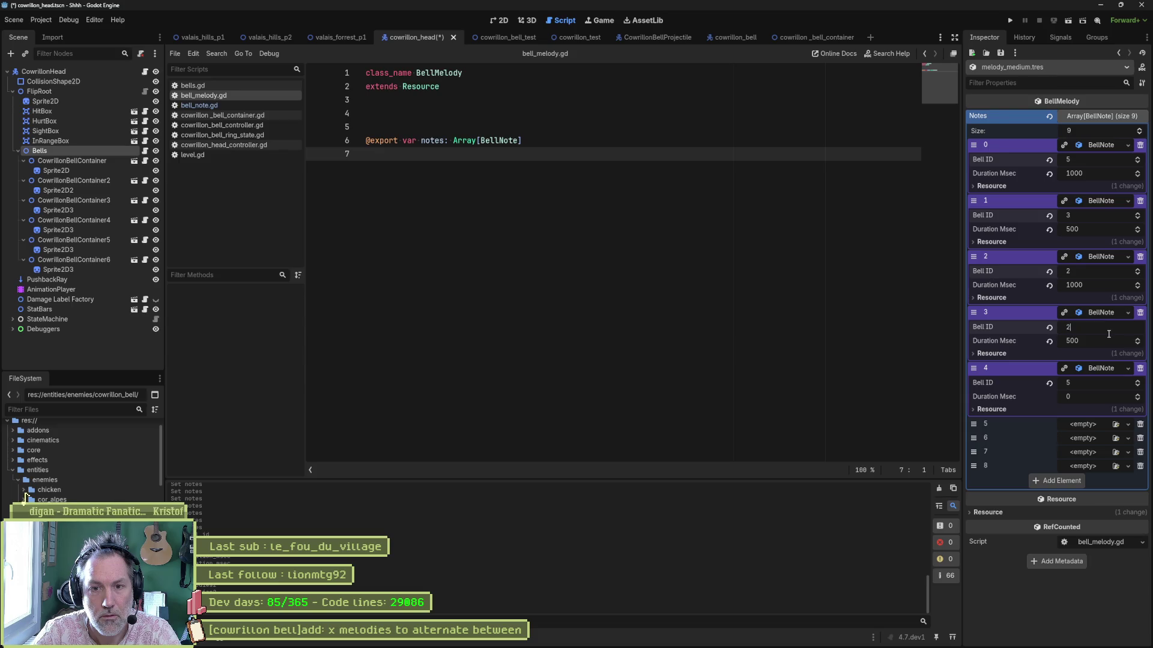
left_click(1108, 285)
type("500")
key("Return")
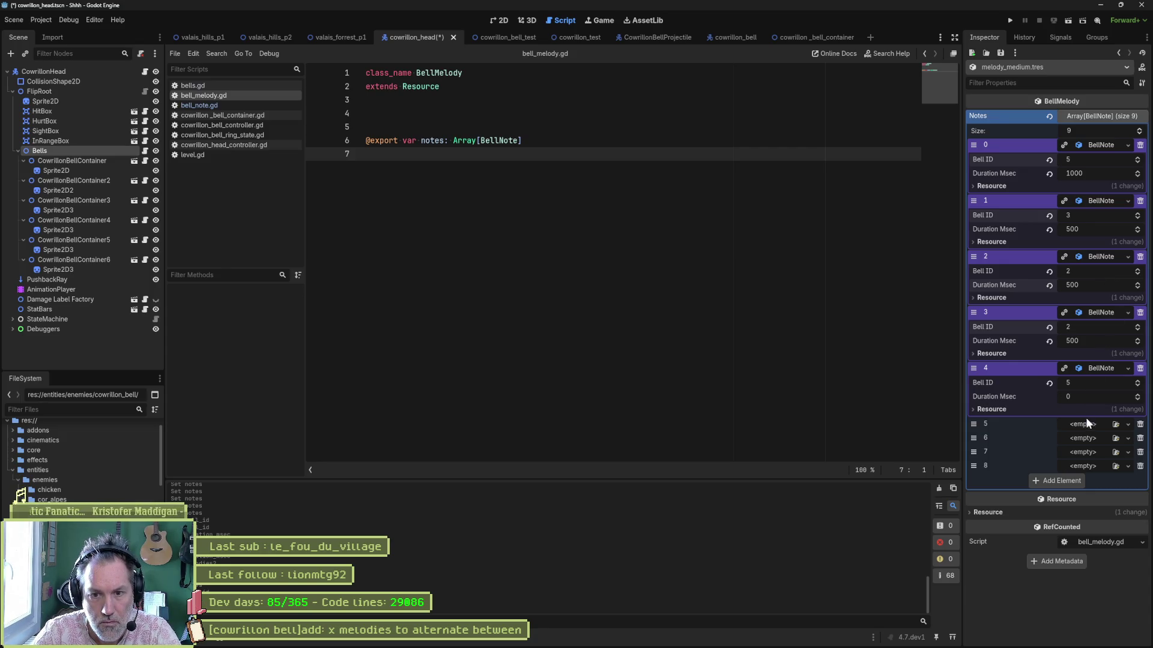
- Create new BellNotes in empty slots 5 through 8 and expand them
left_click(1088, 424)
left_click(1097, 450)
left_click(1091, 442)
left_click(1090, 462)
left_click(1086, 452)
left_click(1089, 479)
left_click(1085, 467)
left_click(1095, 492)
left_click(1102, 424)
left_click(1093, 479)
left_click(1100, 535)
left_click(1094, 590)
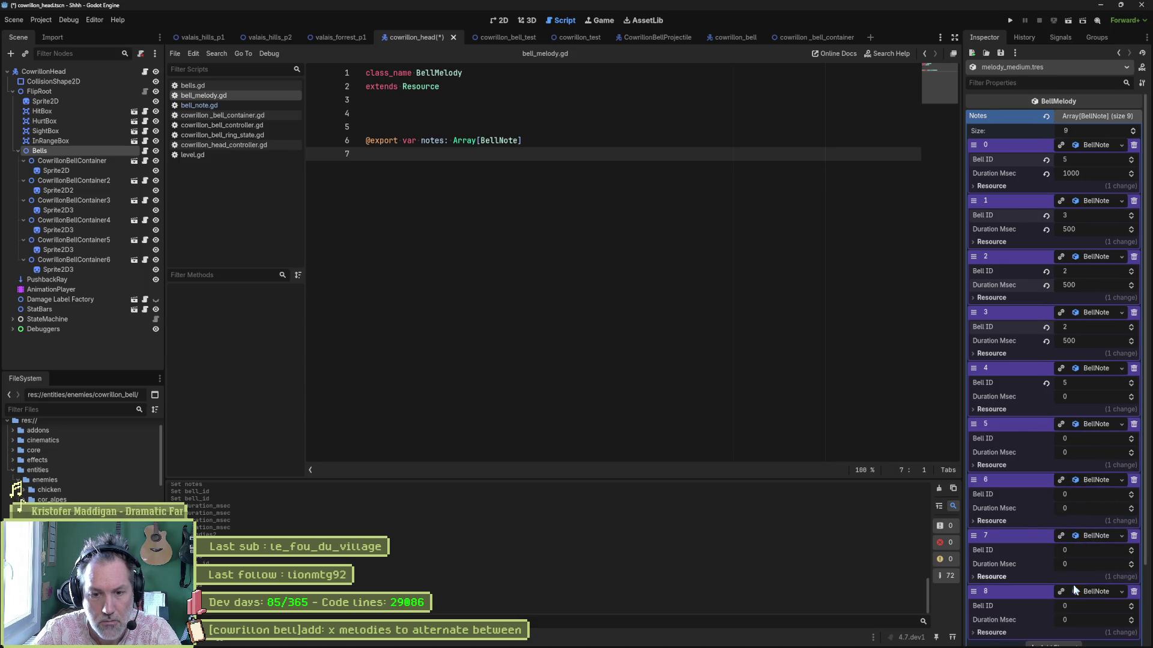
- Set note 7's Bell ID to 2 and note 6's Bell ID to 1
left_click(1079, 547)
type("2")
left_click(1090, 496)
type("1")
left_click(1092, 439)
type("4")
- Give notes 4, 5 and 6 a 300 ms duration and set note 7's duration to 0
left_click(1086, 396)
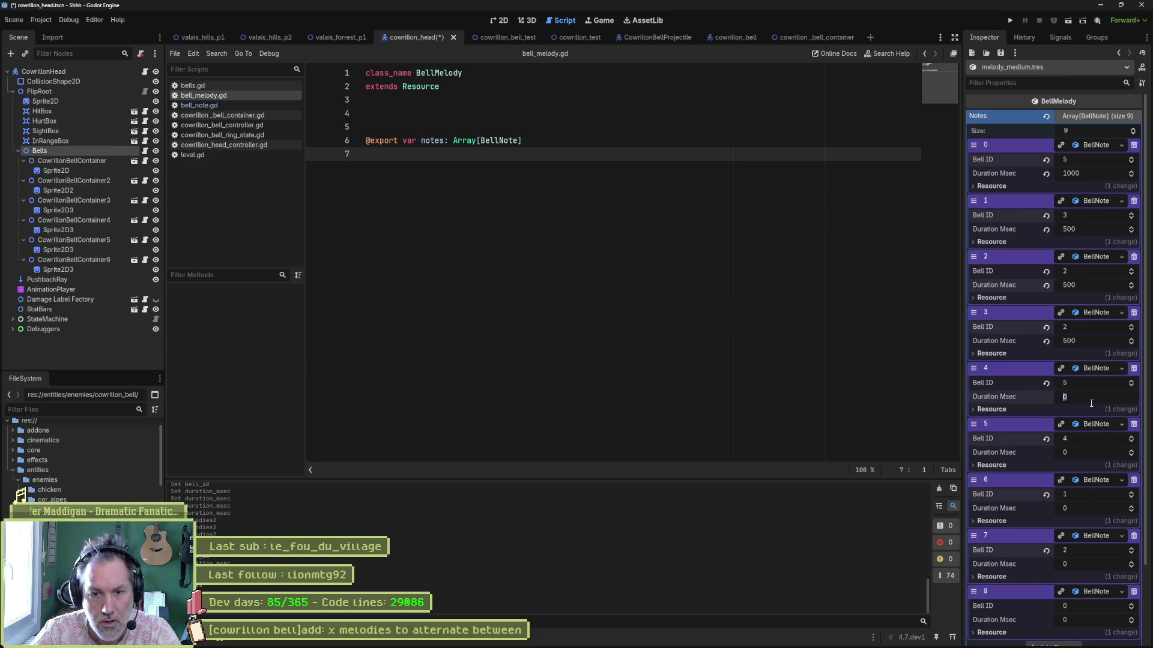
type("3")
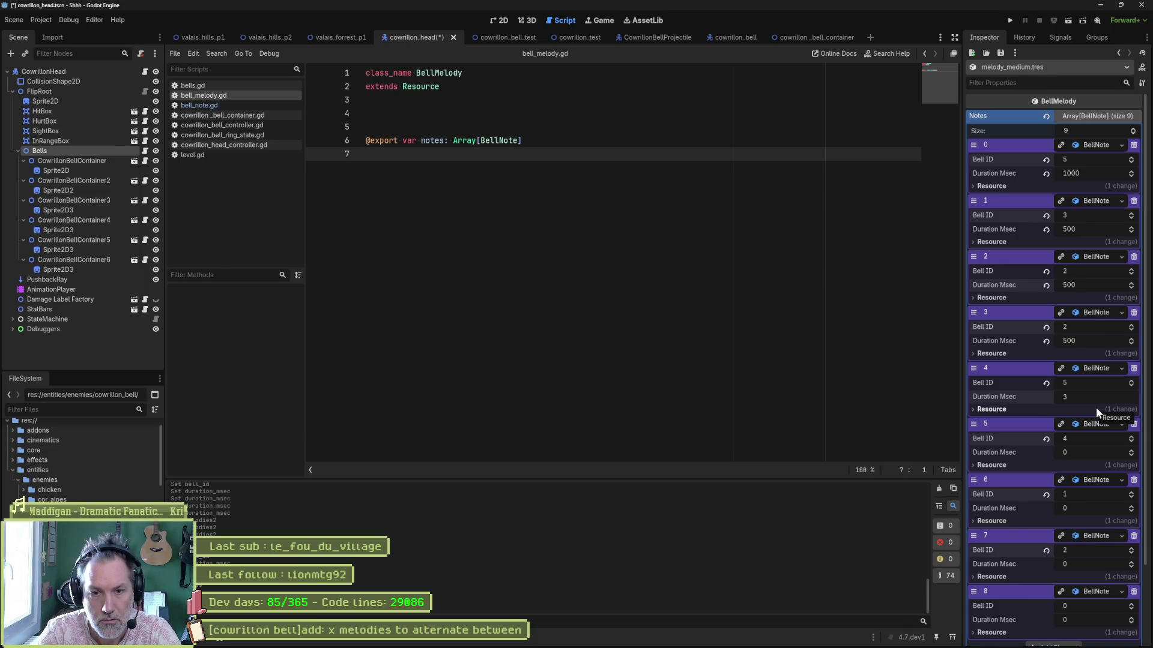
type("00")
key("Return")
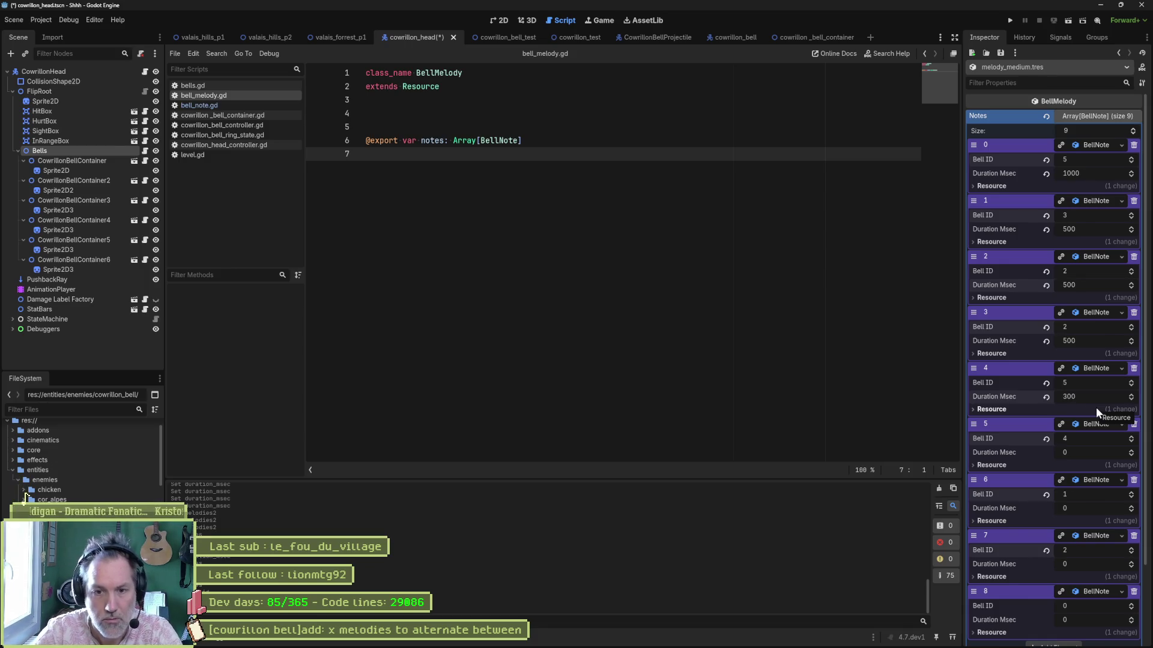
left_click(1091, 395)
key("ctrl+c")
left_click(1084, 451)
key("ctrl+v")
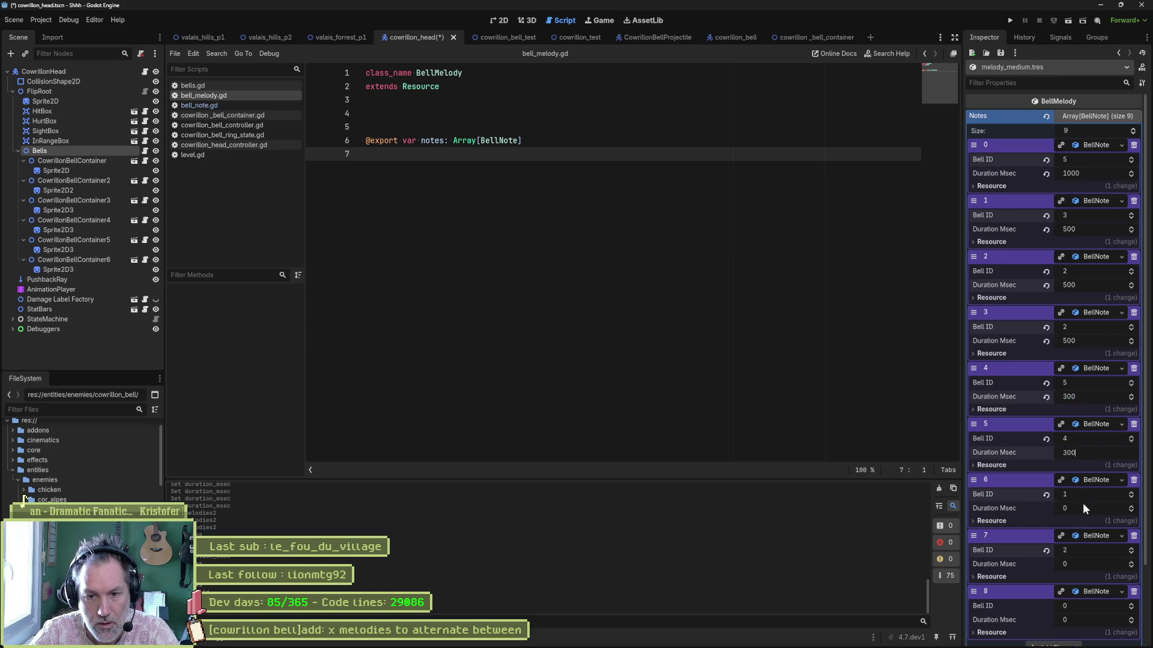
left_click(1083, 505)
key("ctrl+v")
left_click(1091, 566)
type("3")
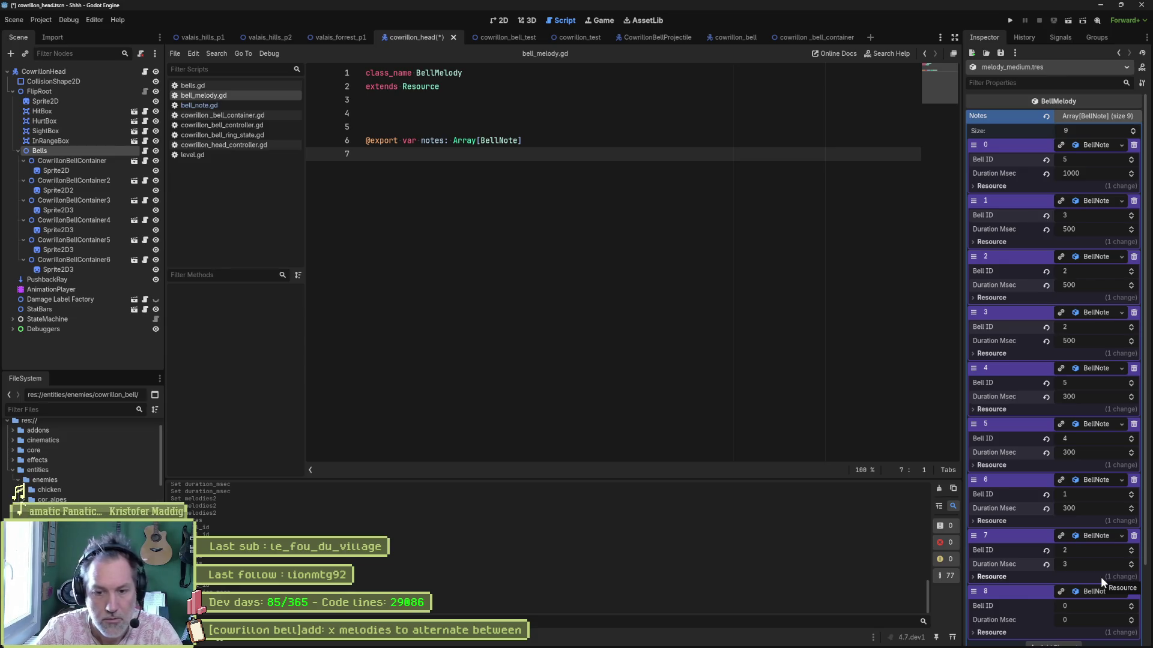
left_click(1094, 564)
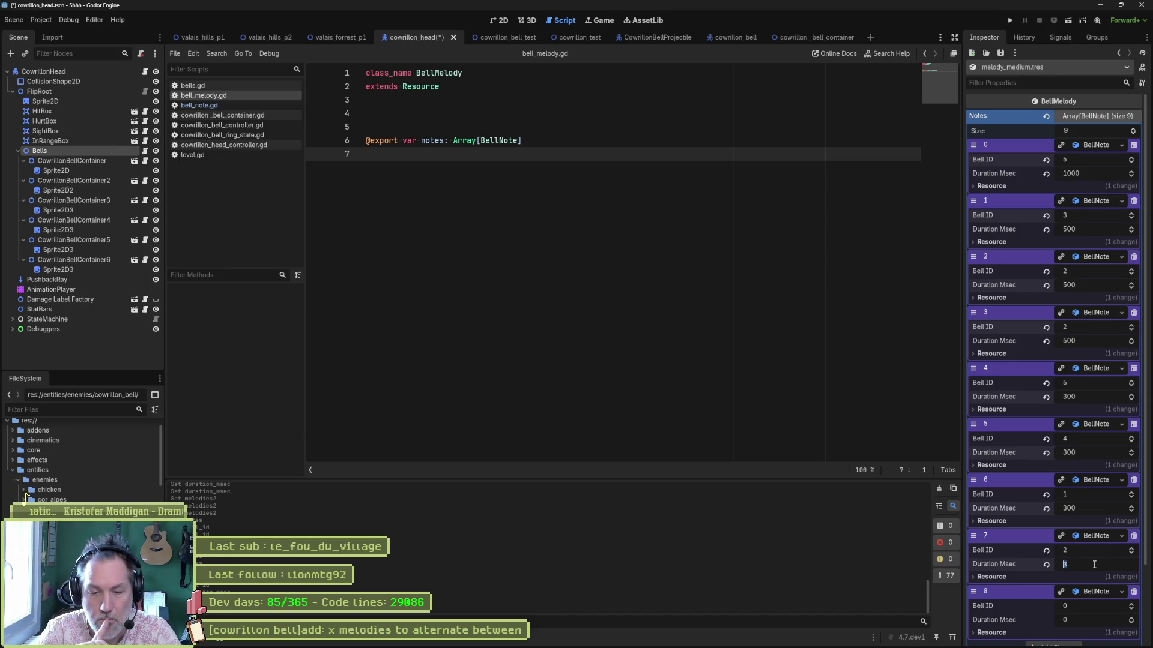
type("0")
key("Return")
- Set note 7's Bell ID to 0 and confirm note 8's Bell ID of 2
left_click(1090, 551)
type("0")
key("Return")
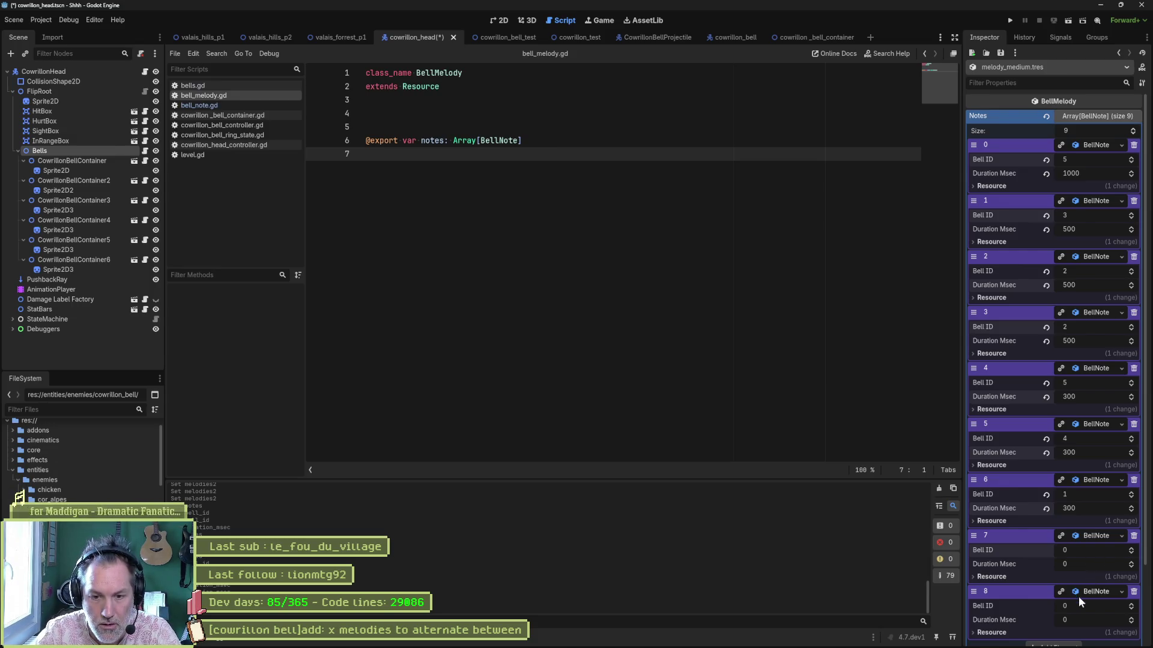
left_click(1079, 605)
type("2")
key("Return")
- Add a tenth BellNote with Bell ID 4, save, and select the Bells node
scroll(1070, 603, "down", 3)
left_click(1067, 559)
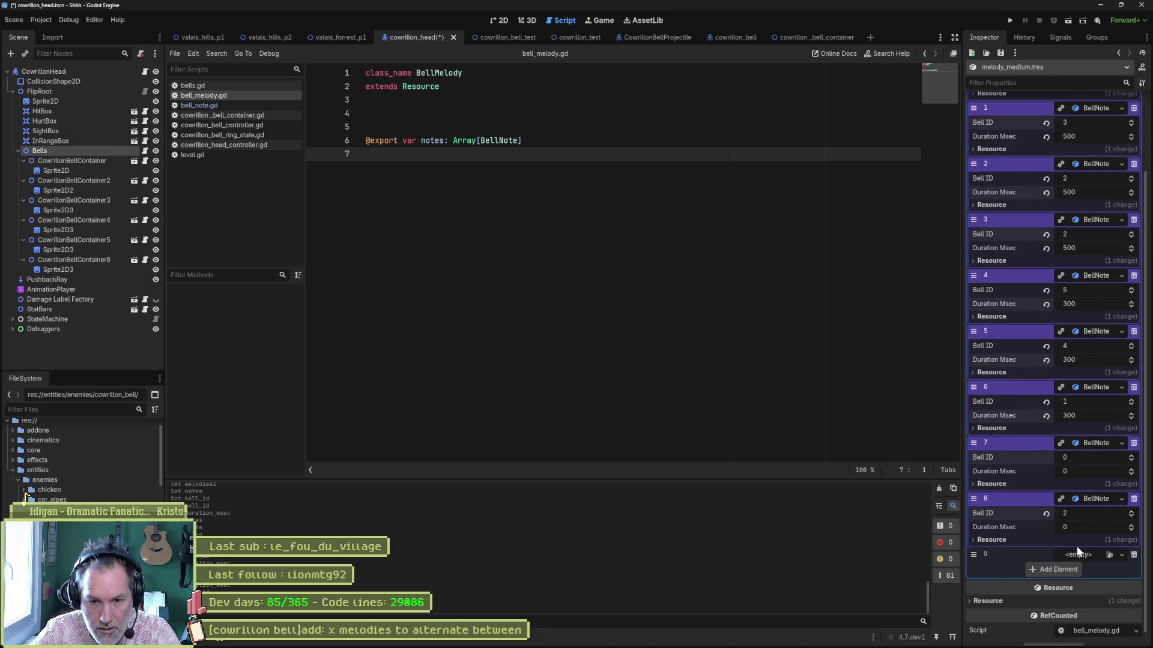
left_click(1079, 553)
left_click(1083, 558)
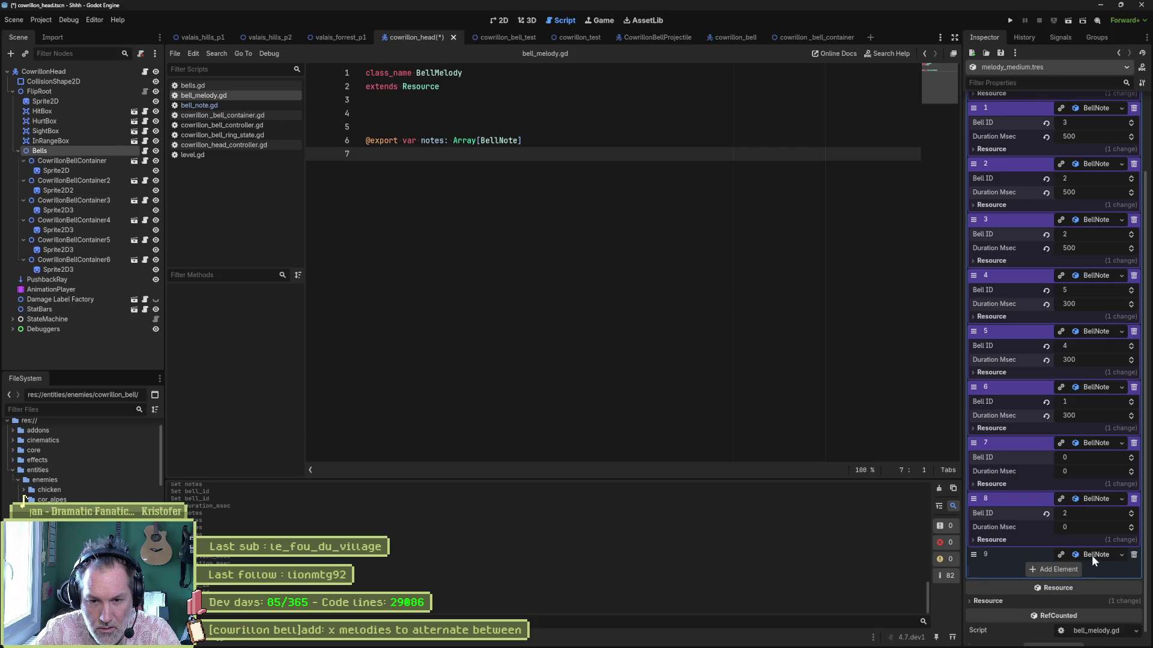
left_click(1080, 569)
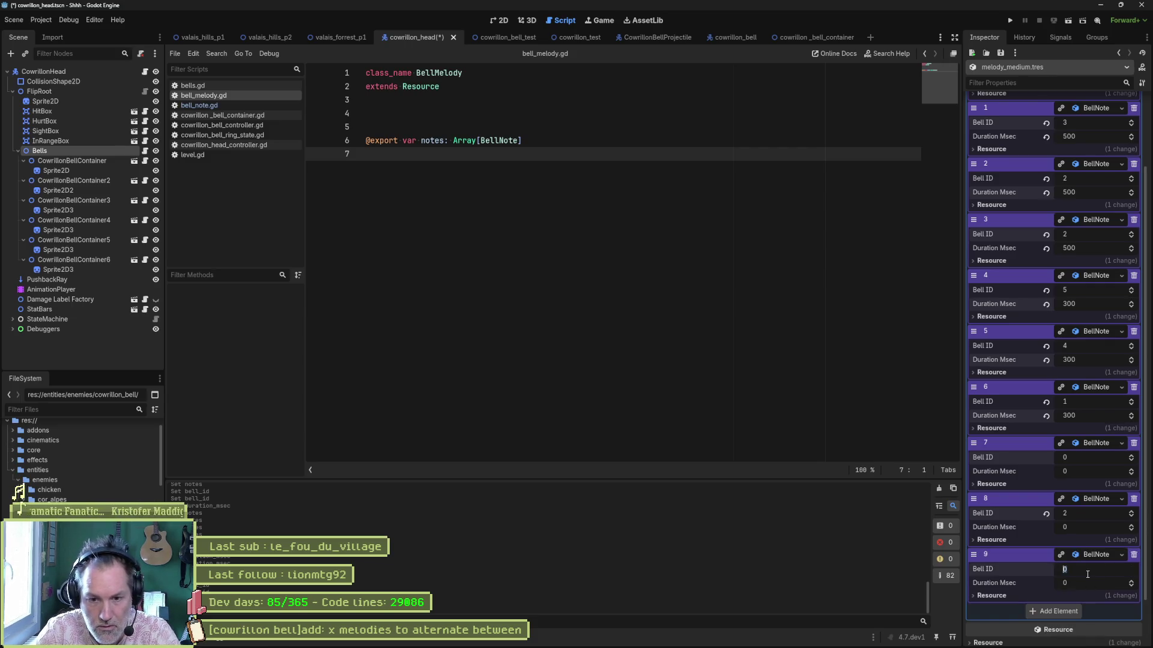
type("4")
key("Return")
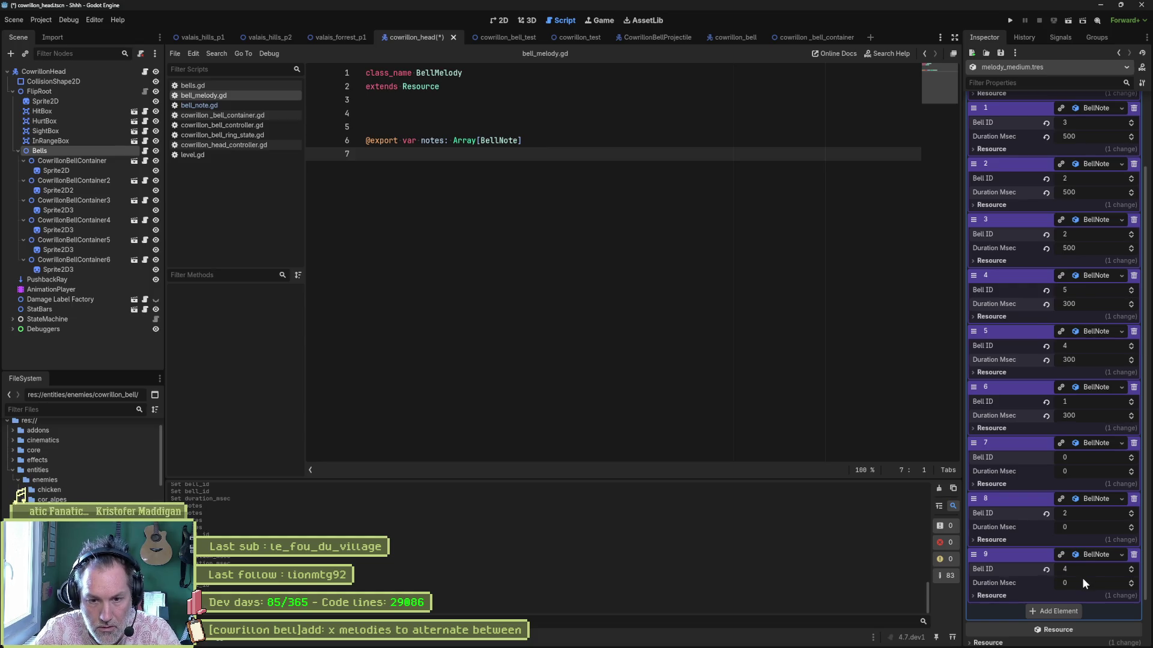
key("ctrl+s")
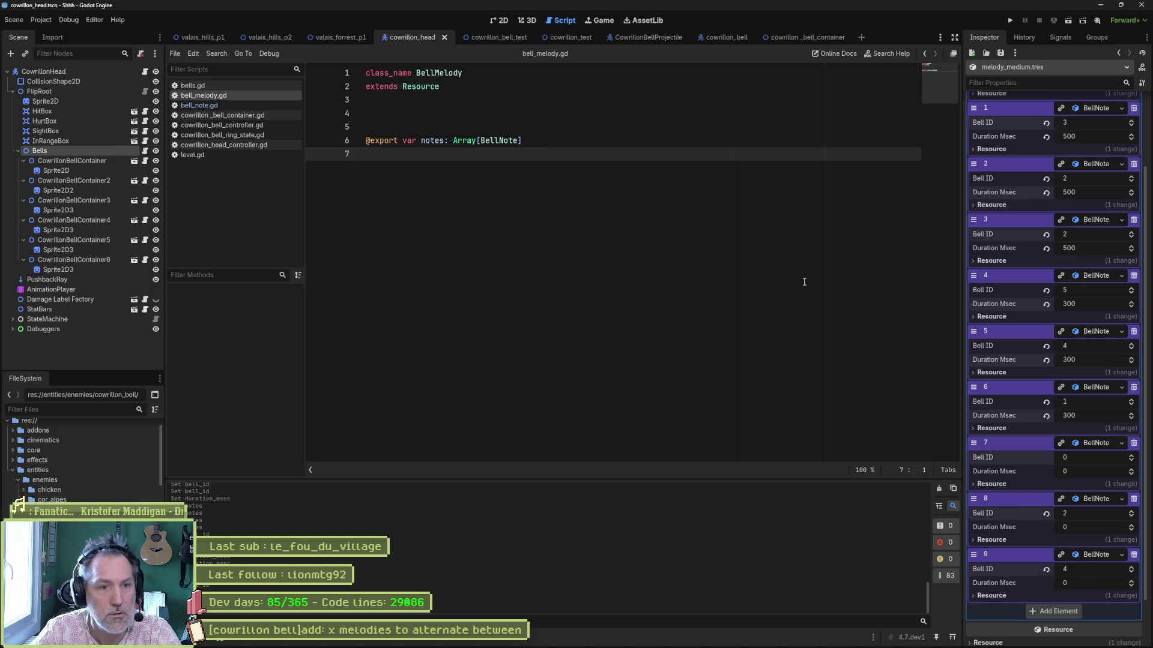
left_click(90, 151)
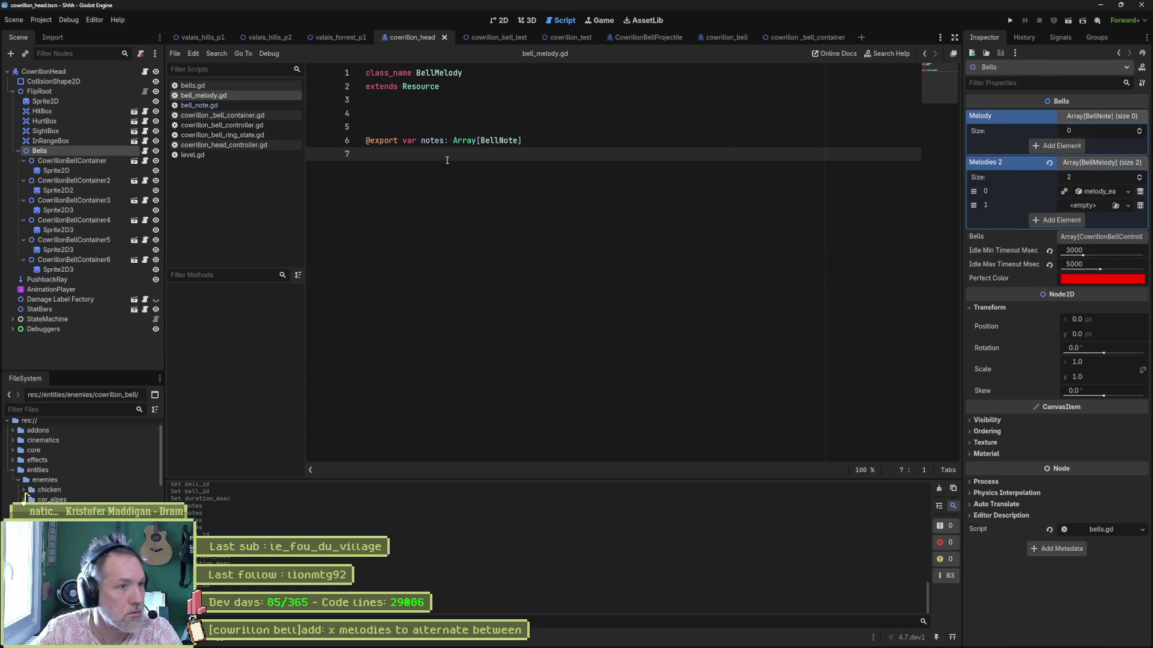
- Put melody_medium in the second Melodies 2 slot, save, and rename melodies2 to melodies in bells.gd
left_click_drag(24, 491, 1082, 205)
key("ctrl+s")
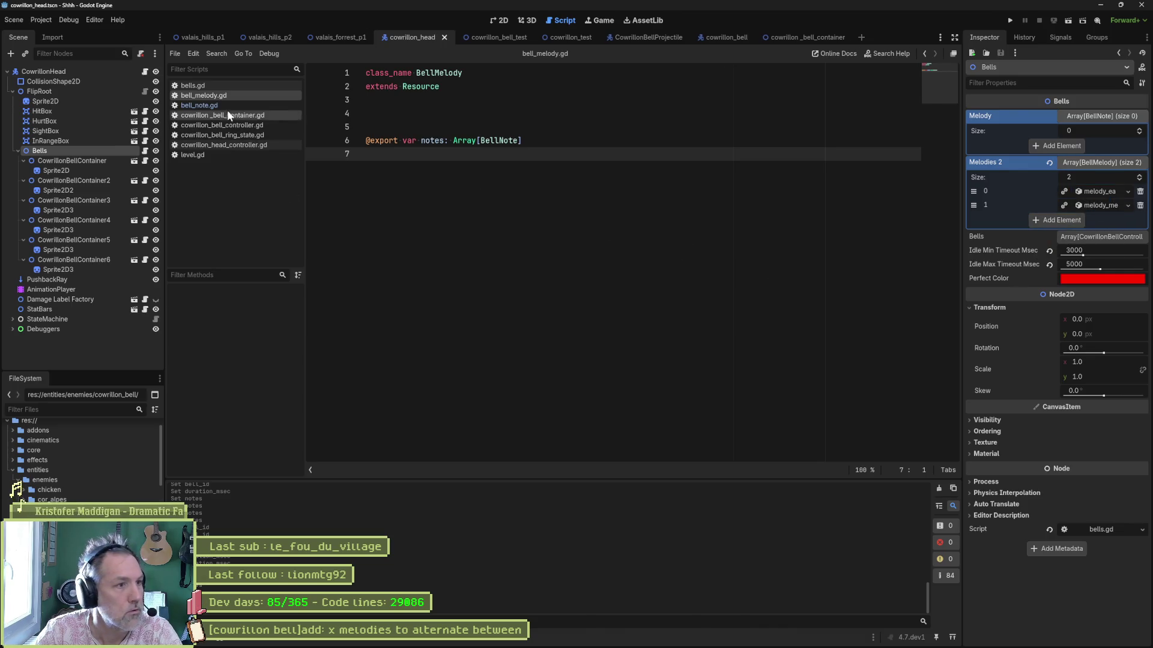
left_click(237, 86)
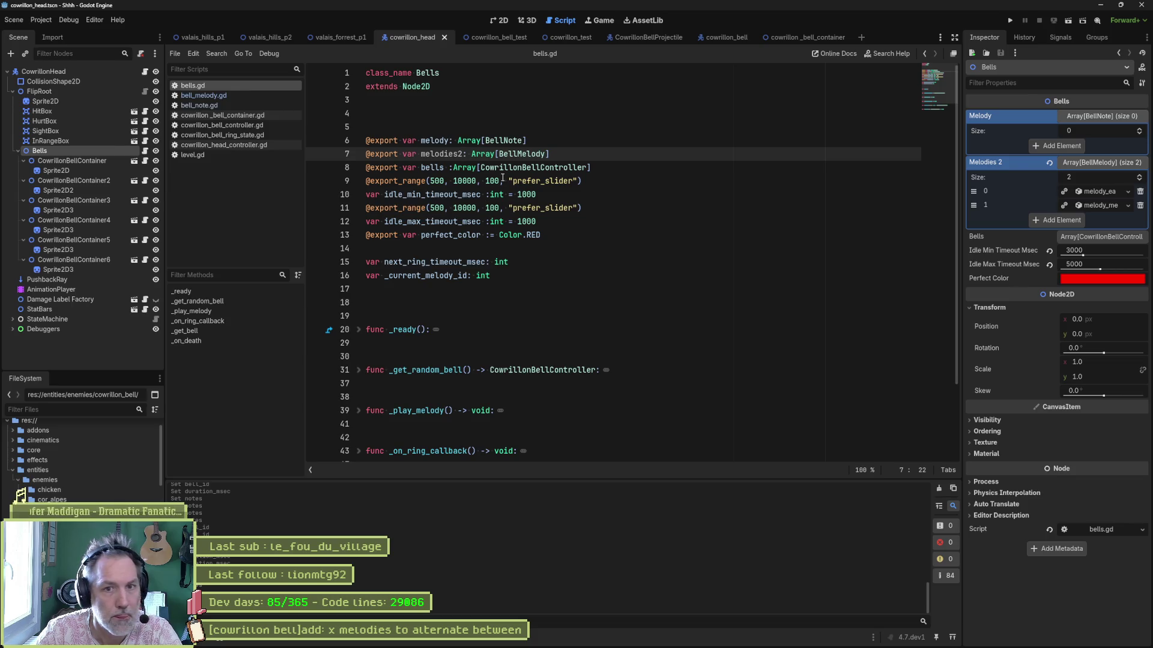
key("BackSpace")
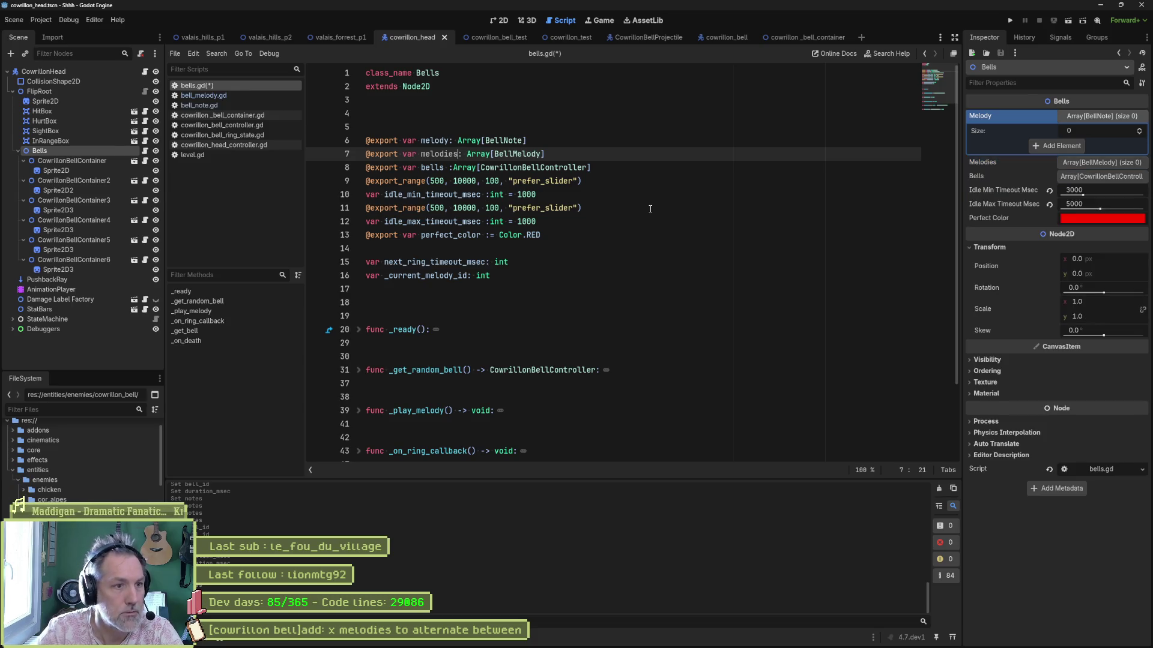
key("ctrl+s")
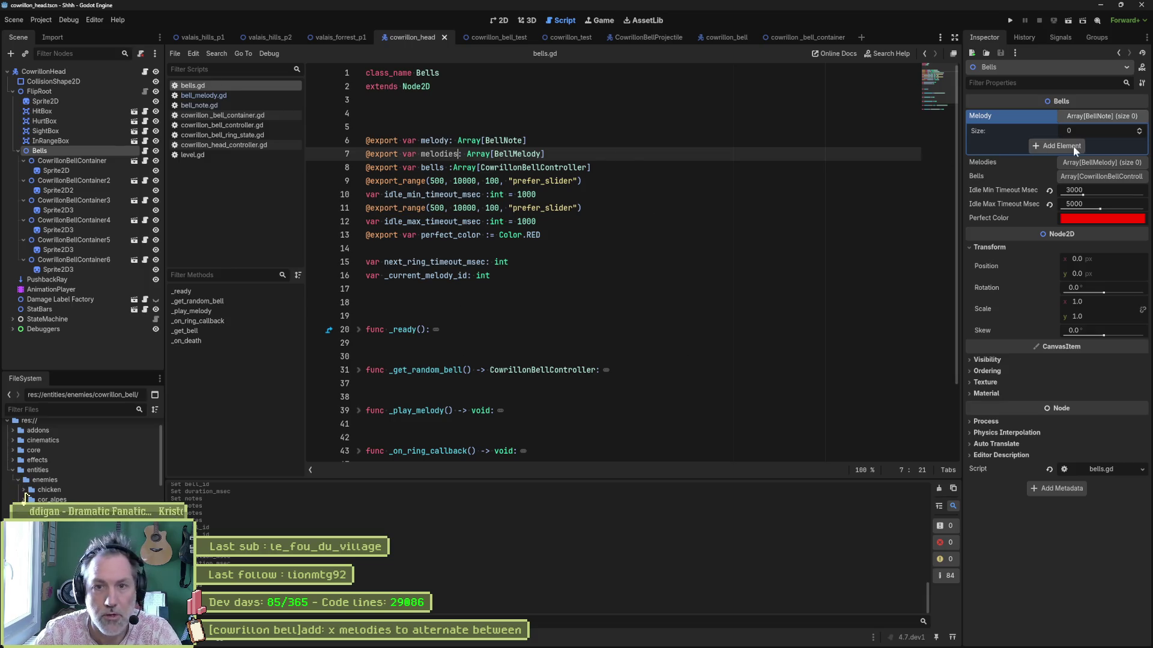
- Give the Bells node's Melodies array two slots, assign melody_easy to slot 0, and save
left_click(1097, 163)
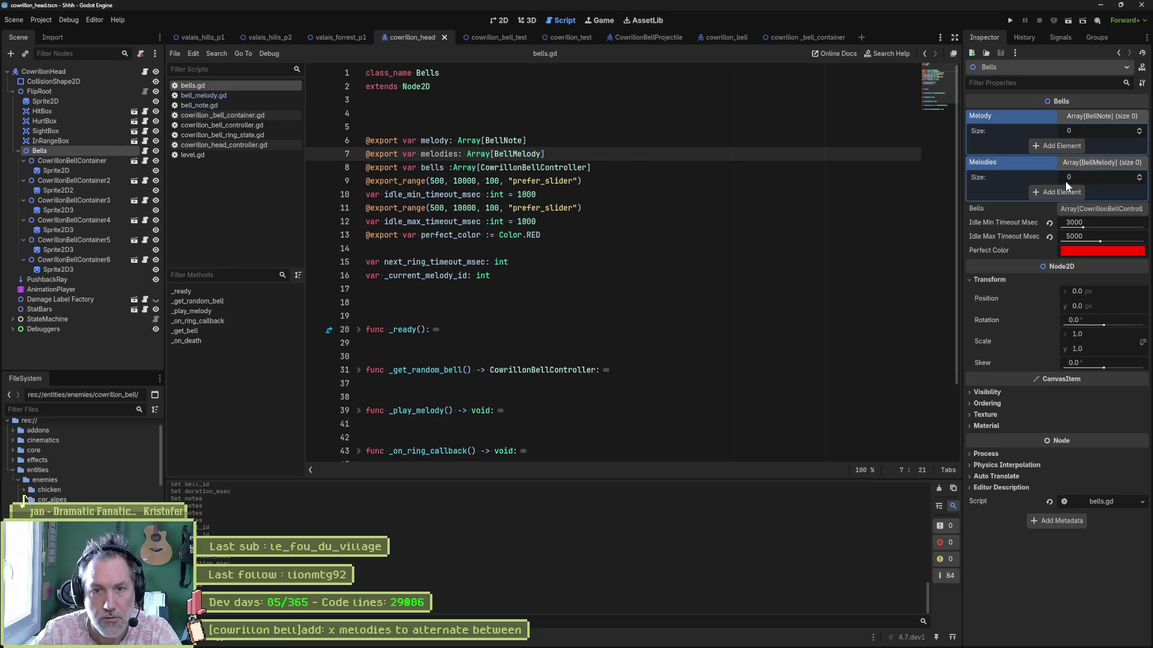
left_click(1139, 175)
left_click(1139, 175)
mouse_move(54, 529)
left_mouse_down()
mouse_move(541, 312)
mouse_move(1087, 191)
mouse_move(1093, 206)
left_mouse_up()
key("ctrl+s")
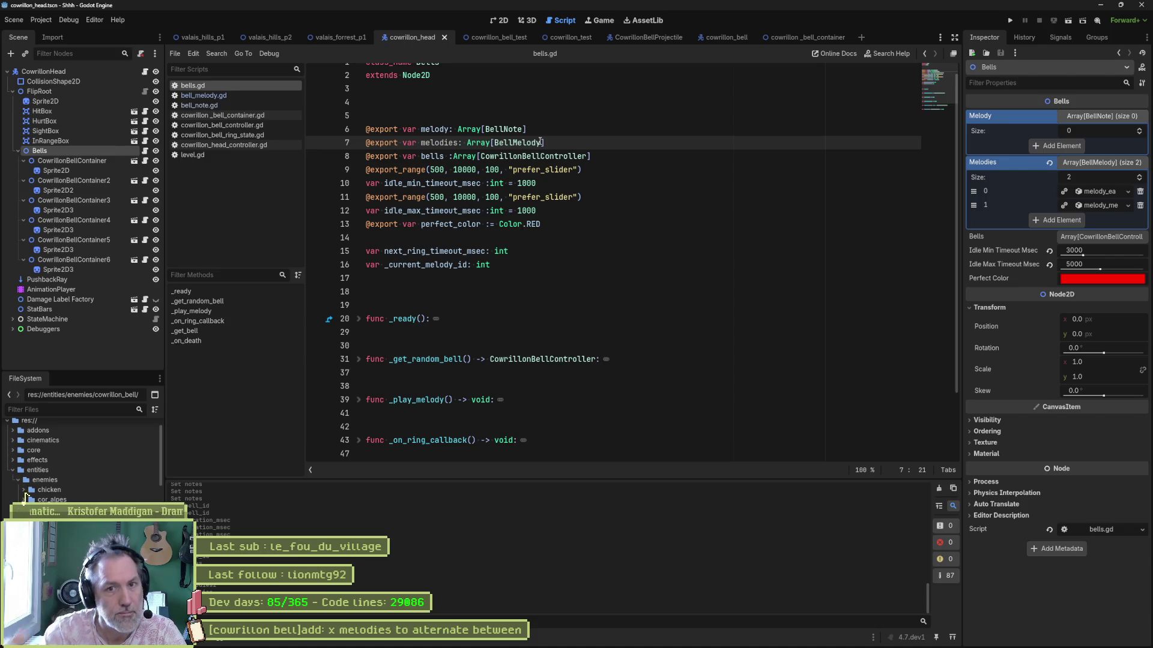
left_click(548, 127)
key("ctrl+shift+k")
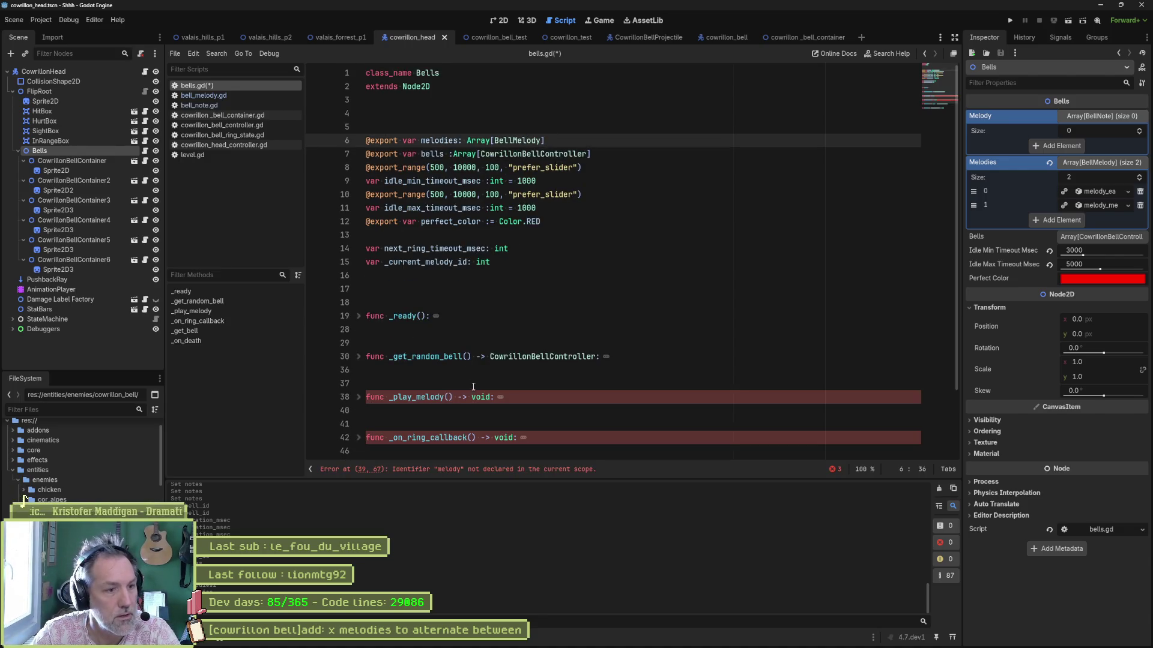
left_click(359, 397)
scroll(585, 337, "down", 2)
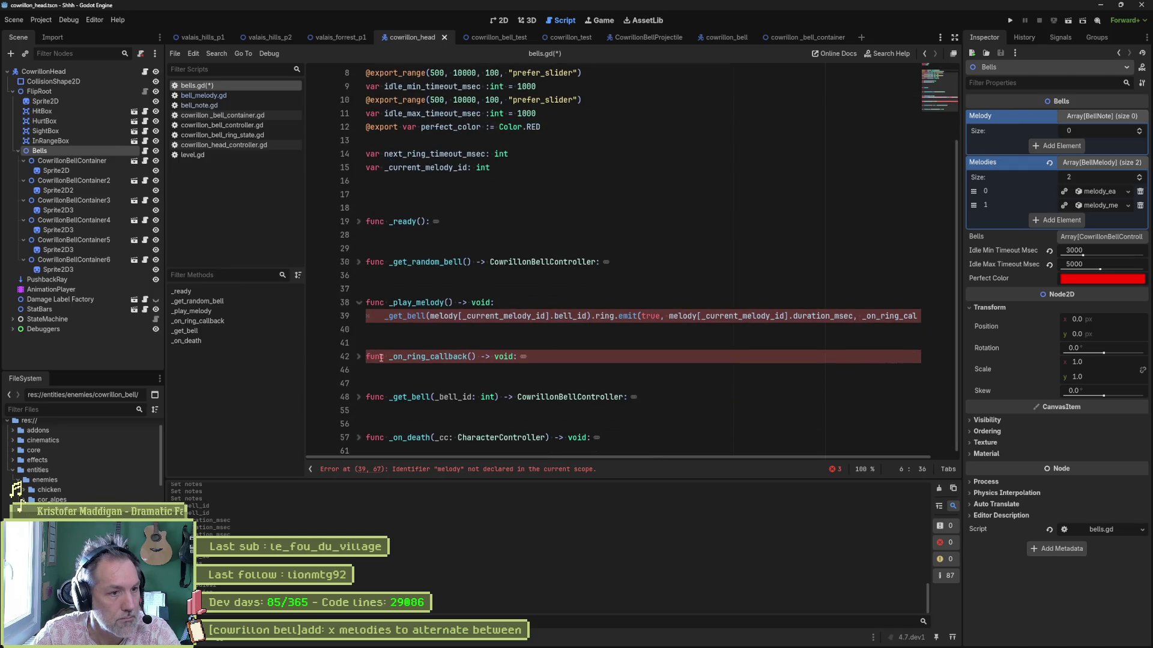
left_click(358, 357)
scroll(557, 369, "down", 3)
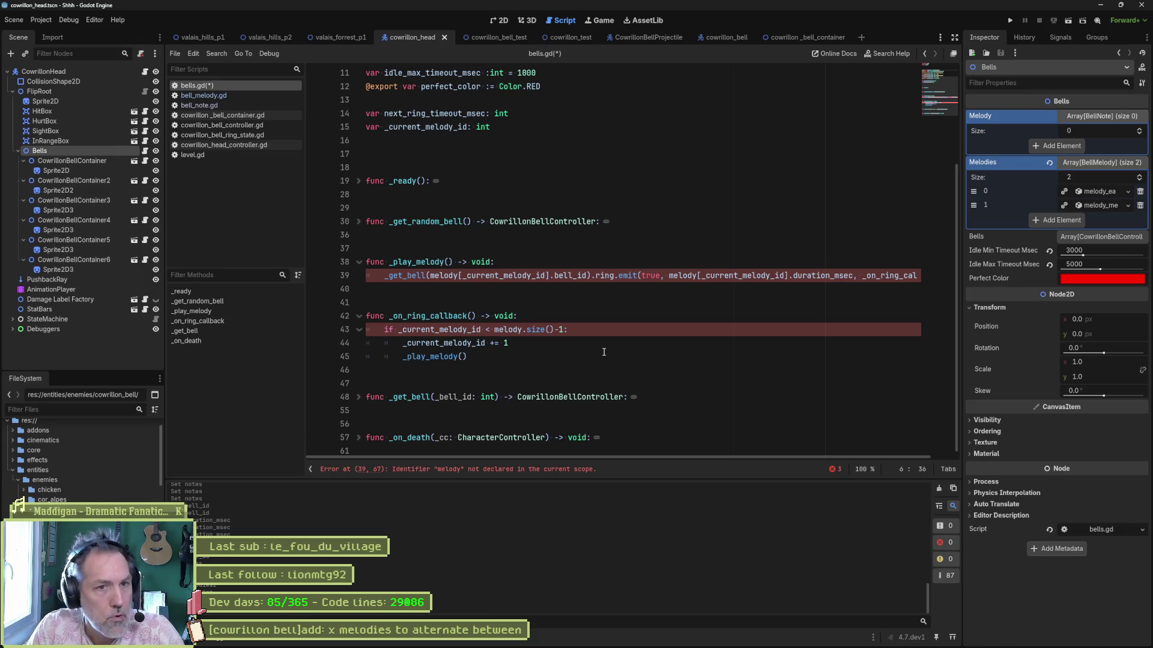
scroll(534, 208, "up", 3)
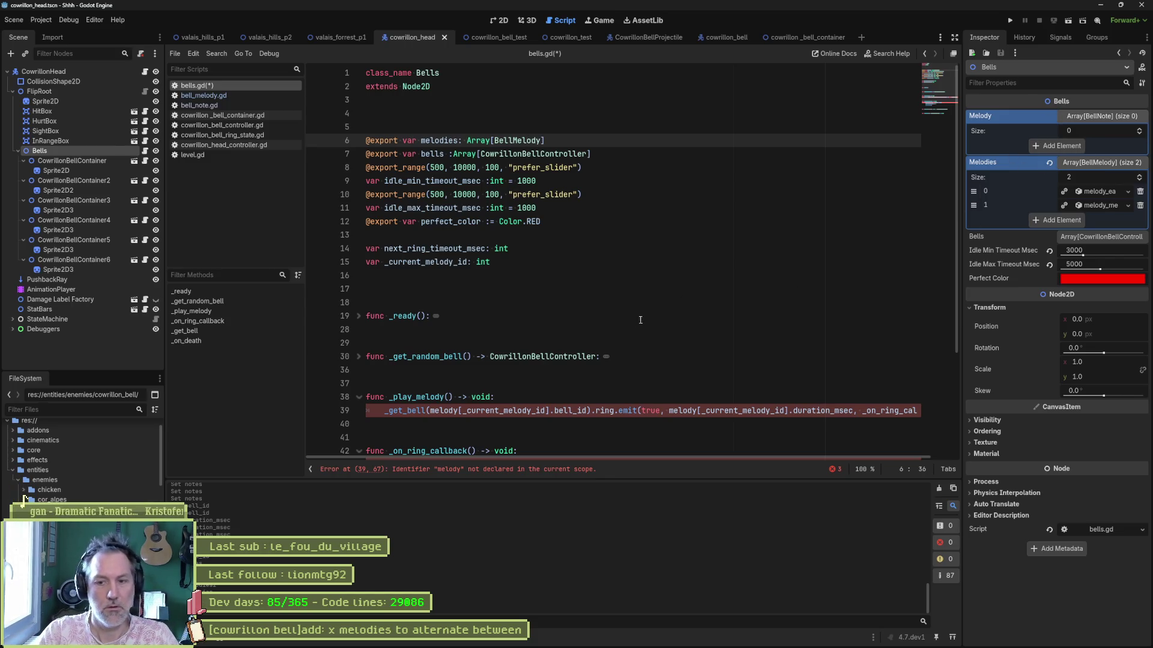
scroll(627, 322, "down", 1)
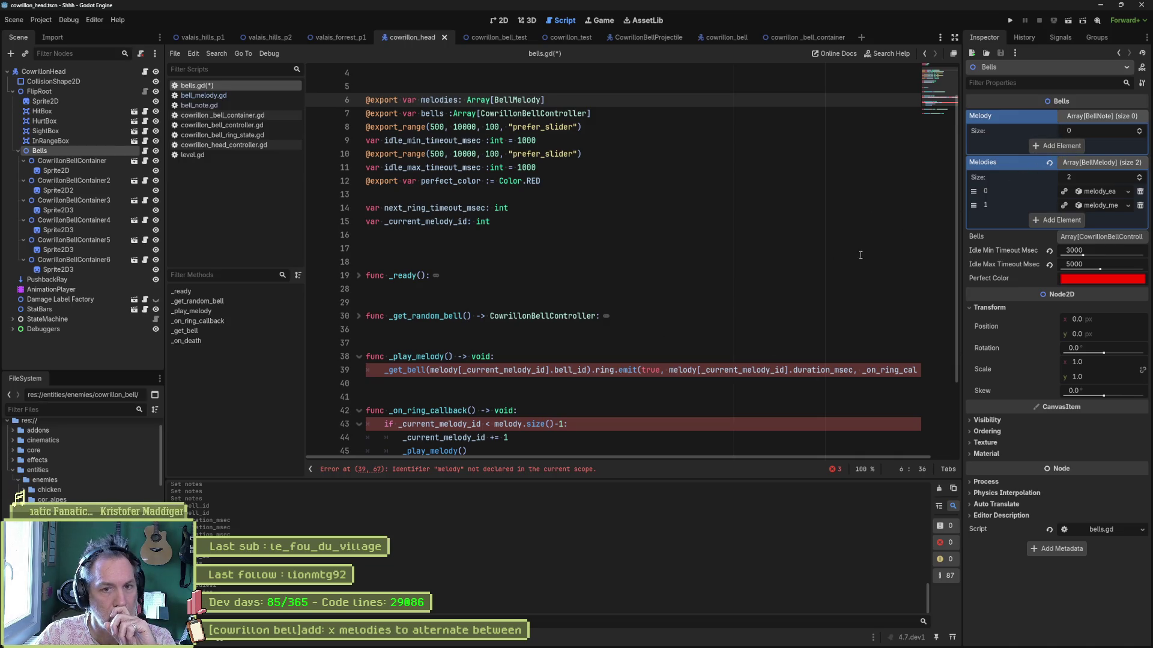
scroll(609, 395, "down", 2)
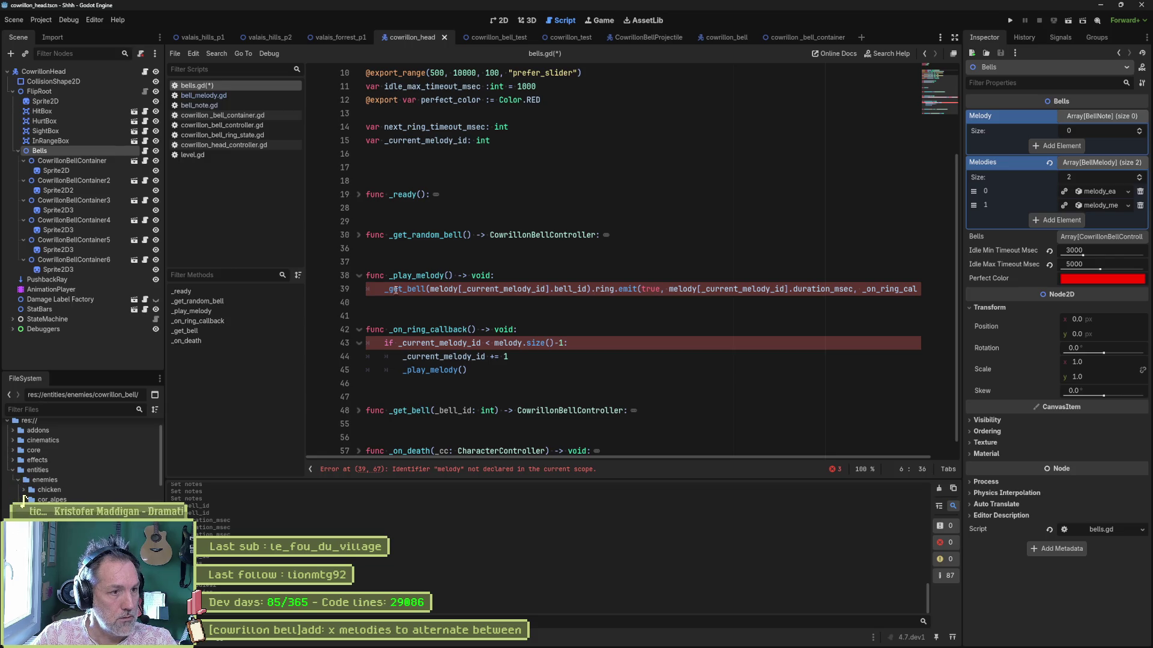
left_click_drag(384, 292, 481, 289)
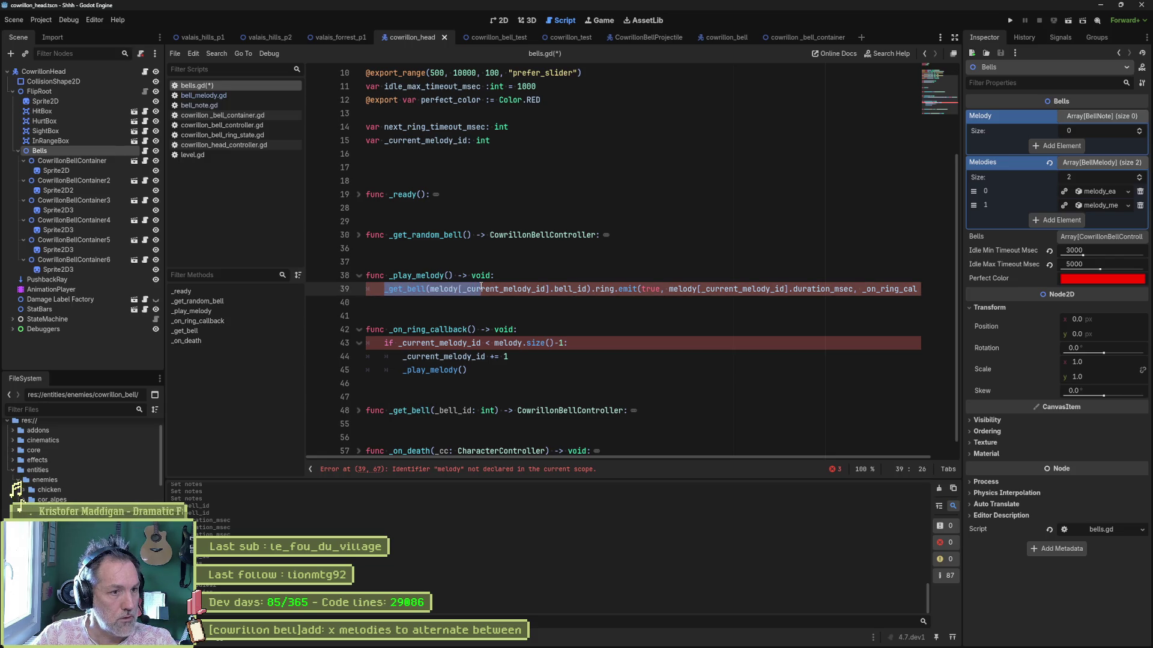
left_click(503, 141)
- Declare 'var _melody: BellMelody' on a new line in bells.gd
key("Return")
type("var ")
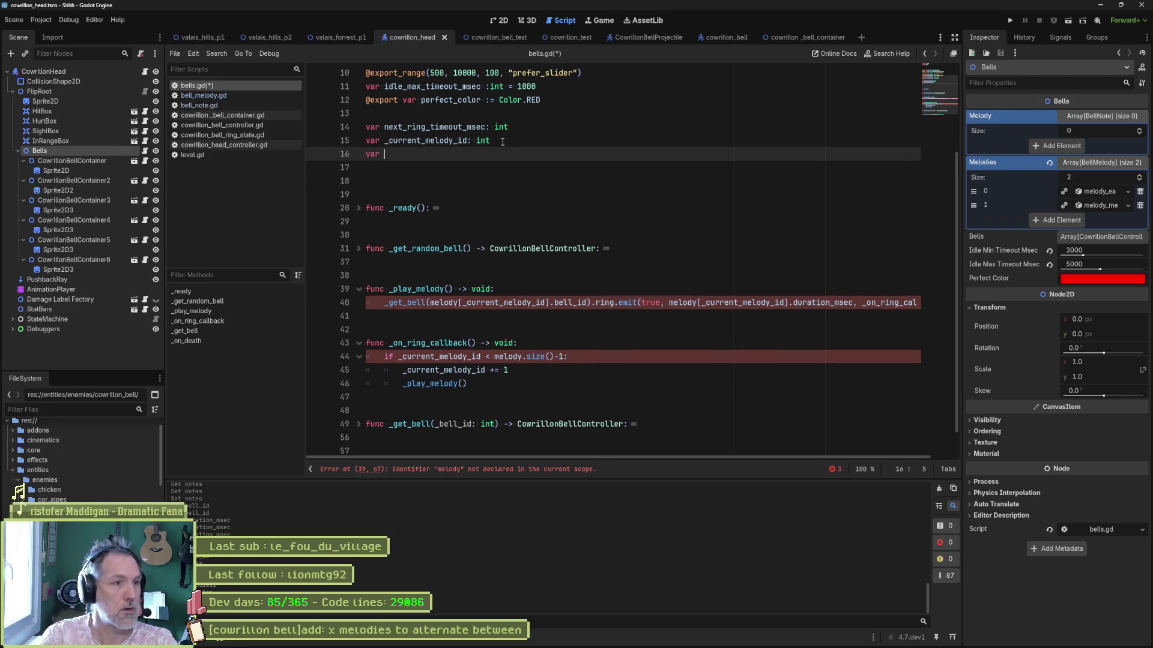
type("_melody: ")
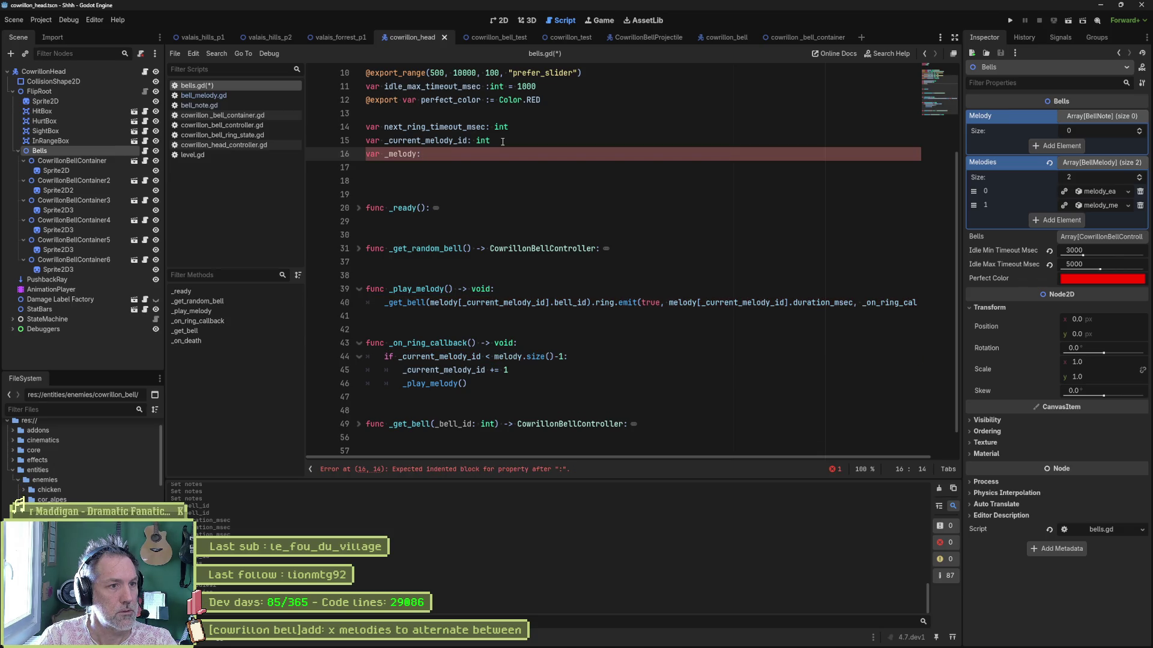
type("Bell")
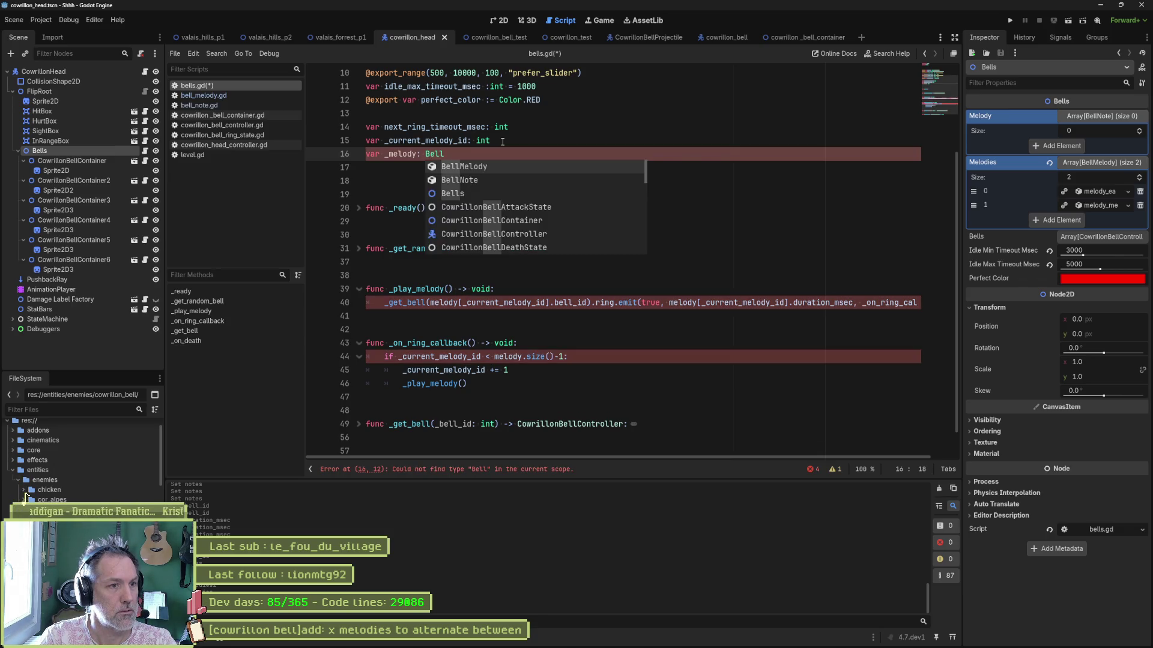
key("Return")
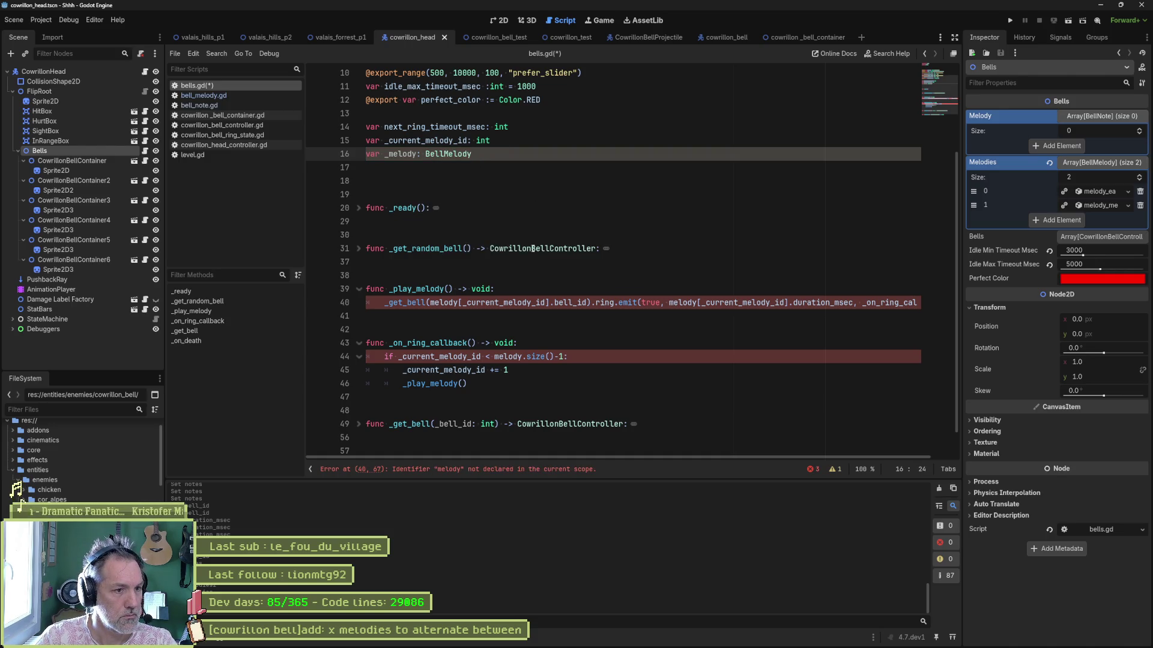
- Unfold _ready, add a blank line, and pass _melody into the _play_melody call
double_click(422, 288)
left_click(358, 208)
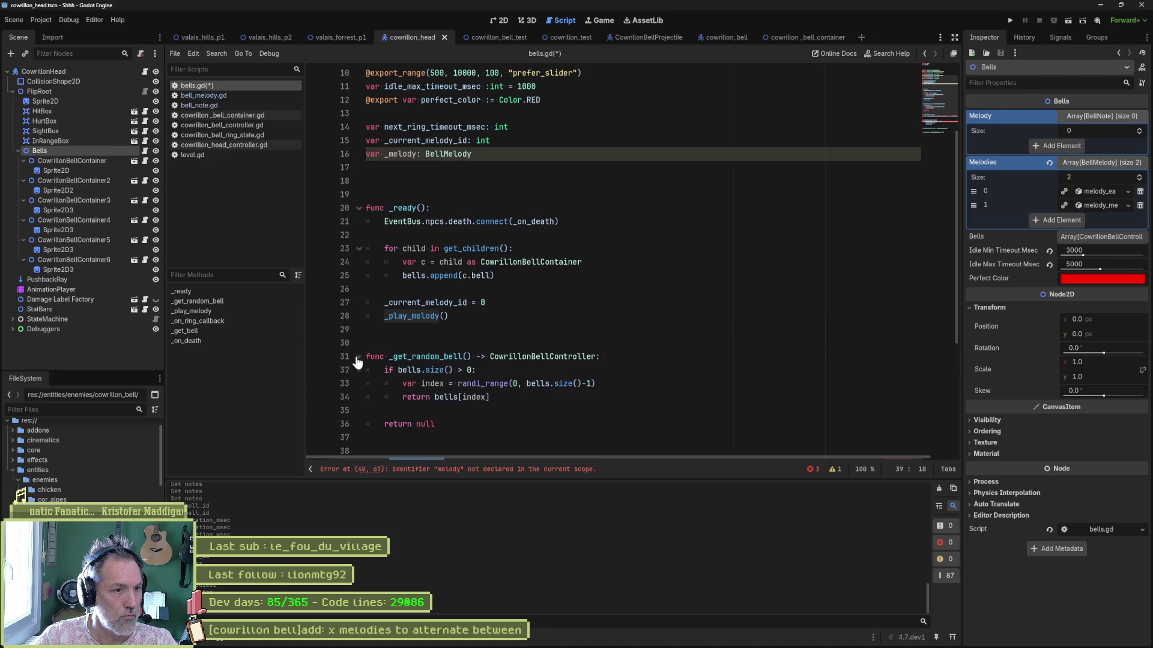
left_click(502, 317)
left_click(519, 304)
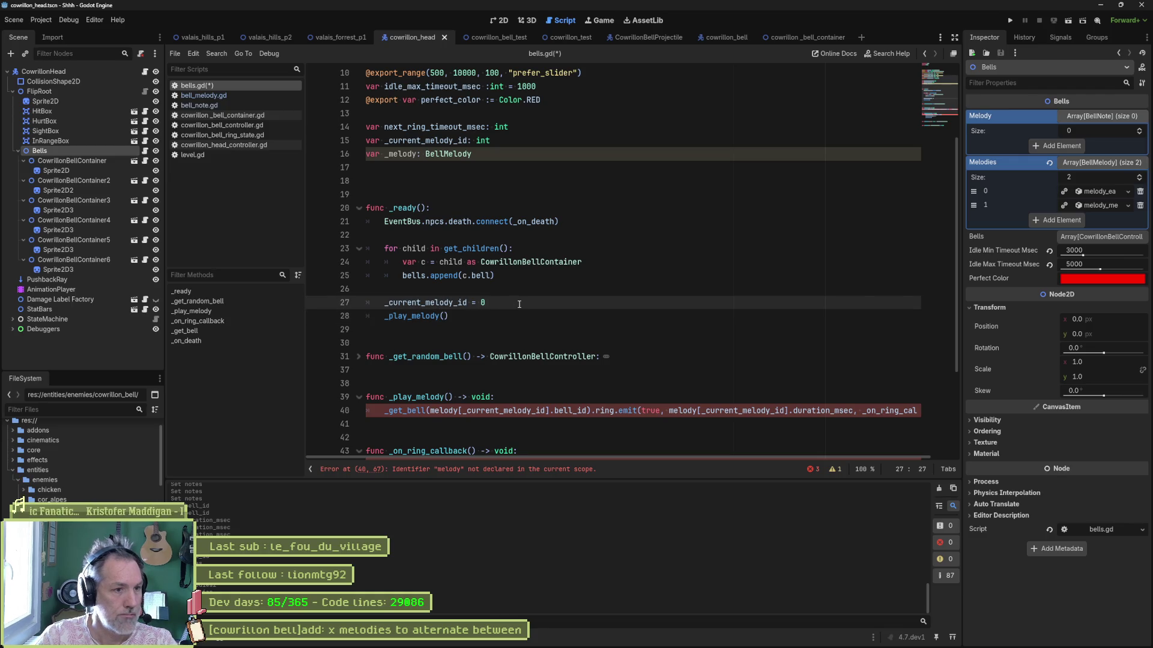
key("Up")
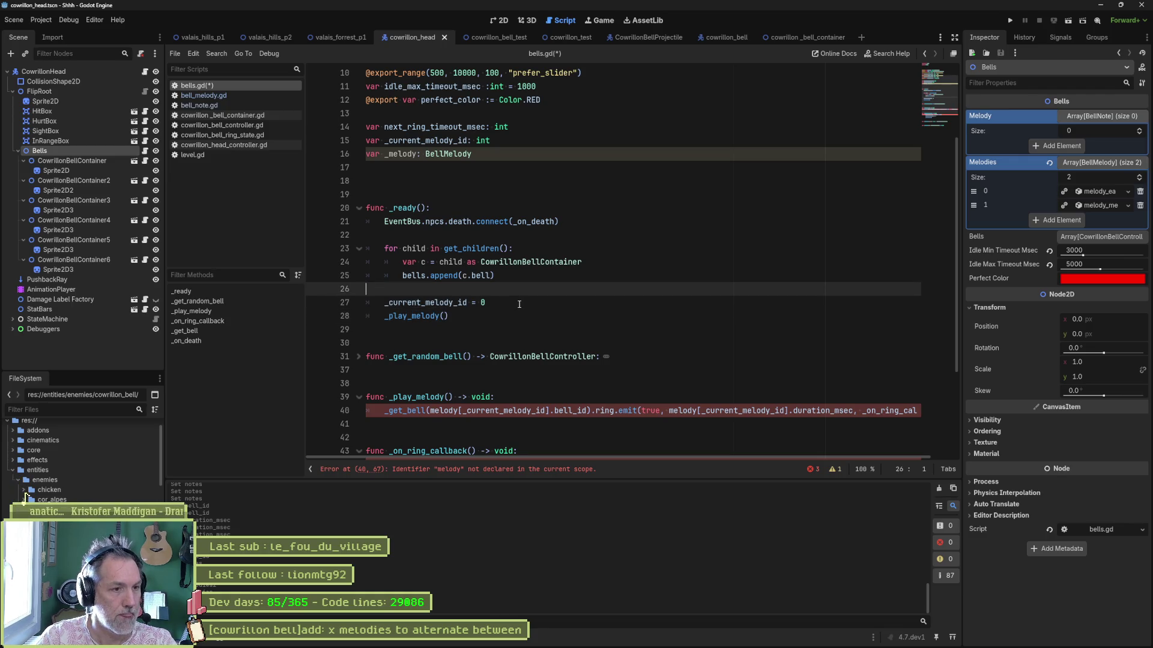
key("Return")
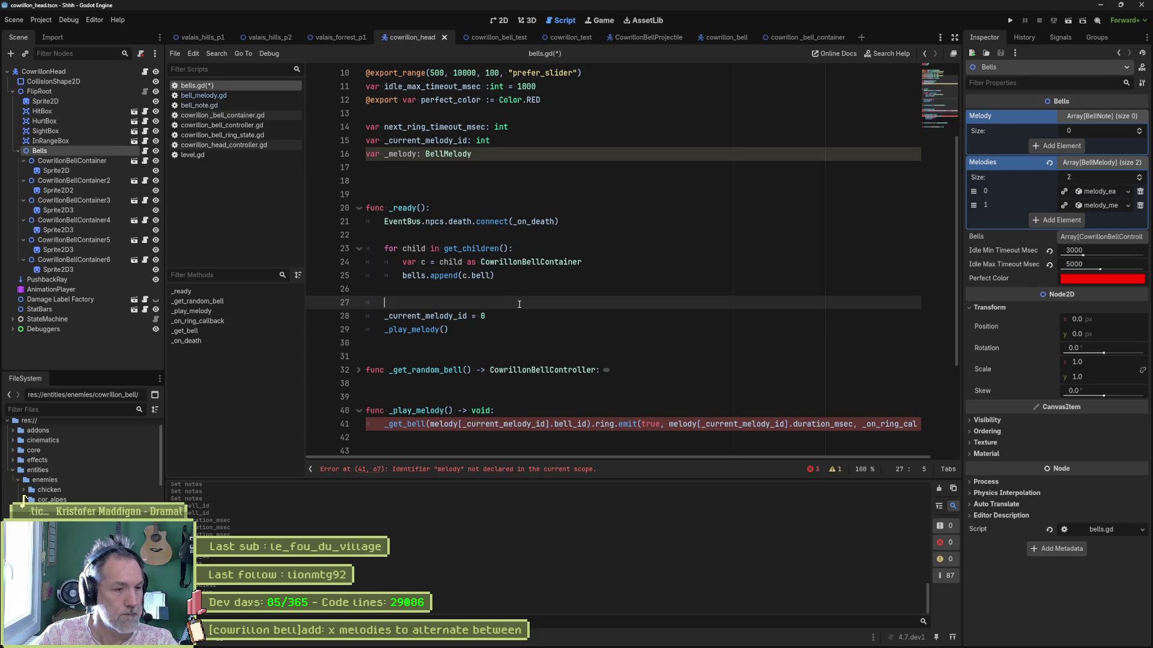
left_click(447, 330)
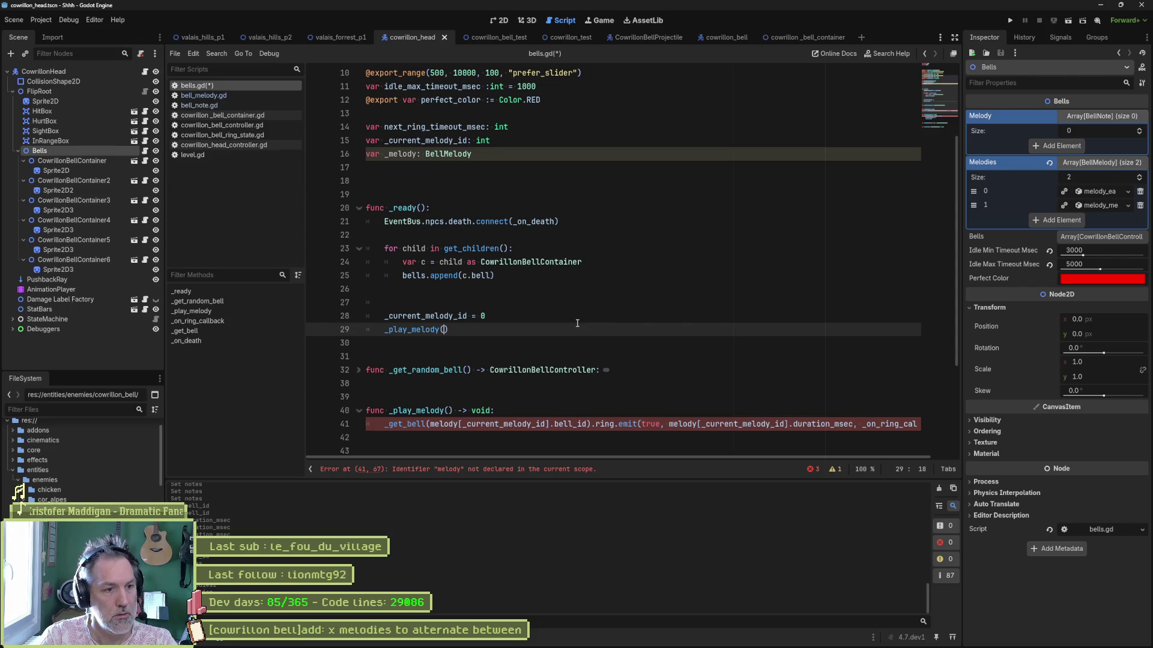
type("_melody")
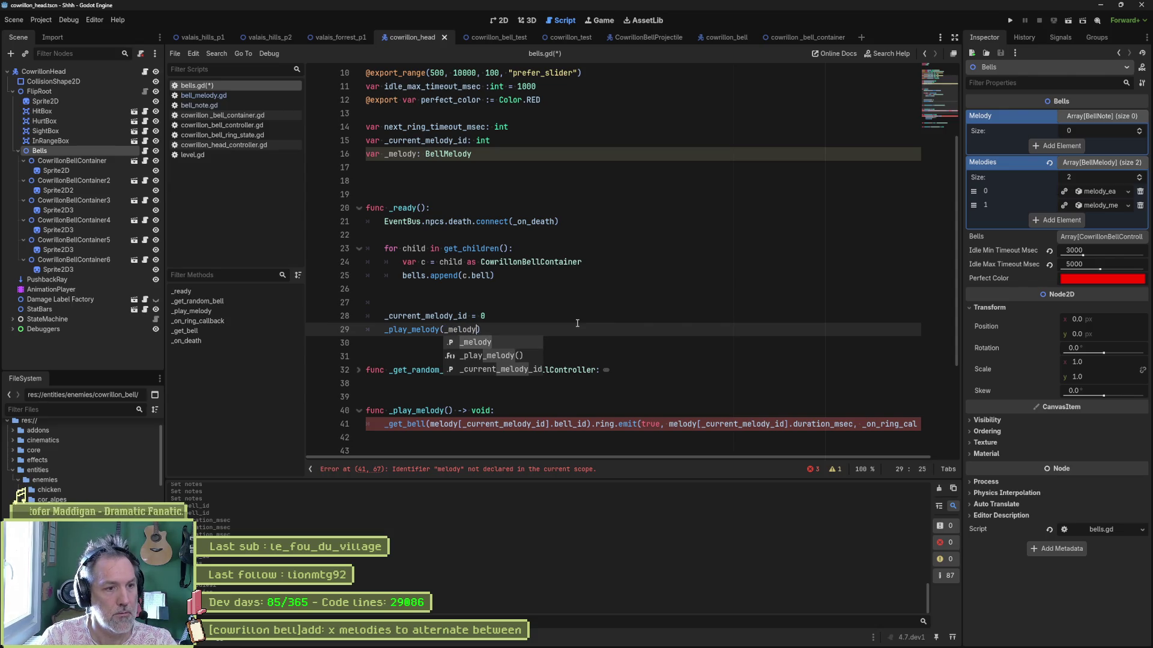
key("Up")
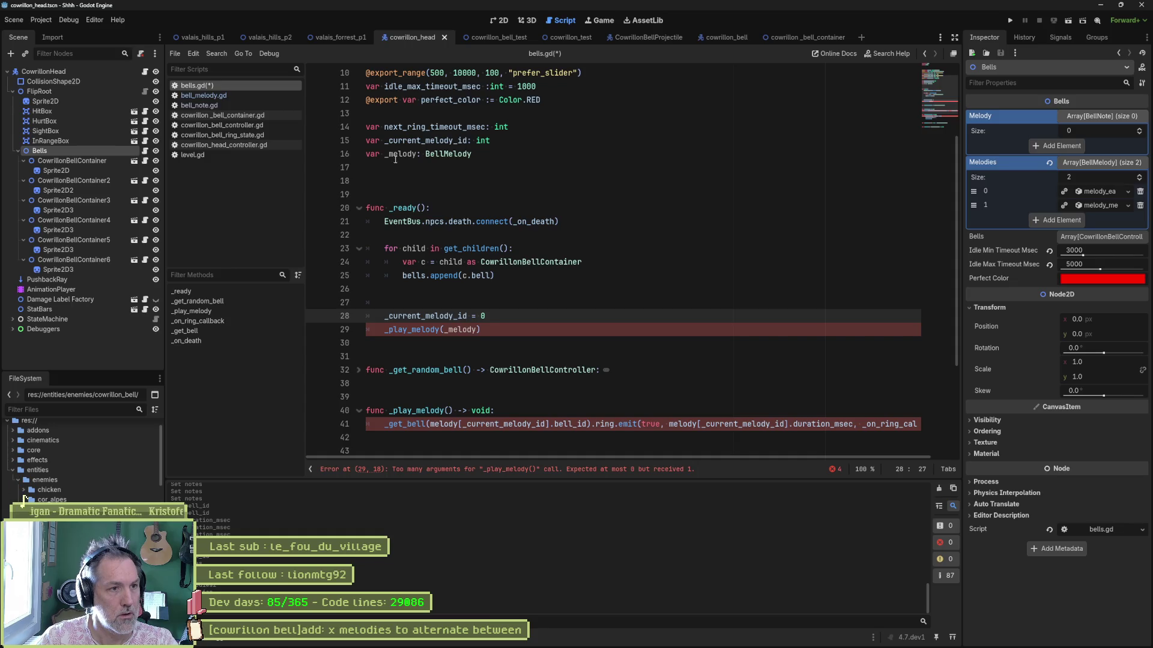
left_click_drag(389, 154, 473, 155)
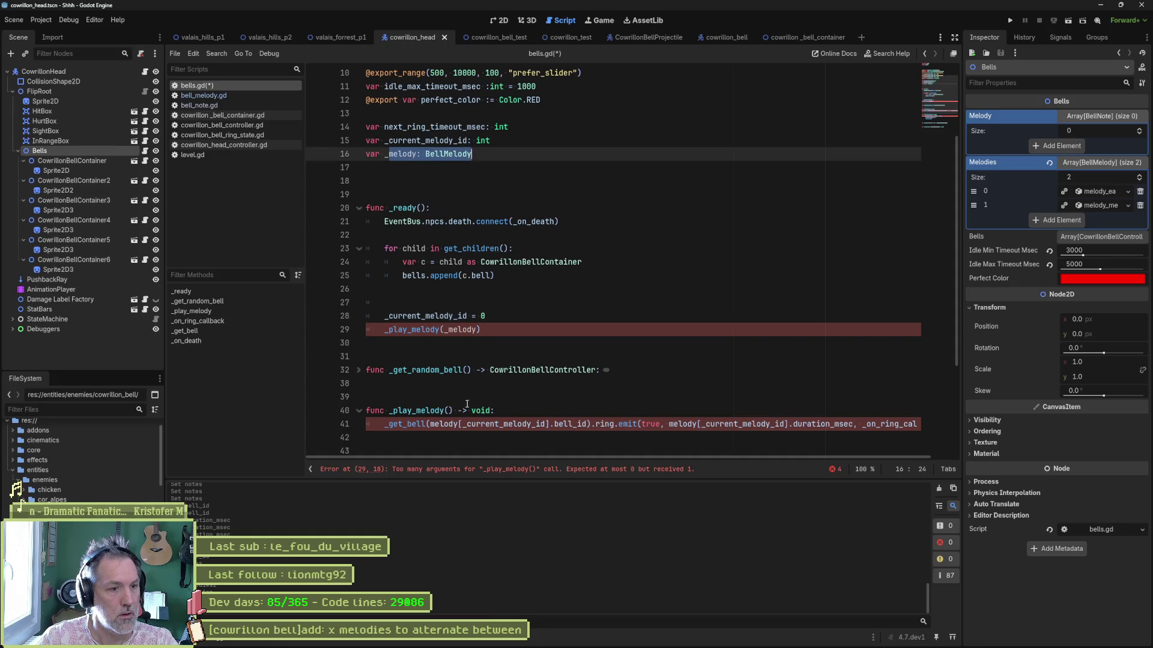
- Paste 'melody: BellMelody' into the _play_melody() signature as its parameter
key("ctrl+c")
left_click(448, 411)
key("ctrl+v")
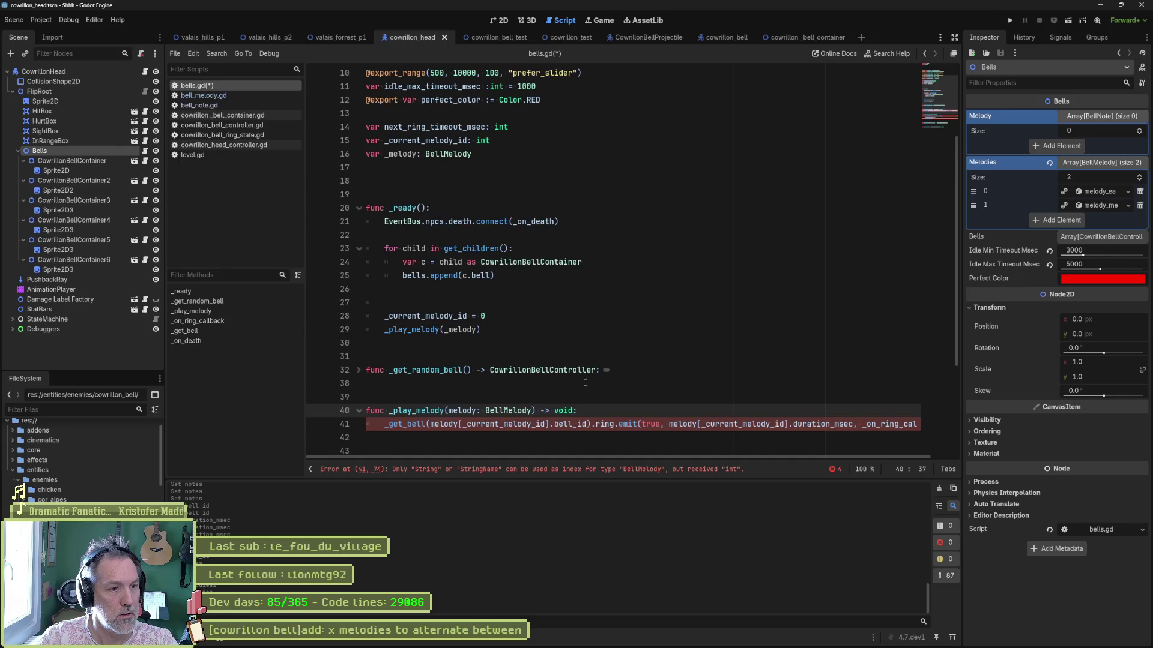
scroll(514, 374, "down", 2)
- Inspect the melody references and the _current_melody_id index on line 41
double_click(445, 342)
key("Escape")
left_click(696, 343)
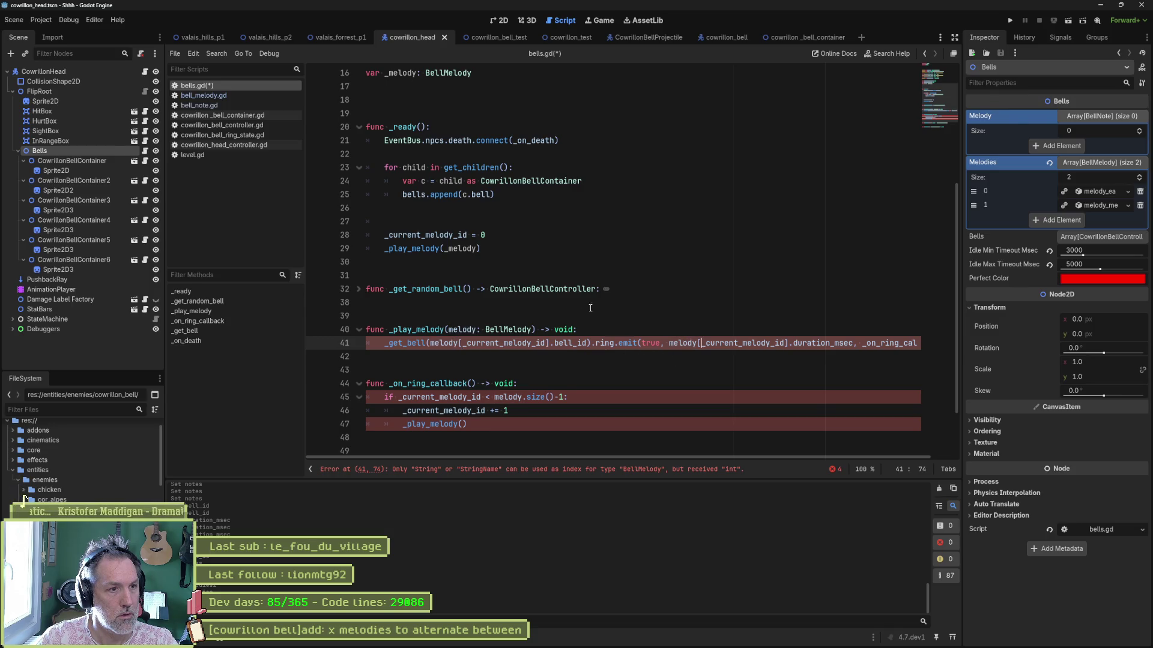
scroll(517, 247, "up", 5)
scroll(517, 248, "down", 5)
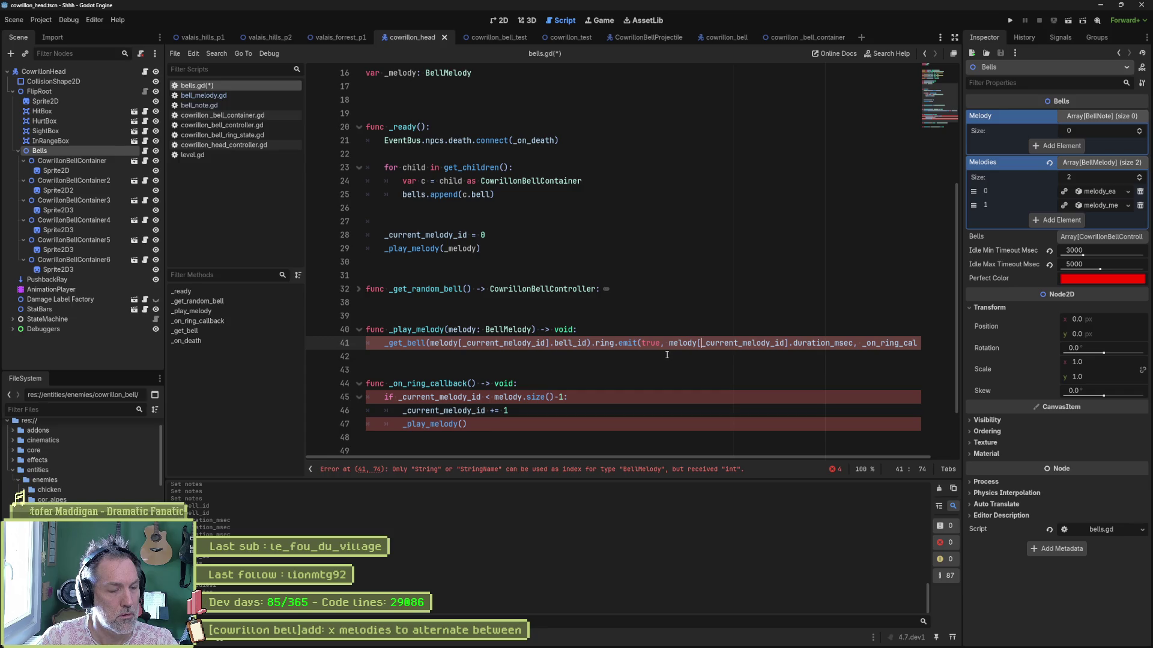
left_click(540, 346)
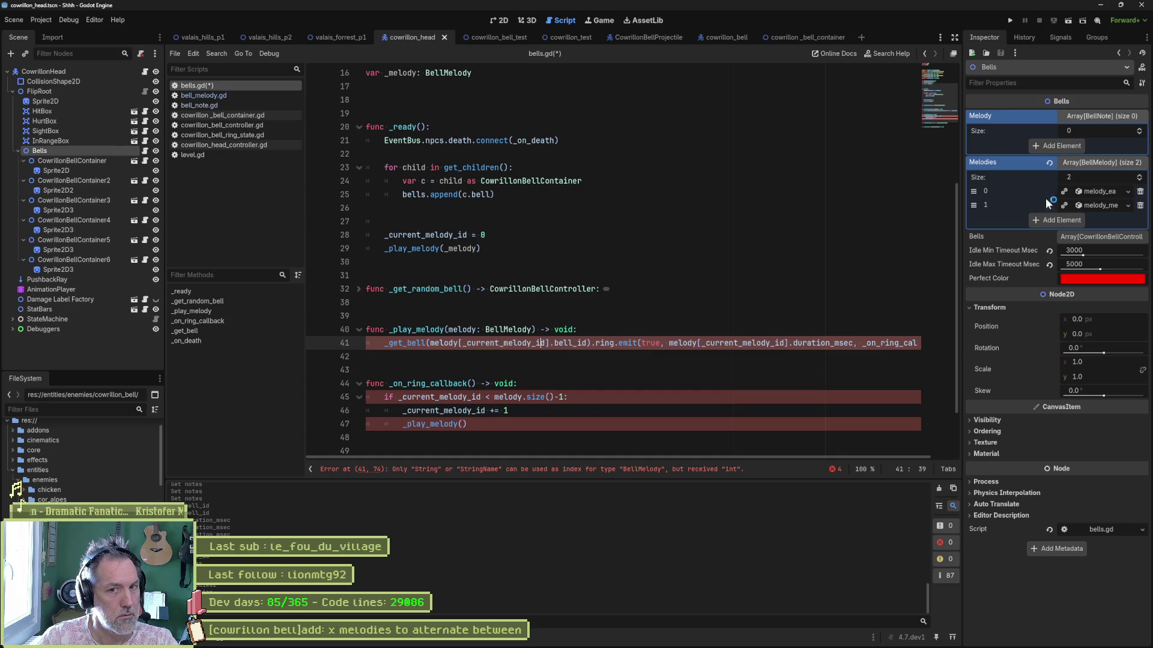
- Expand Melodies element 0 in the Inspector to show its five notes, then check the _melody argument in _ready and line 41's melody reference
left_click(1091, 192)
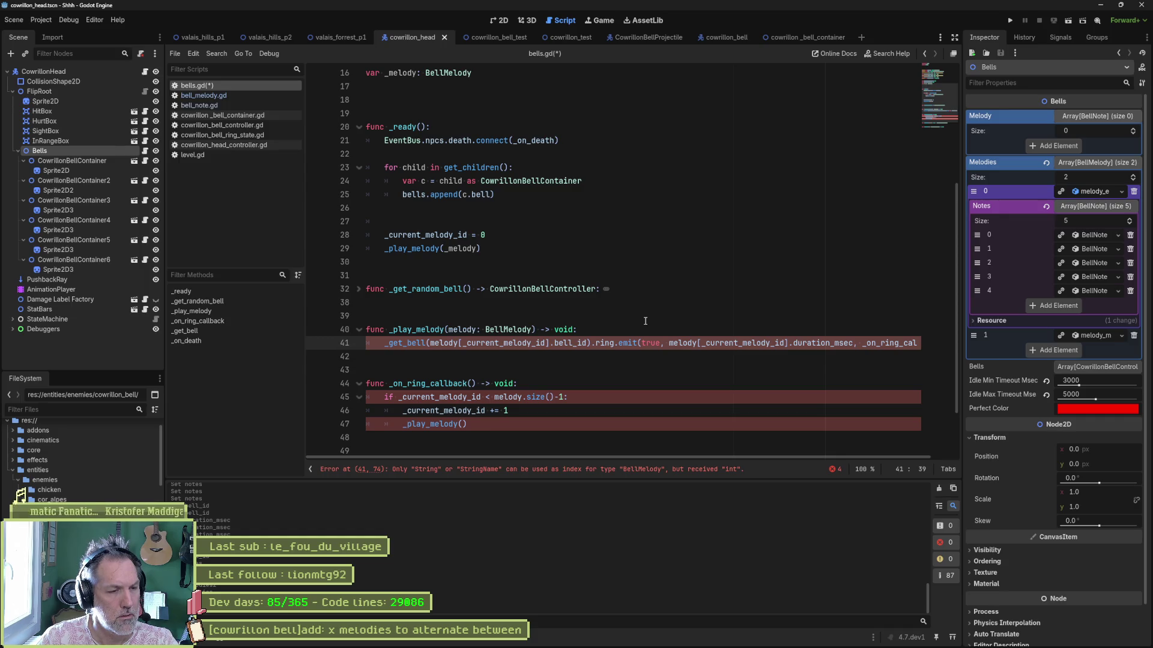
double_click(472, 248)
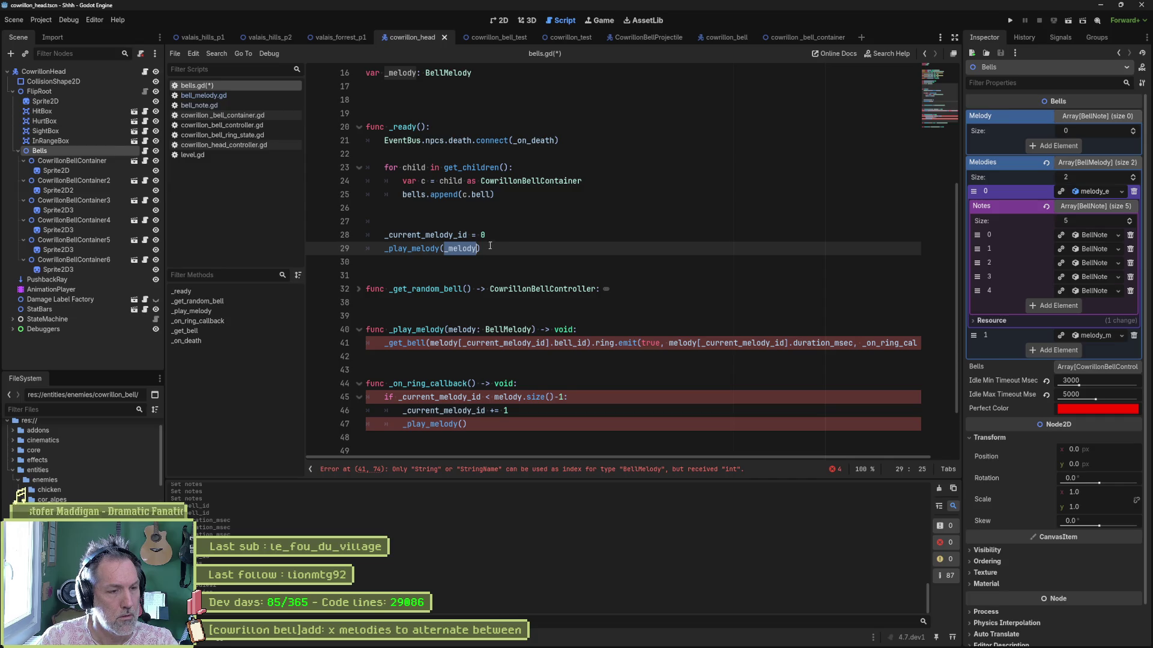
scroll(499, 264, "down", 2)
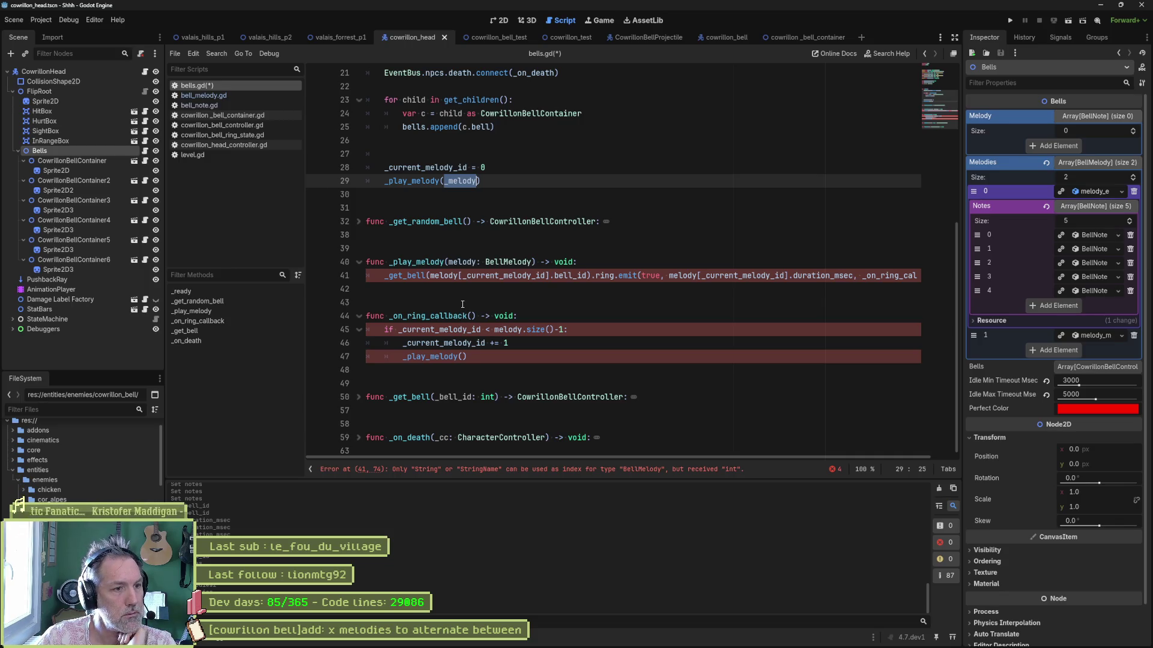
double_click(453, 276)
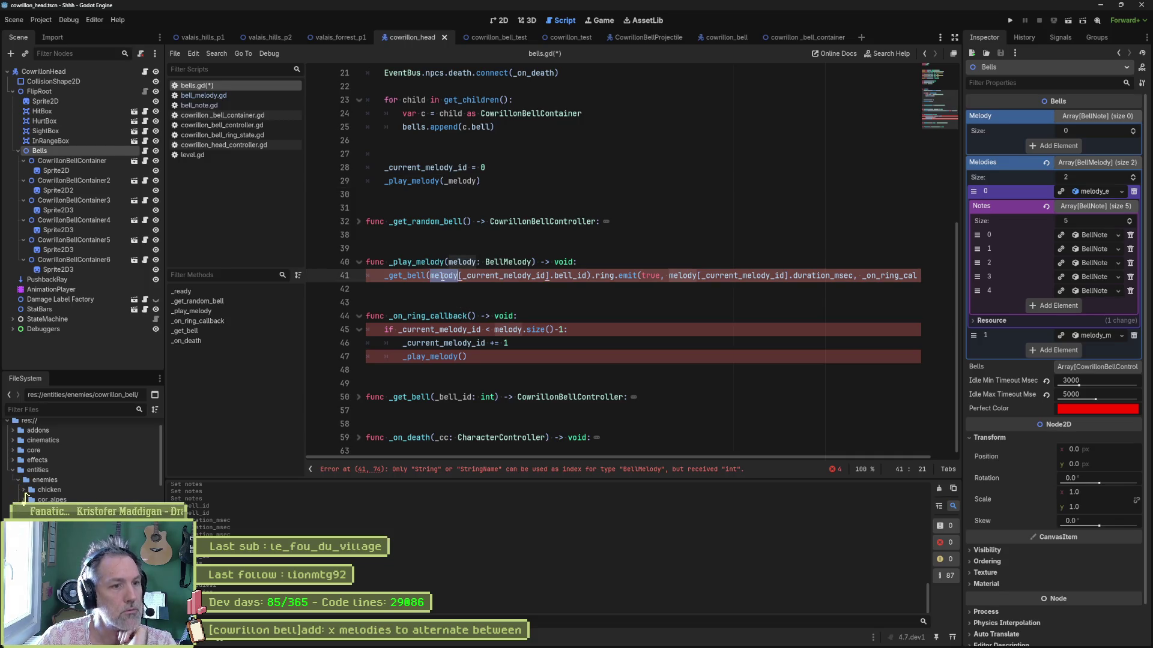
mouse_move(453, 282)
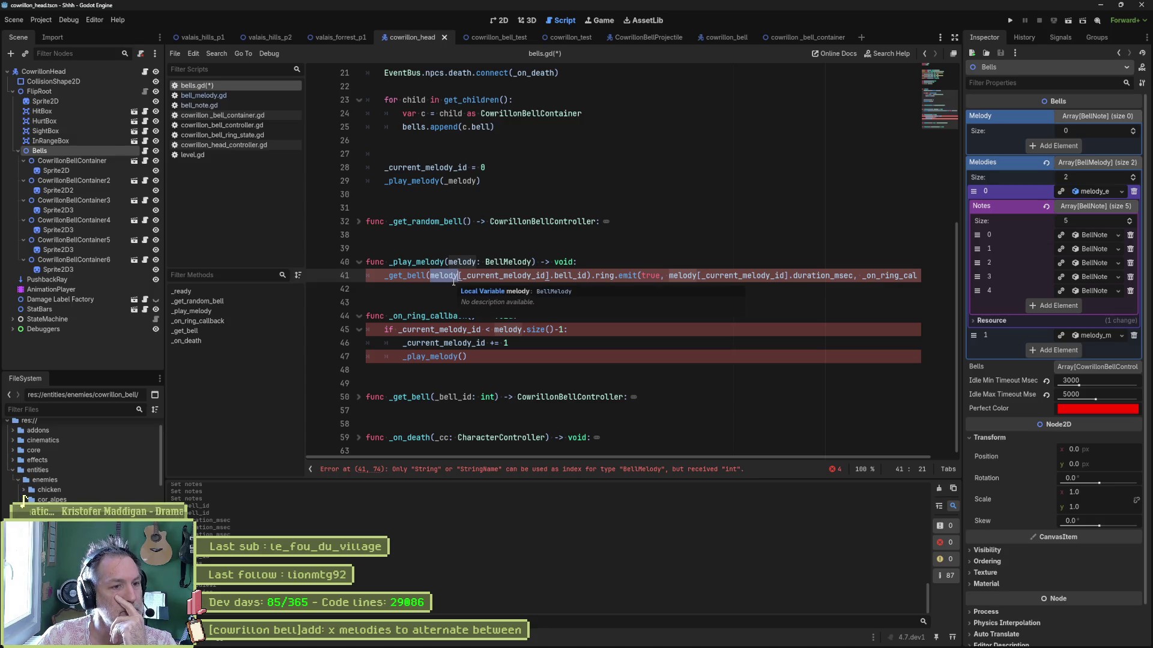
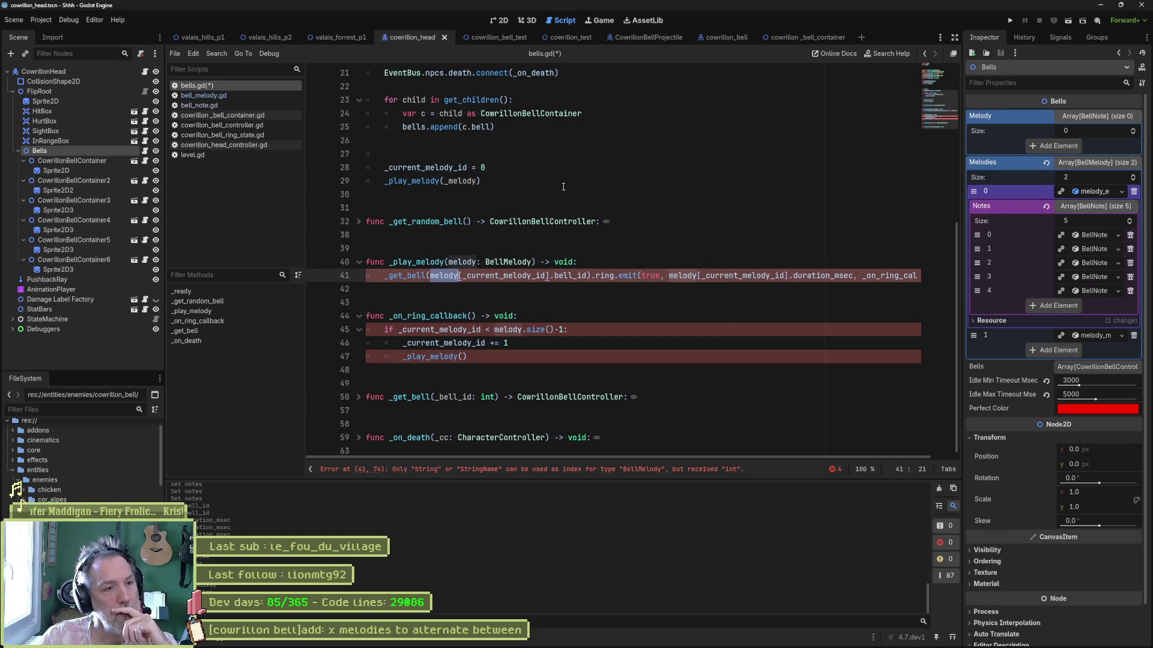
- Review bell_melody.gd and bell_note.gd against the _current_melody_id index in bells.gd
scroll(563, 187, "up", 6)
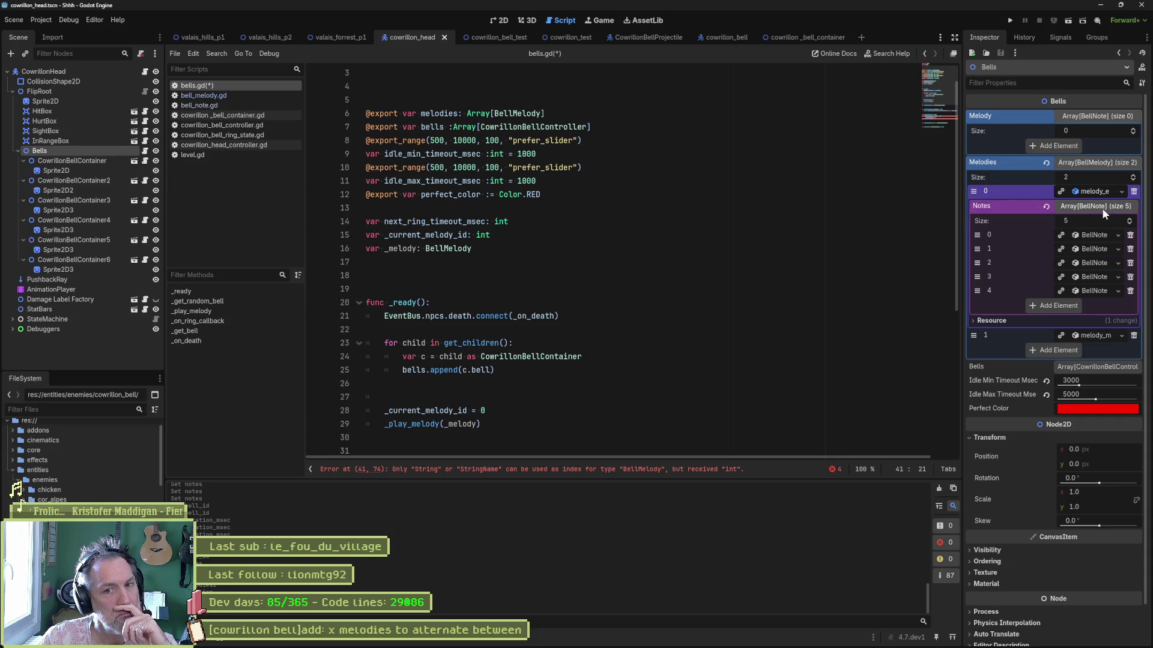
left_click(218, 95)
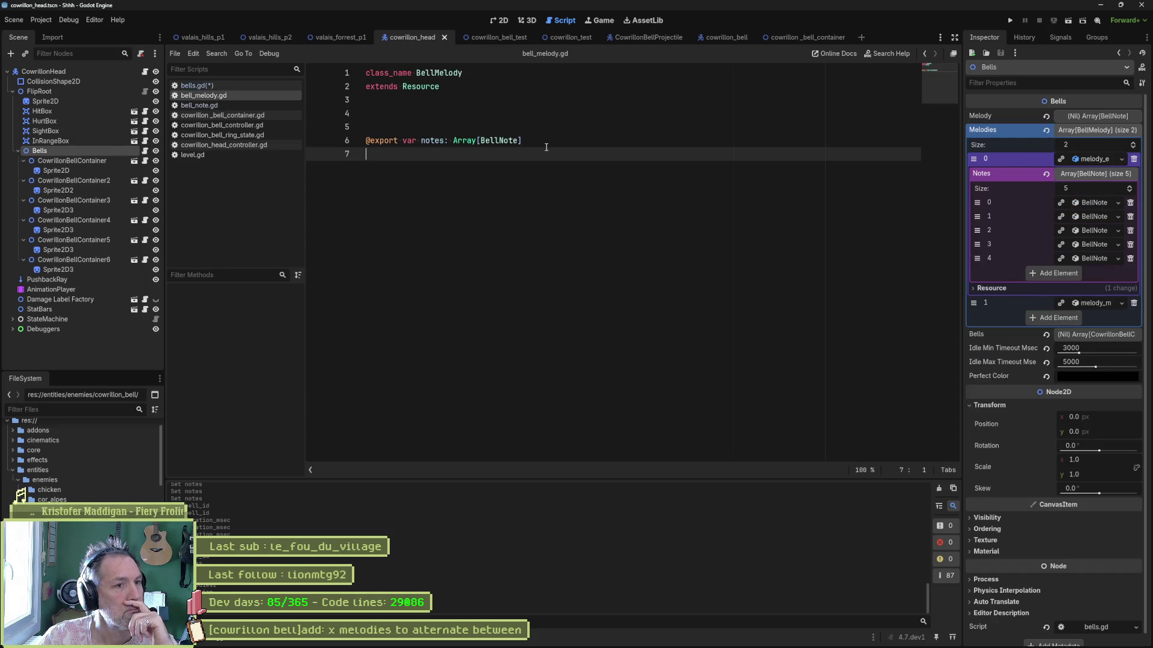
left_click(229, 87)
scroll(549, 360, "down", 2)
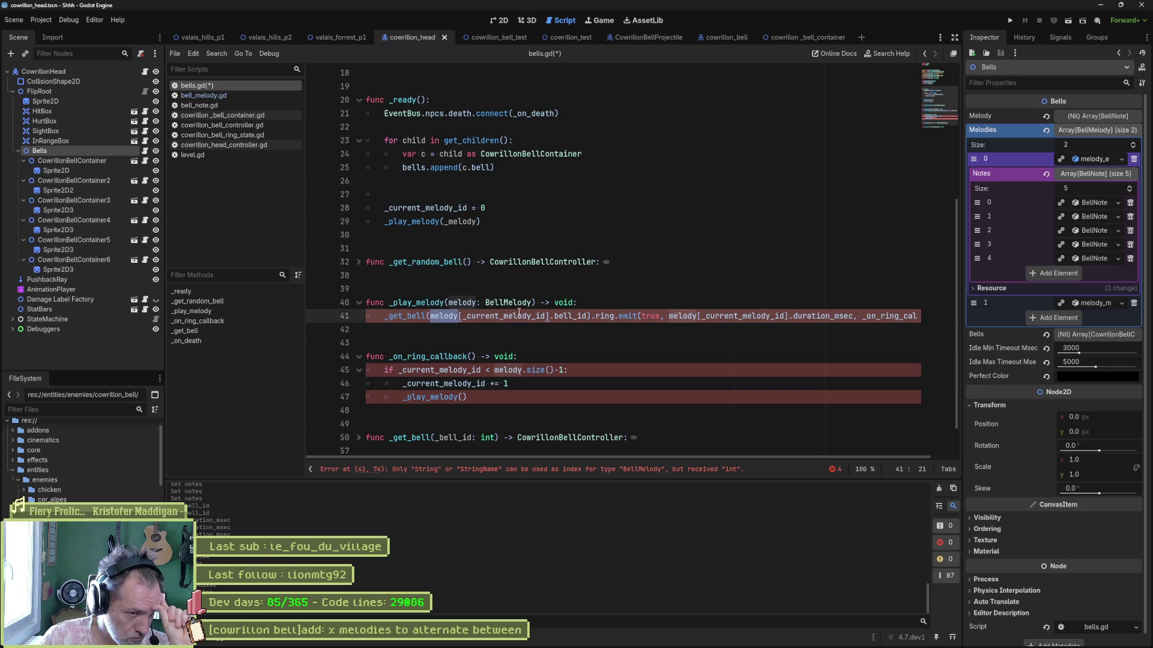
double_click(516, 317)
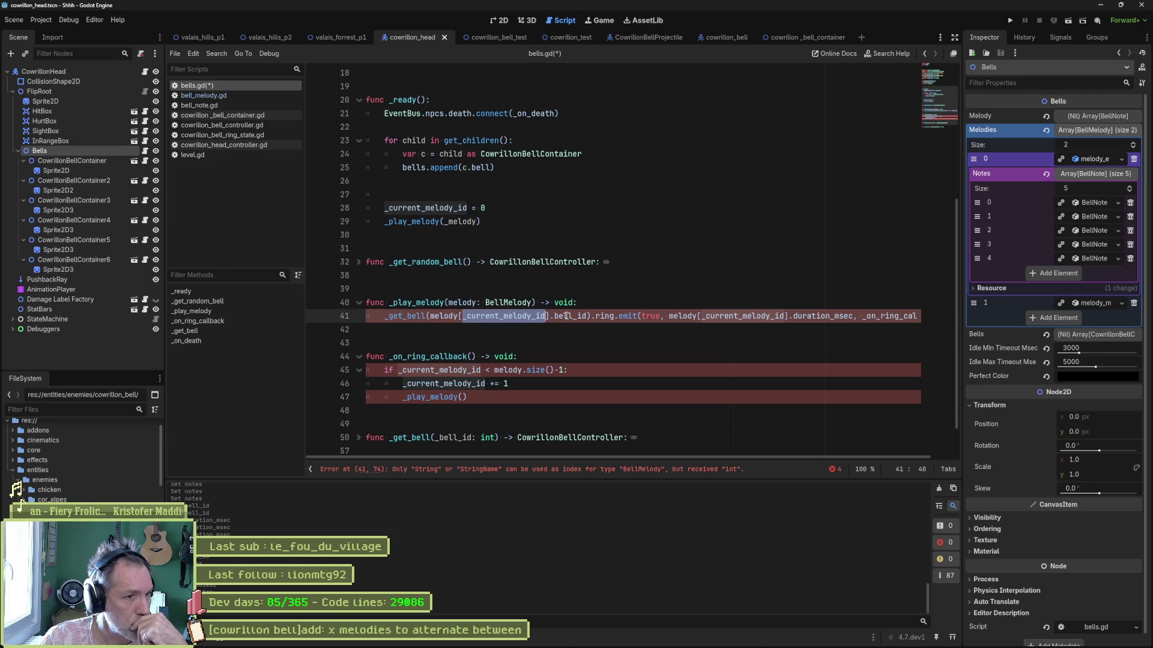
left_click(222, 105)
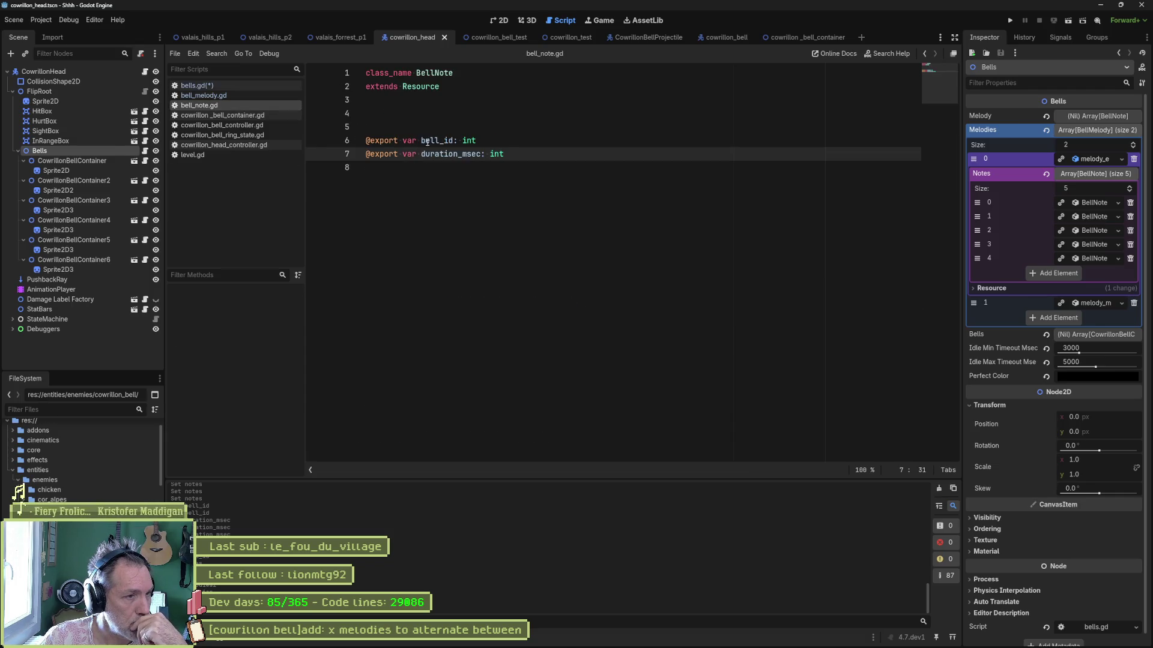
left_click(198, 85)
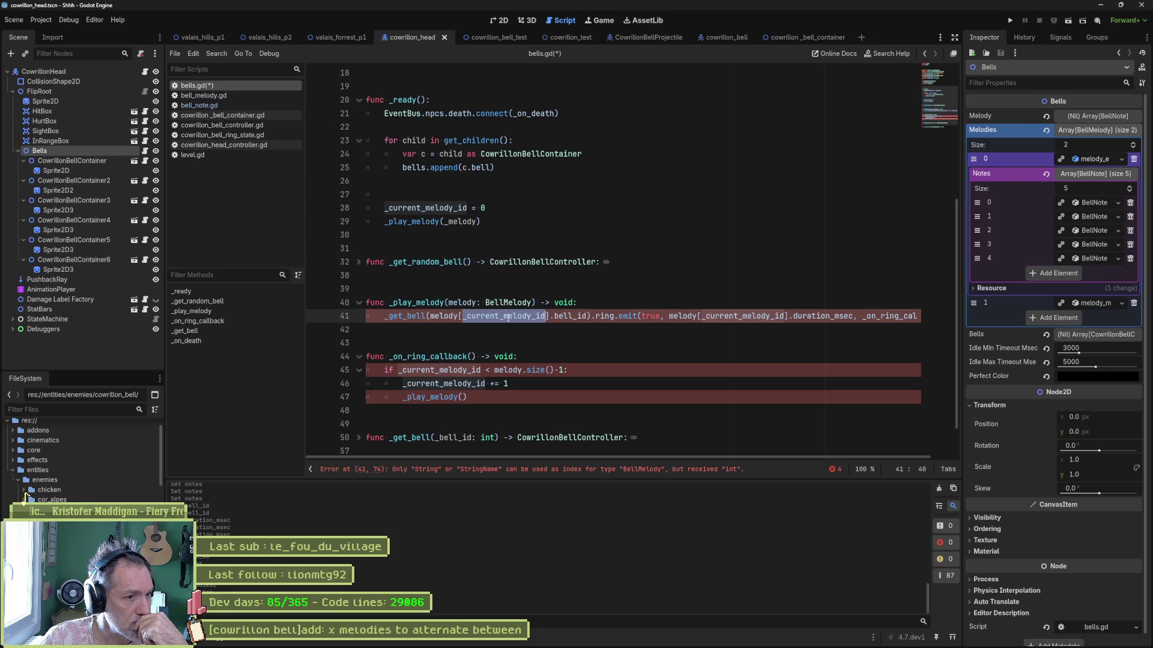
mouse_move(508, 317)
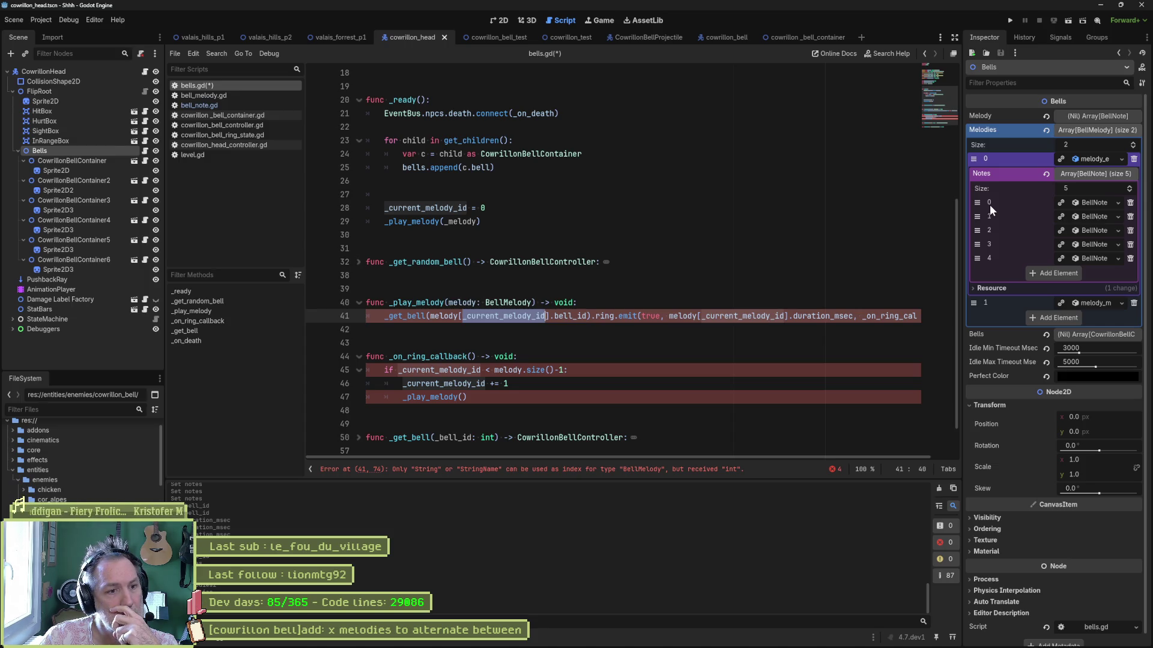
- Add '_current_note_id = 0' in _ready after the melody reset
left_click(511, 212)
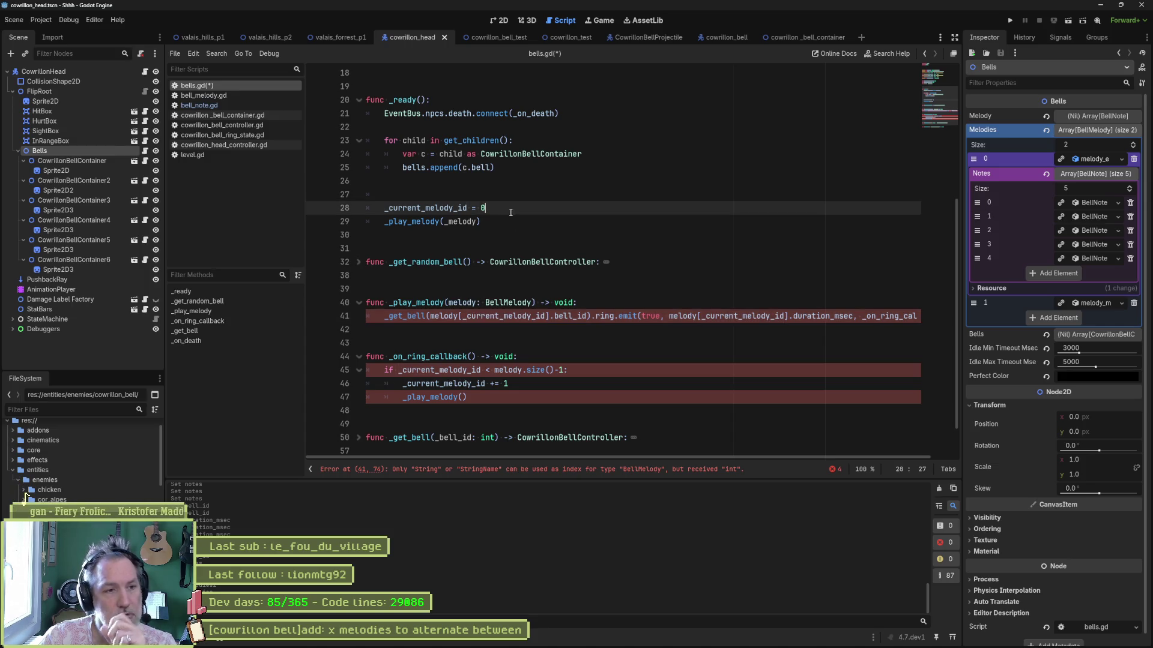
key("Return")
type("_current_note_id")
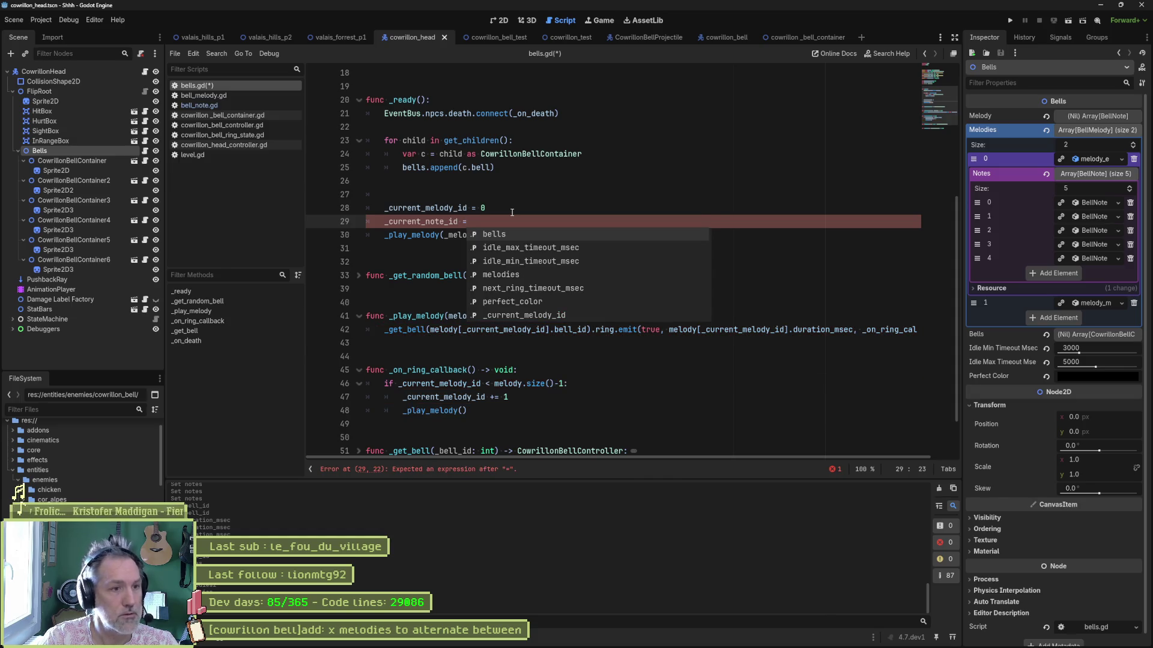
type(" = 0")
left_click(442, 222)
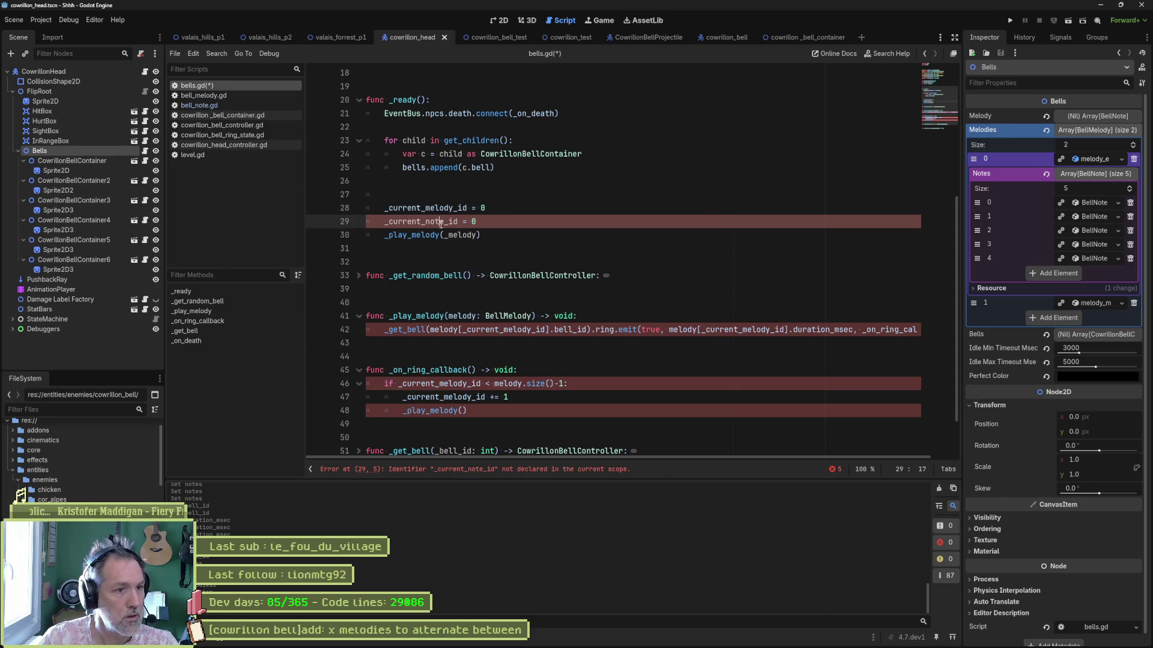
- Declare 'var _current_note_id: int' below the _current_melody_id declaration
scroll(441, 222, "up", 5)
left_click(519, 235)
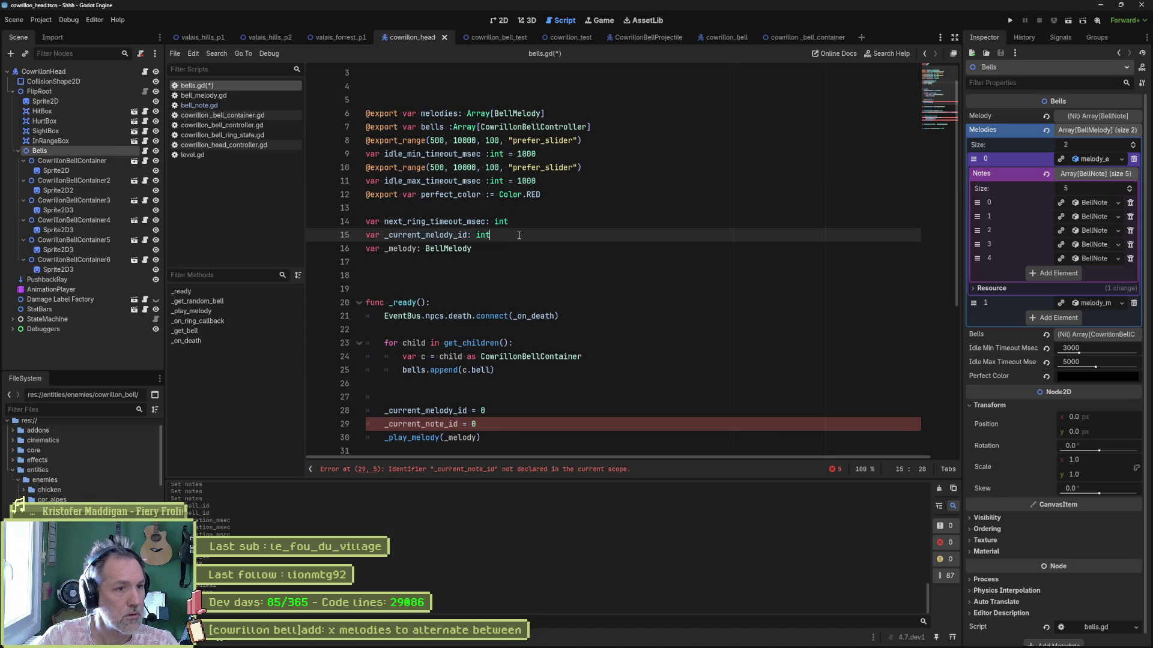
key("Return")
type("var _current_note_id: int")
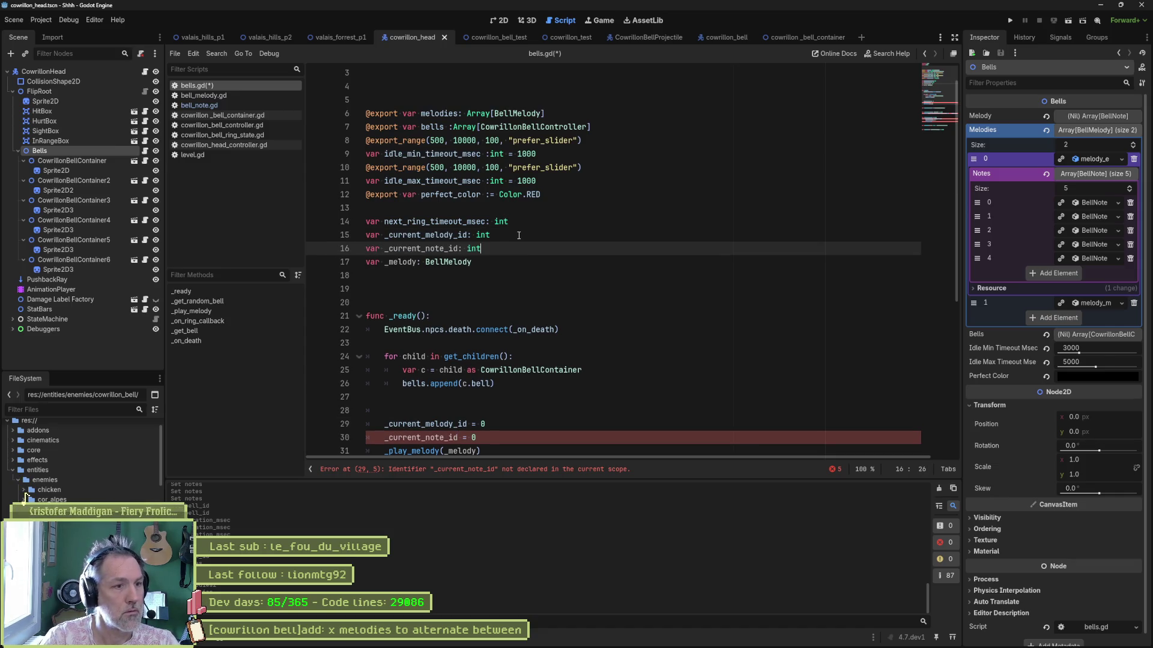
- Replace the first _current_melody_id index on line 43 with _current_note_id
left_click(528, 383)
scroll(503, 324, "down", 4)
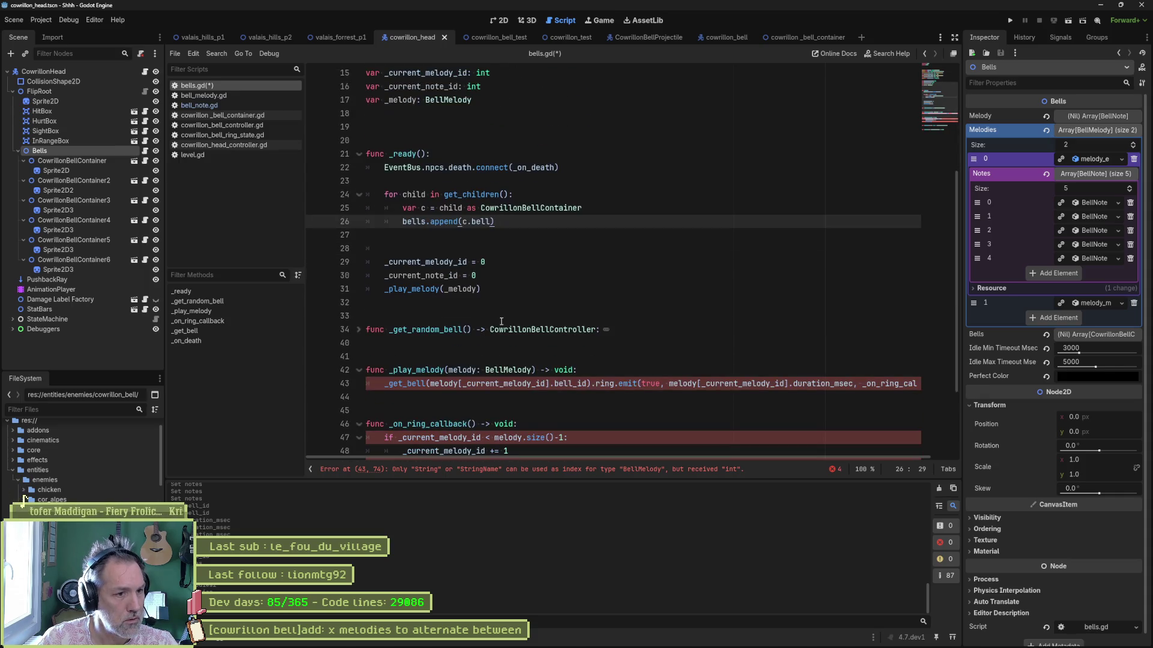
double_click(423, 275)
key("ctrl+c")
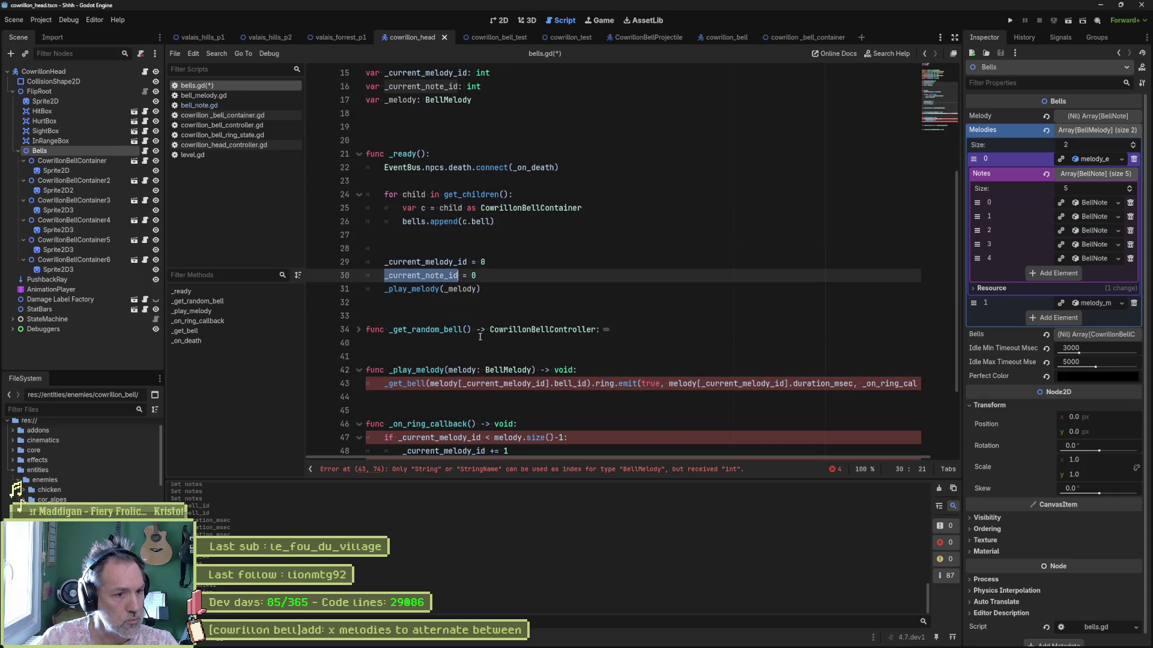
double_click(501, 384)
key("ctrl+v")
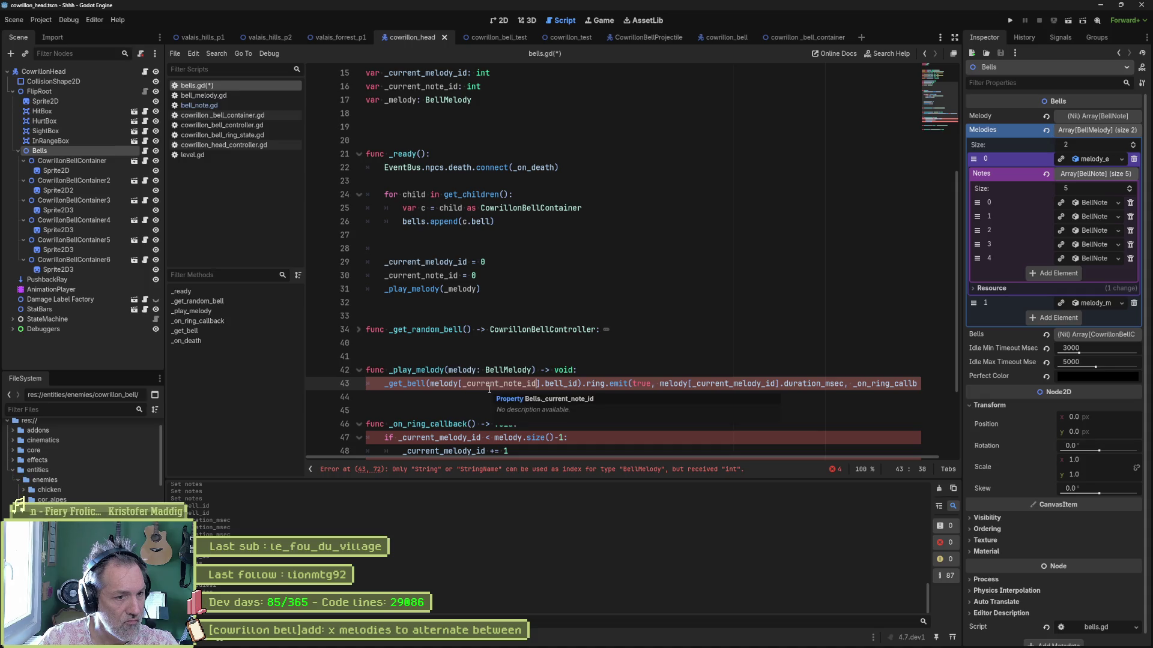
- Unfold the _get_bell function and inspect its parameter
scroll(504, 395, "down", 2)
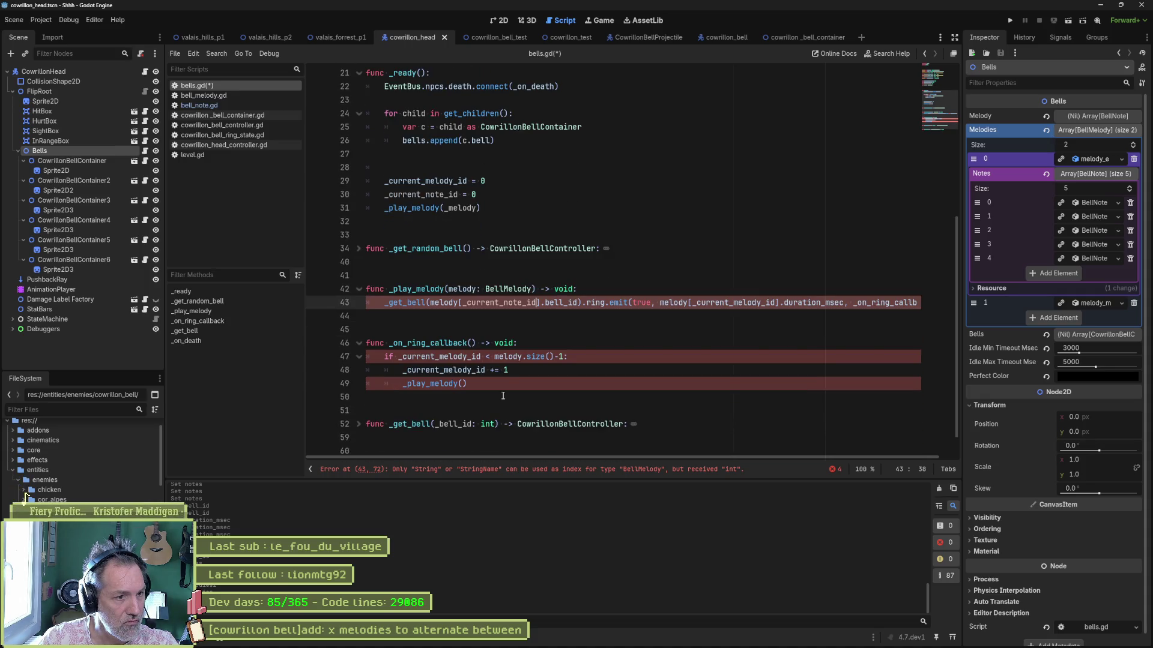
left_click(359, 424)
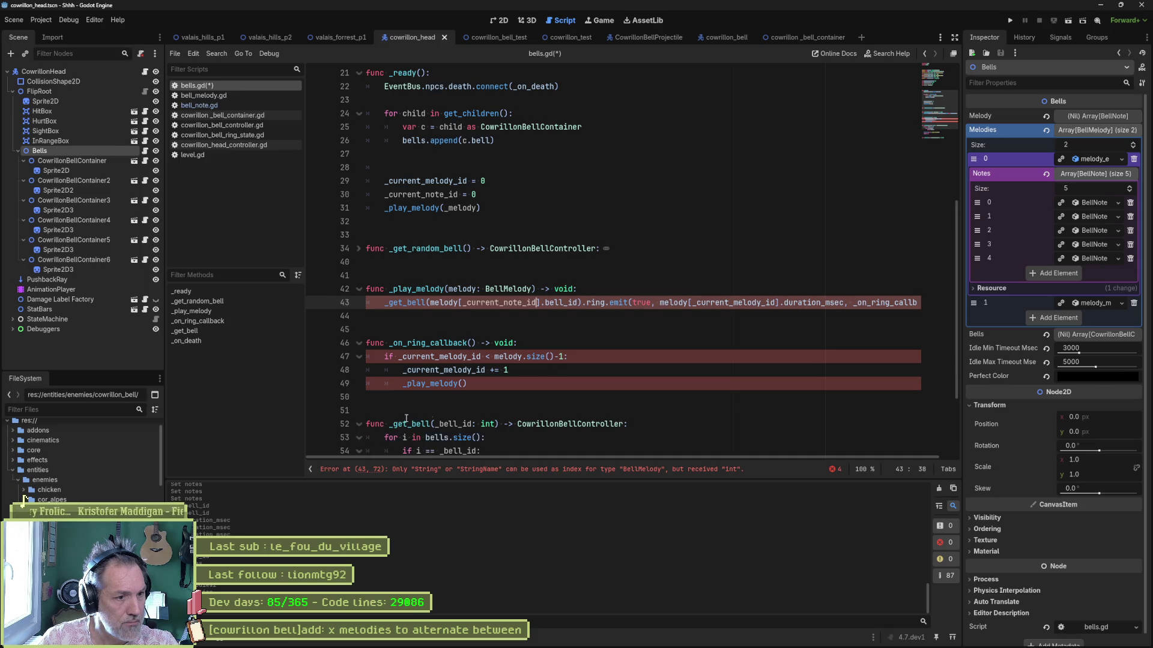
scroll(570, 410, "down", 2)
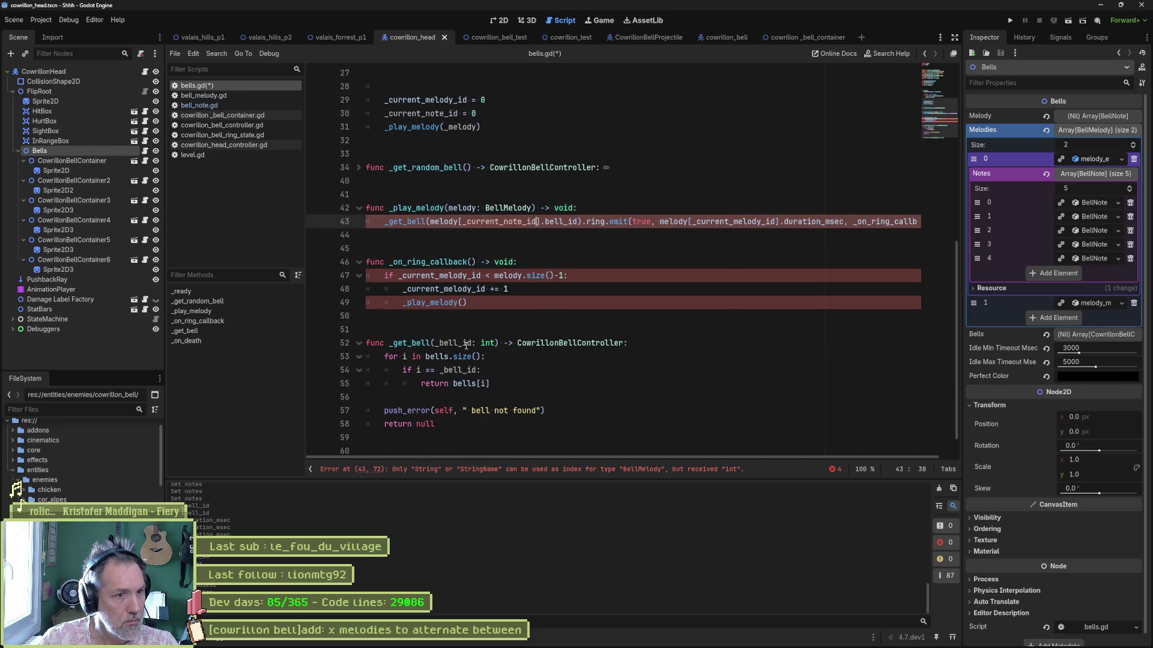
left_click(459, 344)
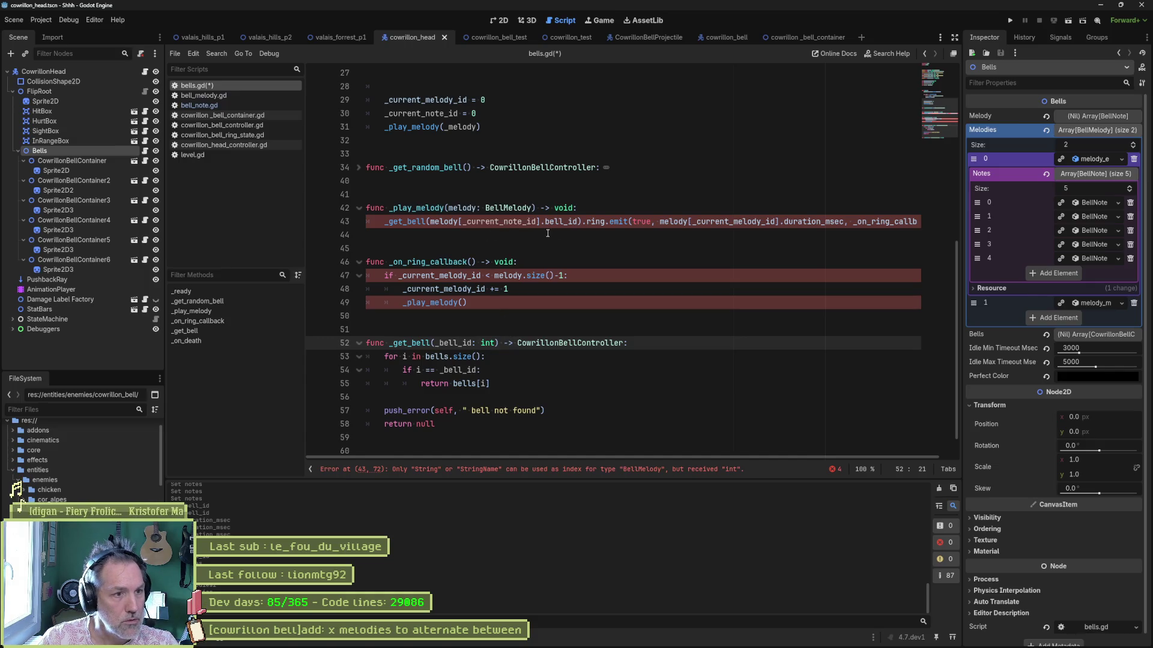
- Change the duration lookup on line 43 to melody[_current_note_id]
double_click(718, 222)
type("_current_note_id")
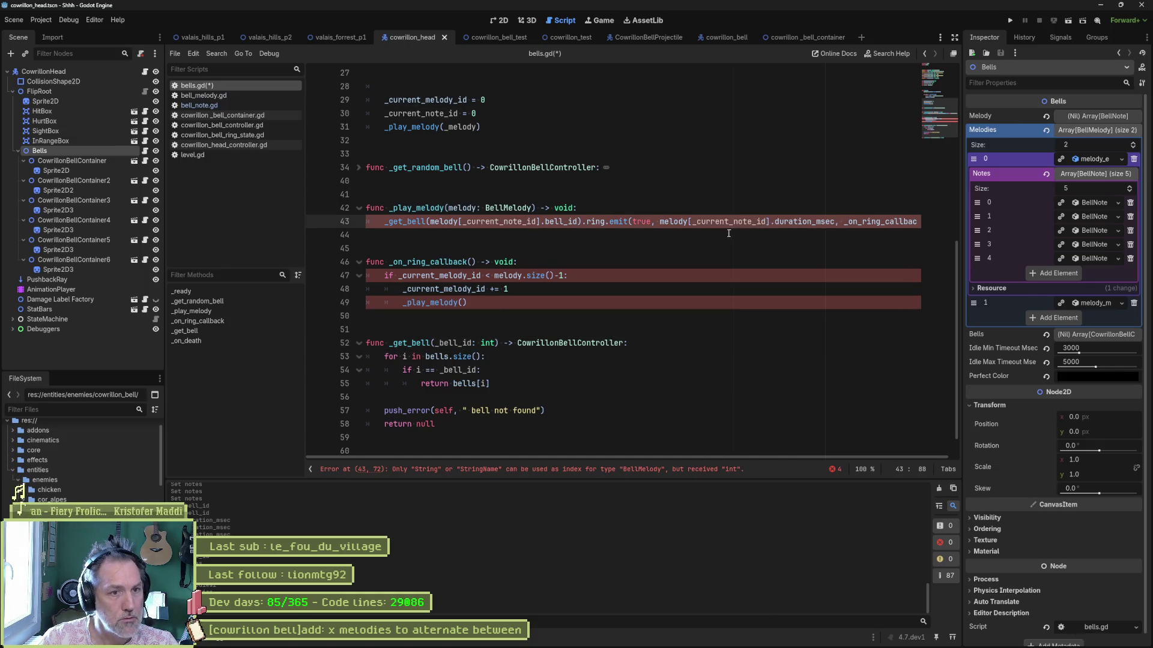
mouse_move(671, 455)
left_mouse_down()
mouse_move(727, 445)
mouse_move(638, 449)
left_mouse_up()
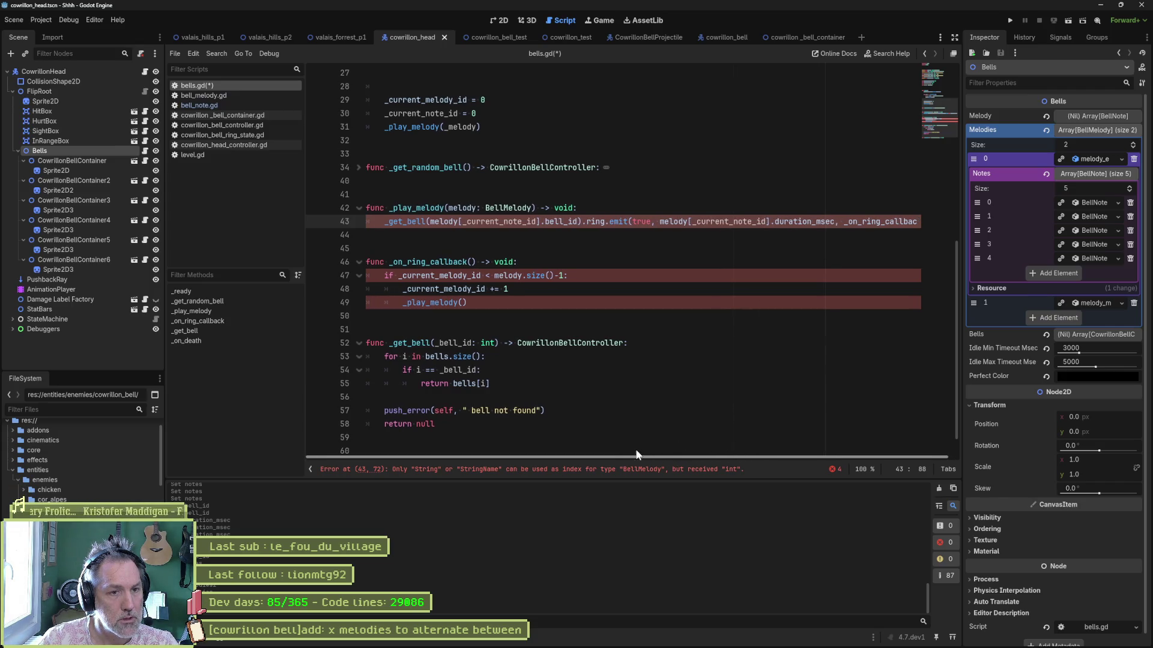
- Follow the remaining int-index error and examine the bell and duration lookups on line 43
left_click(493, 474)
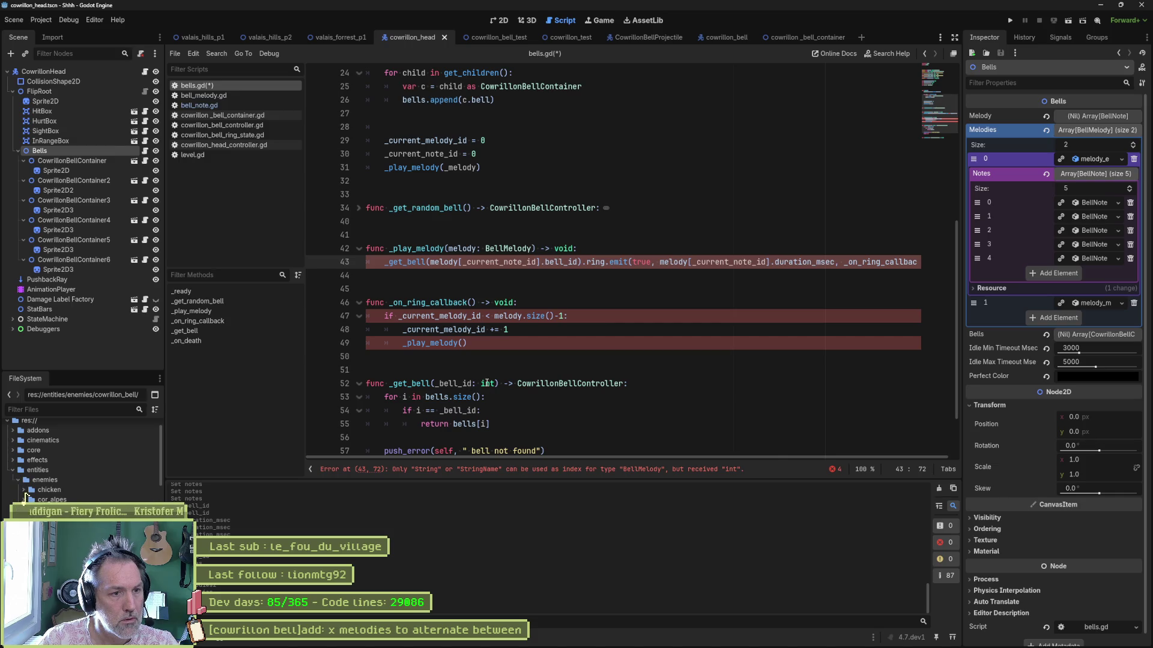
mouse_move(486, 382)
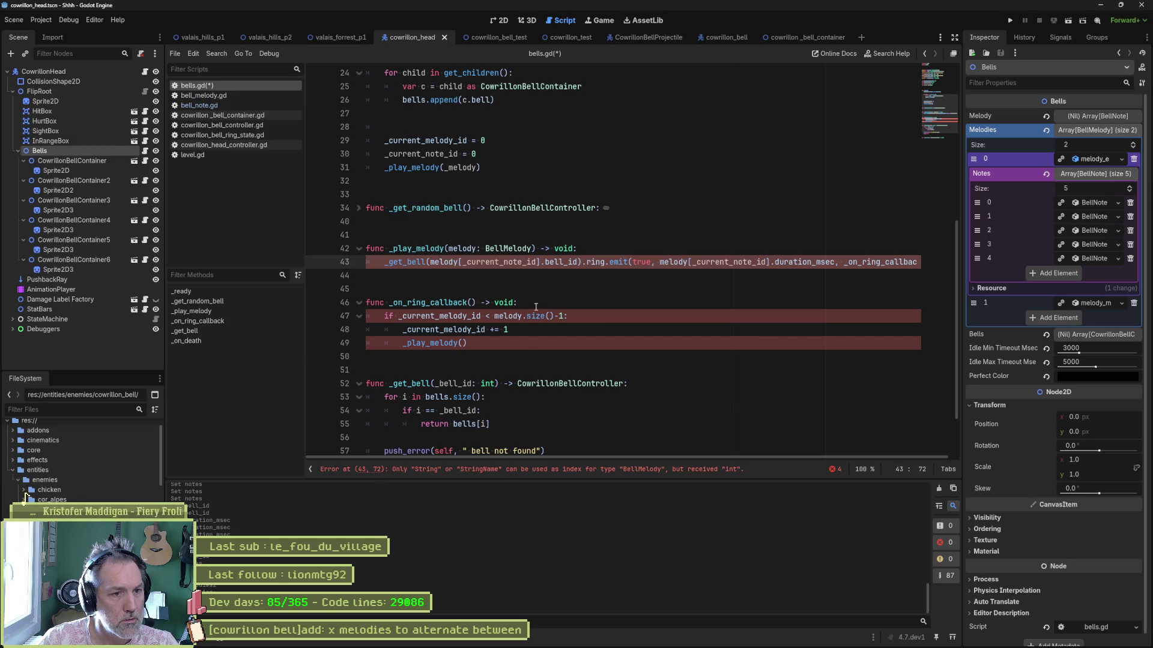
left_click(462, 263)
left_click(629, 263)
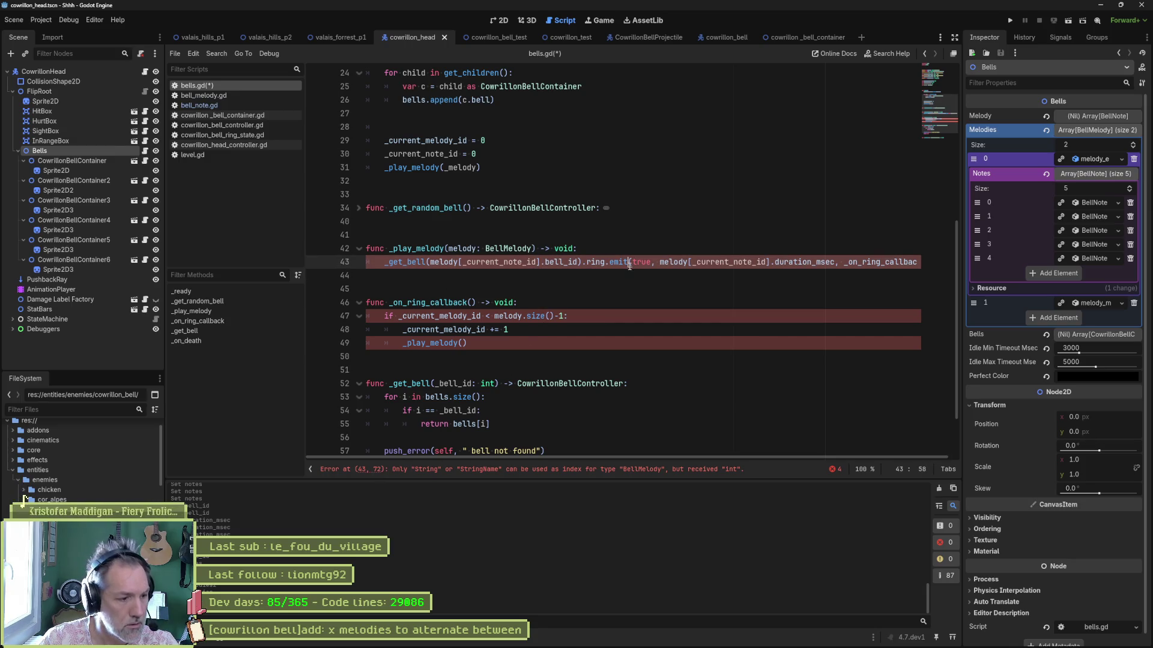
mouse_move(624, 263)
mouse_move(724, 262)
left_mouse_down()
mouse_move(545, 263)
mouse_move(653, 274)
left_mouse_up()
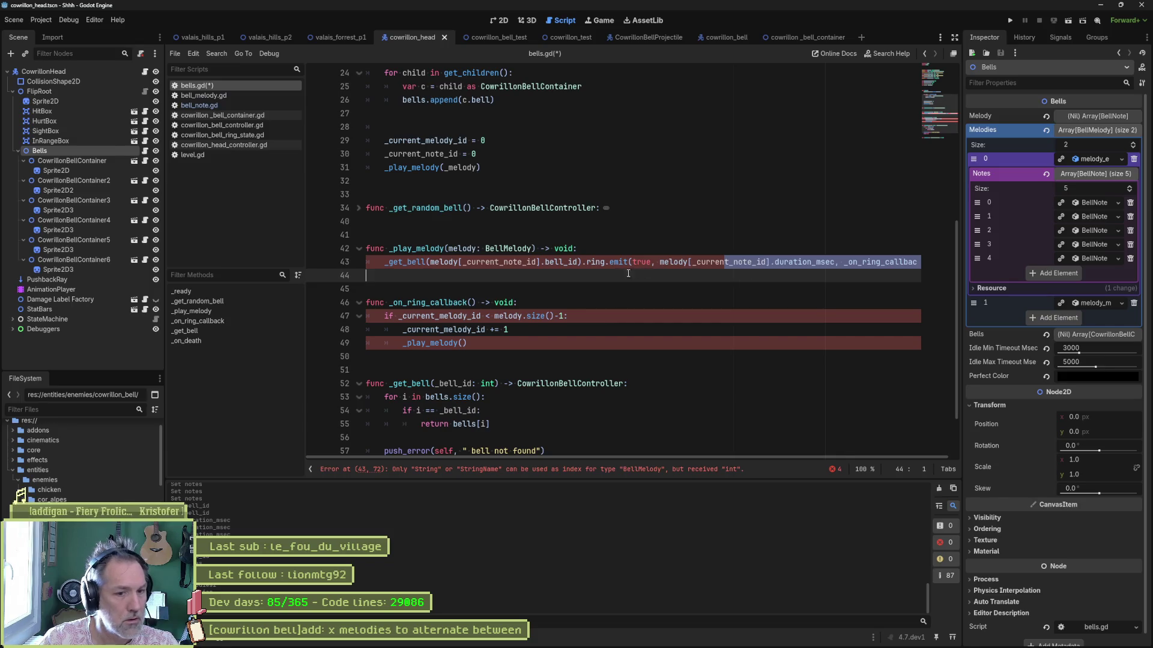
left_click(783, 275)
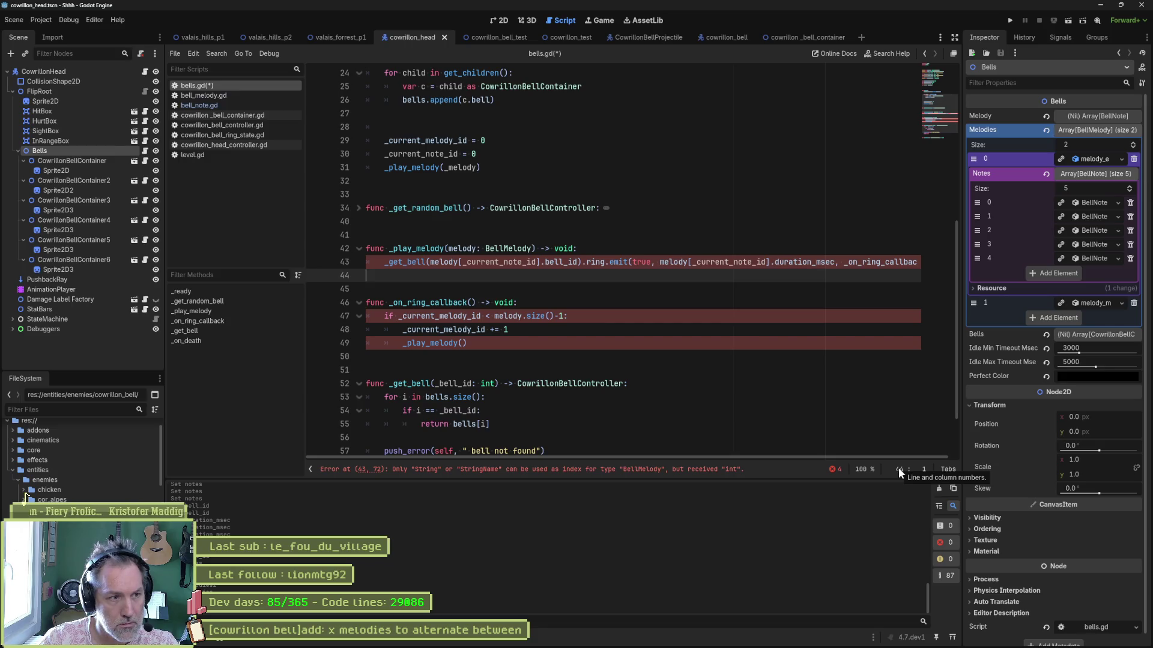
left_click(738, 263)
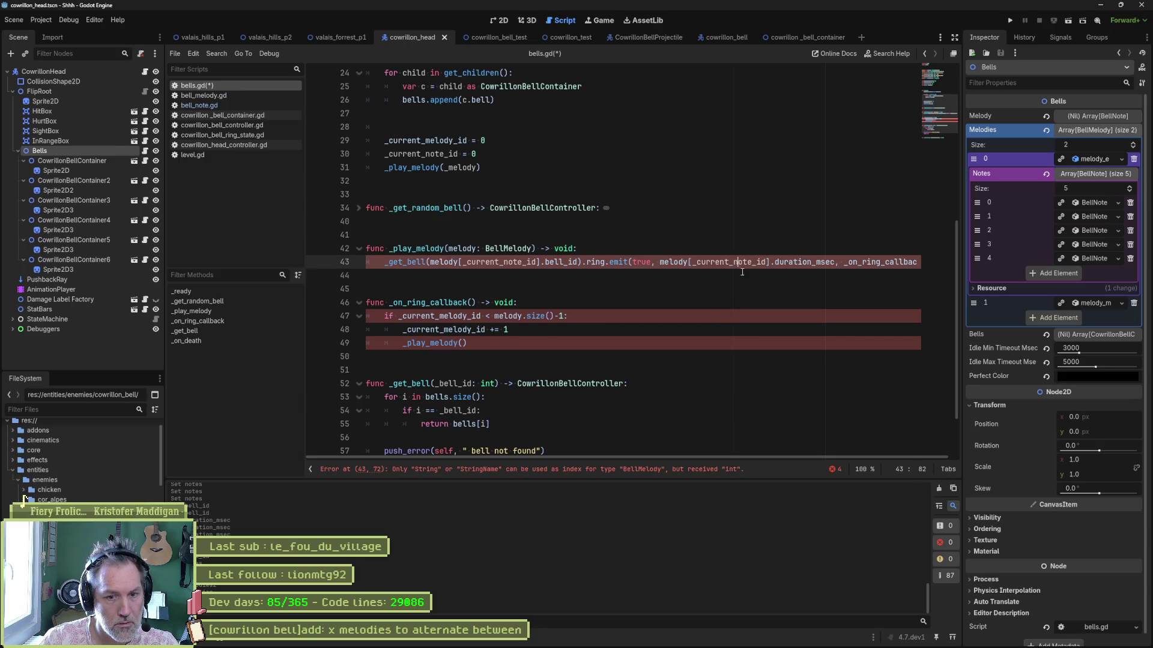
left_click(689, 262)
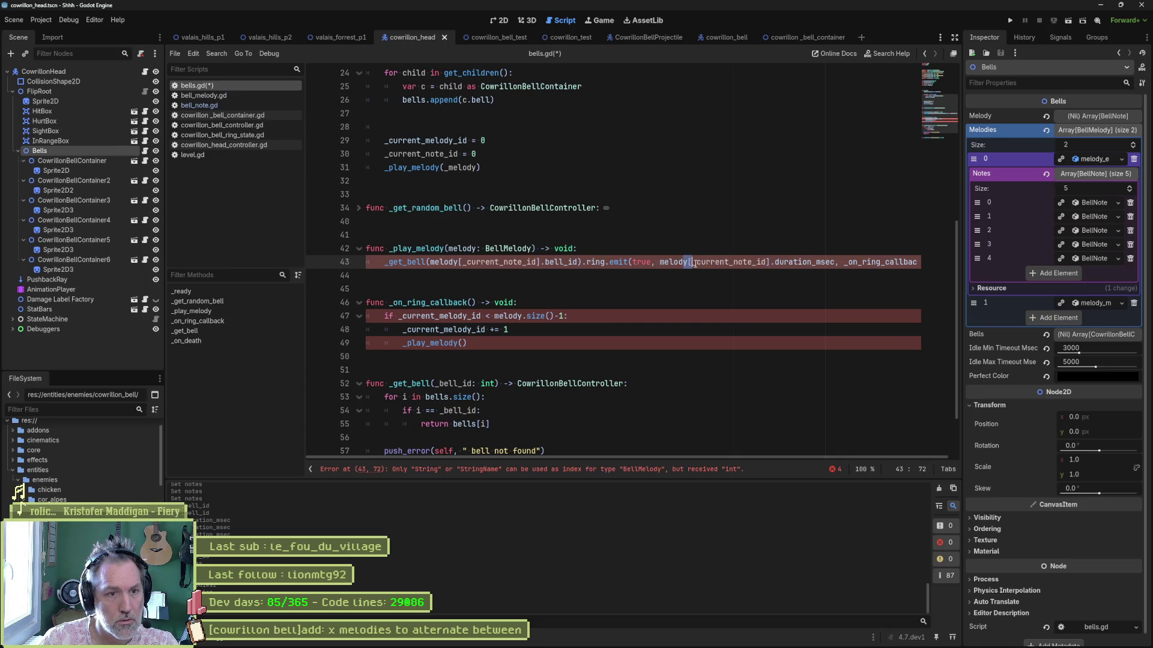
left_click_drag(693, 263, 767, 263)
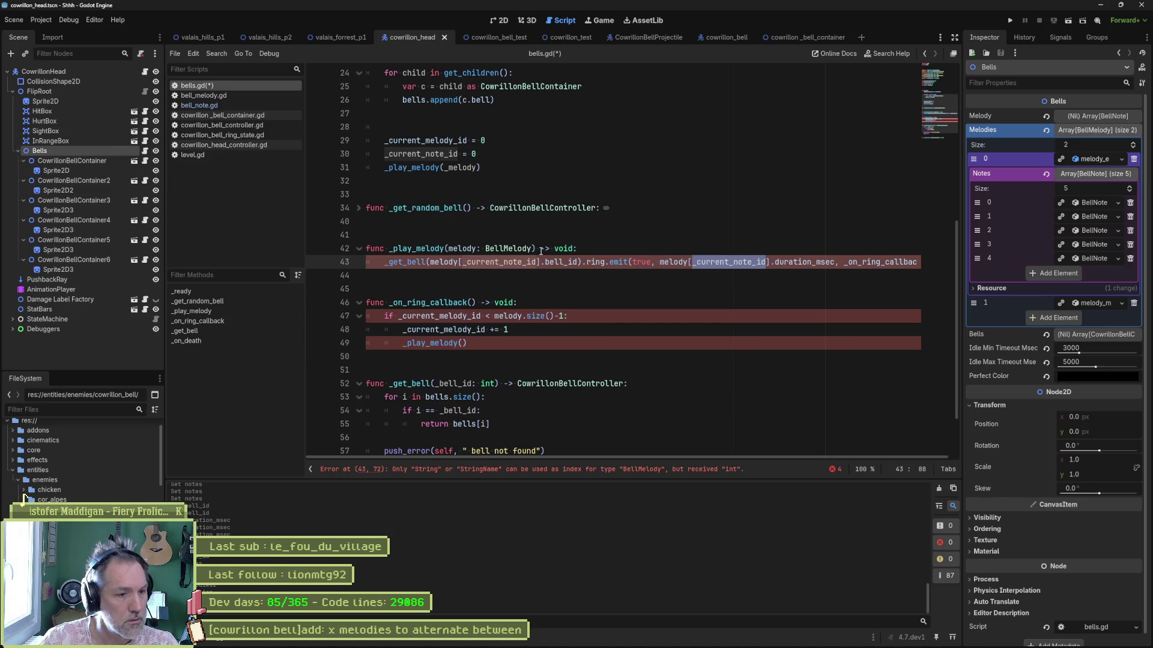
mouse_move(689, 263)
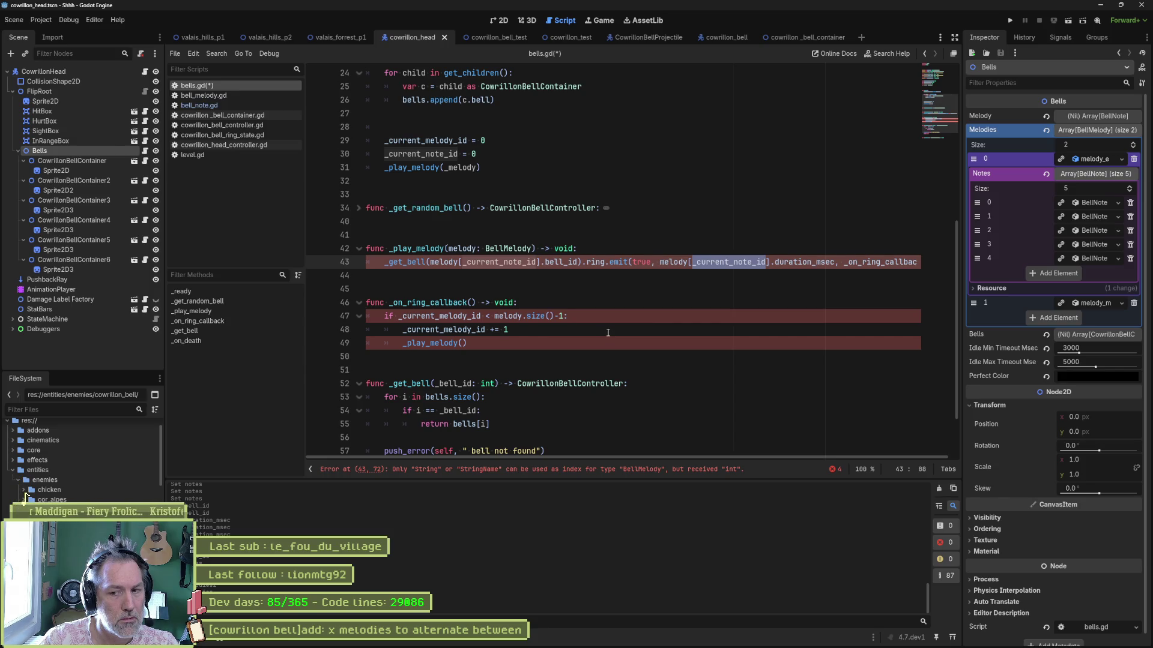
scroll(608, 332, "up", 1)
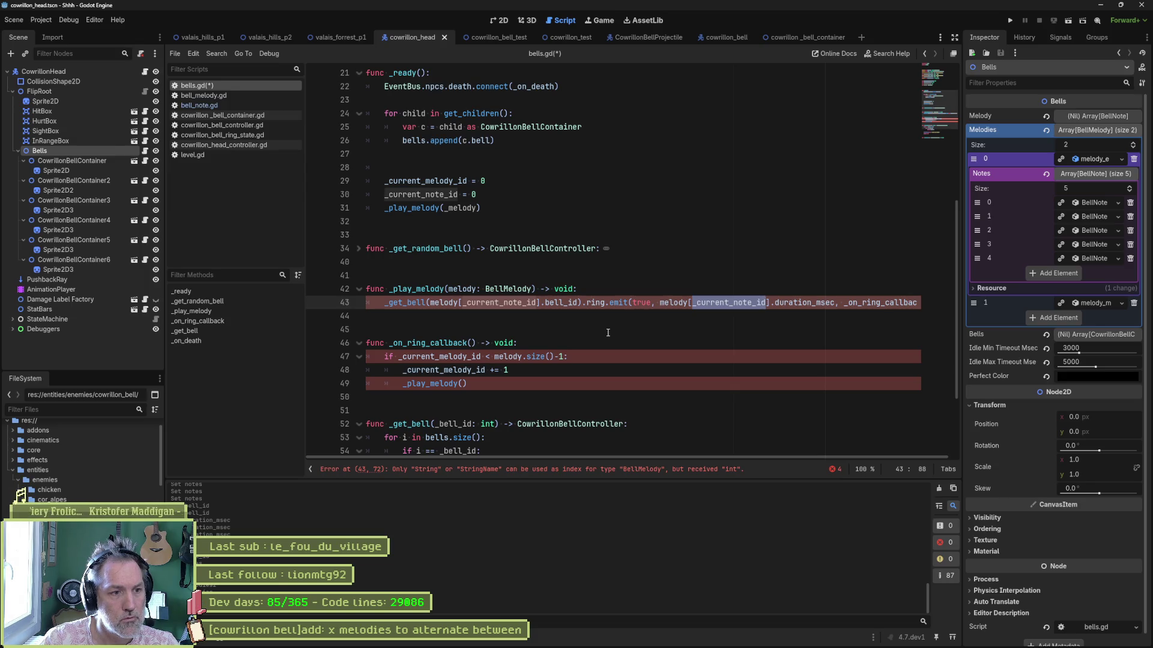
- Add 'var test = melody[_current_note_id]' under the _play_melody header
left_click(592, 290)
left_click_drag(429, 304, 578, 303)
key("ctrl+c")
left_click(583, 293)
key("Return")
type("var test =")
key("ctrl+v")
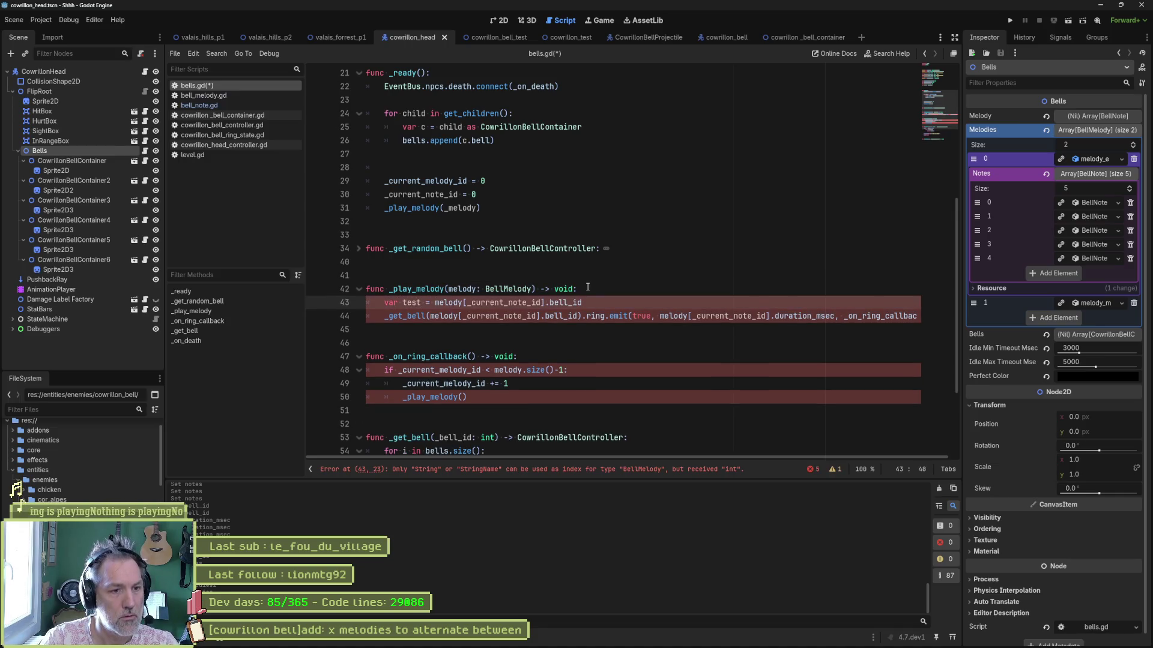
key("ctrl+BackSpace")
key("BackSpace")
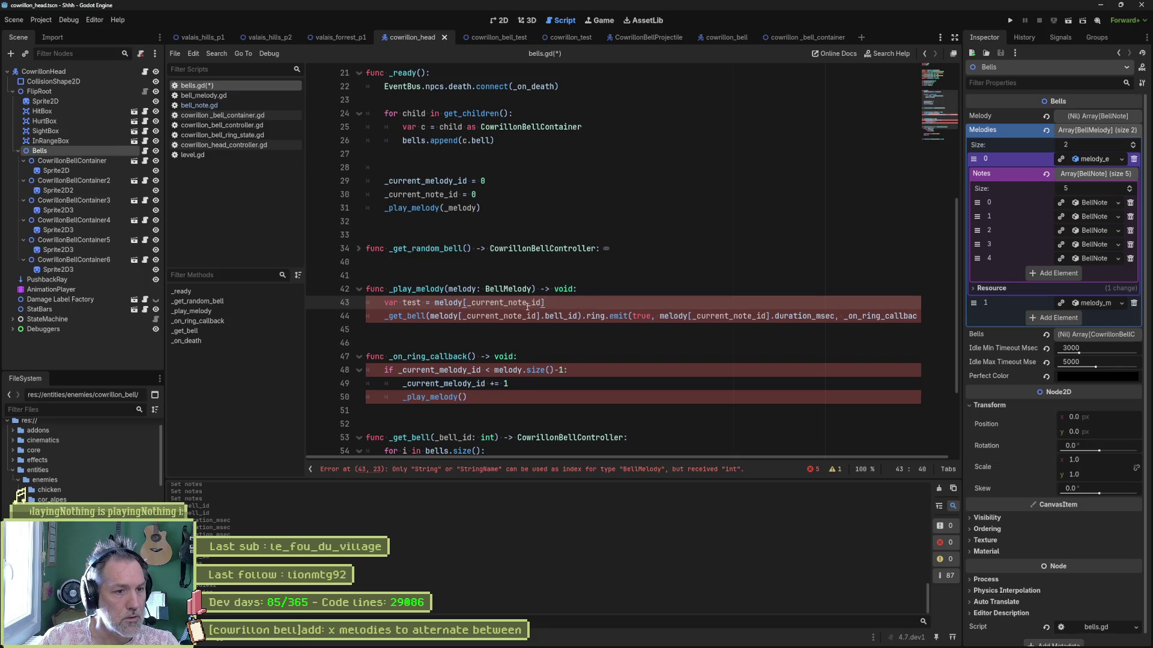
- Inspect the melody parameter and open the BellMelody class definition
left_click(453, 302)
scroll(577, 271, "up", 6)
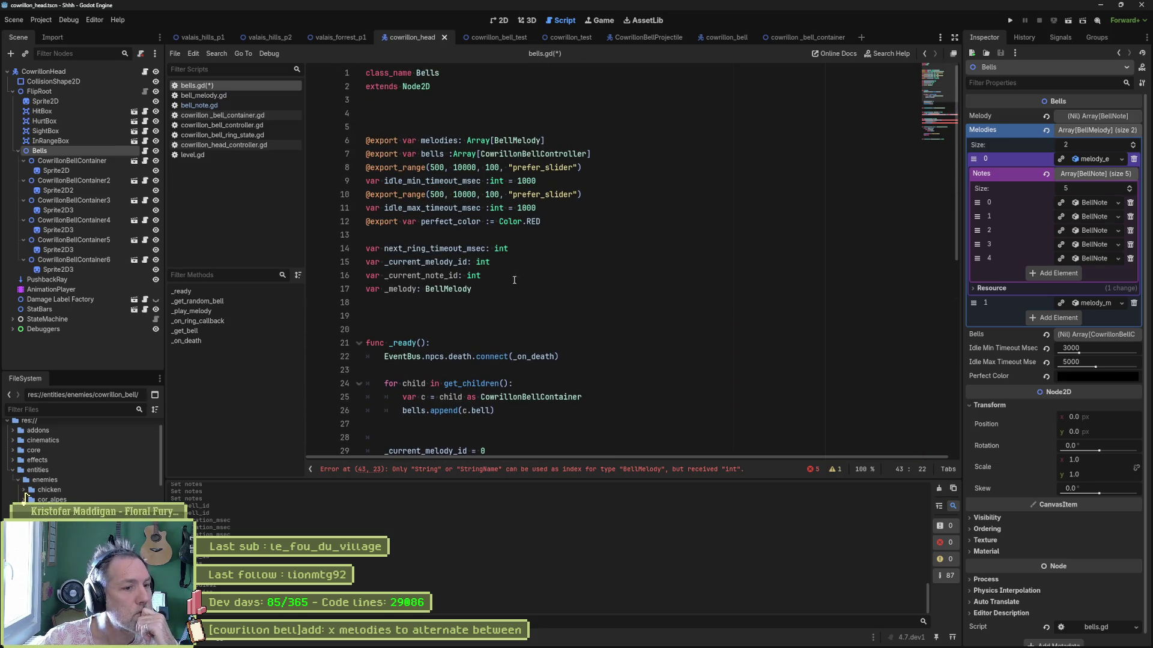
scroll(518, 278, "down", 6)
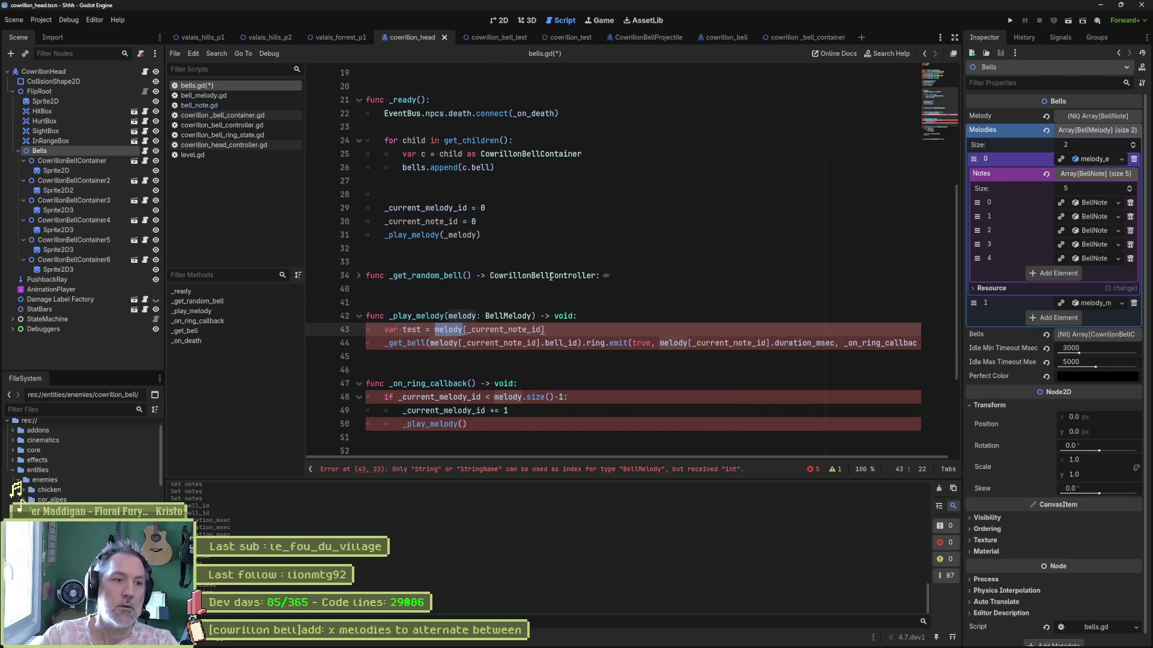
double_click(465, 316)
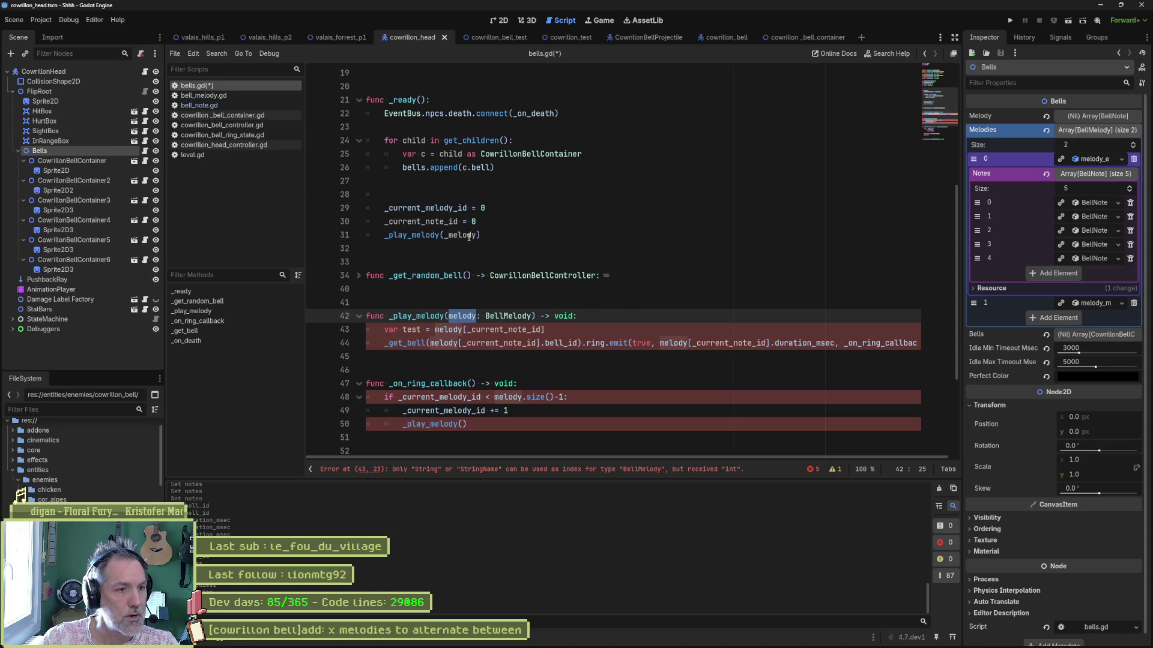
mouse_move(468, 237)
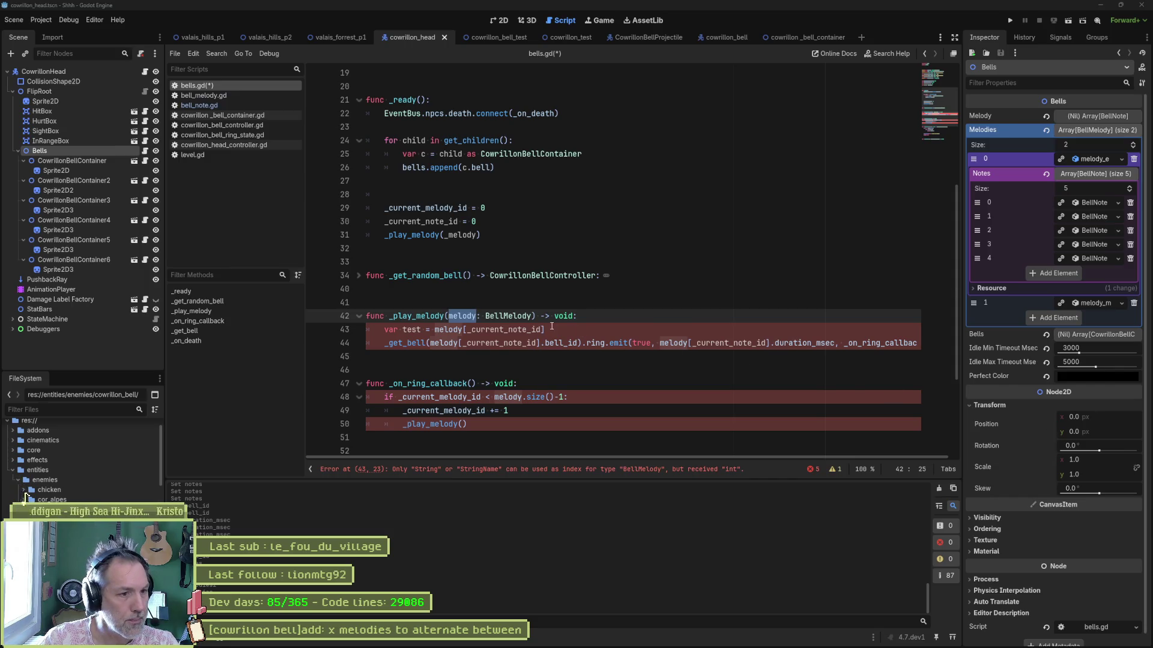
double_click(511, 317)
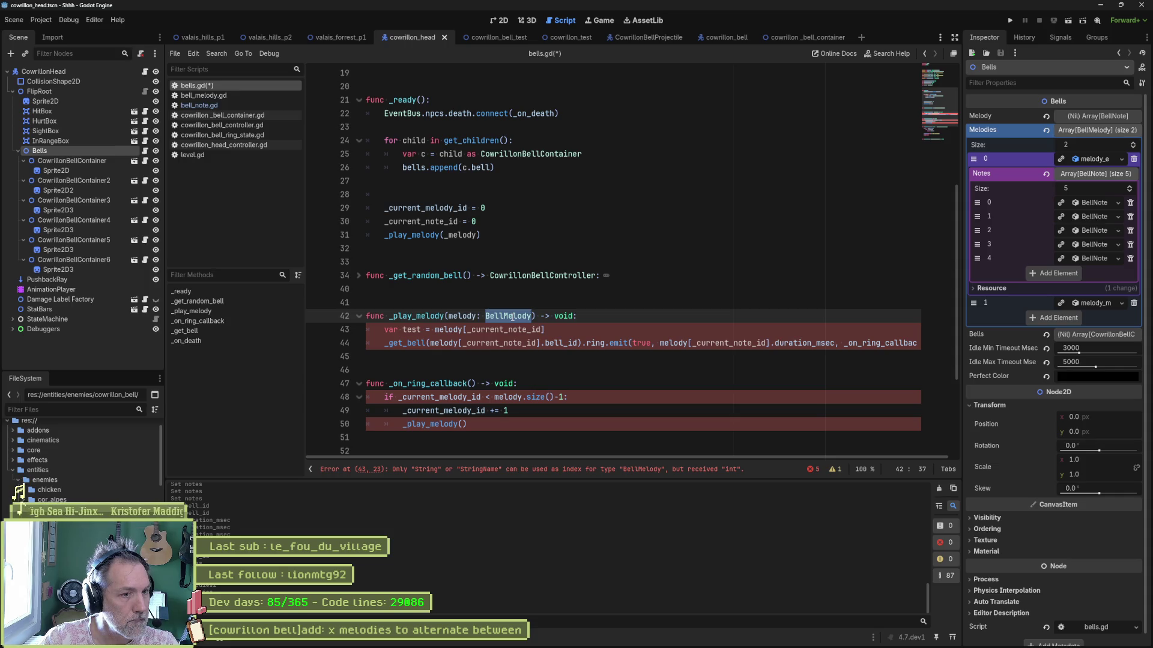
left_click(512, 317, "ctrl")
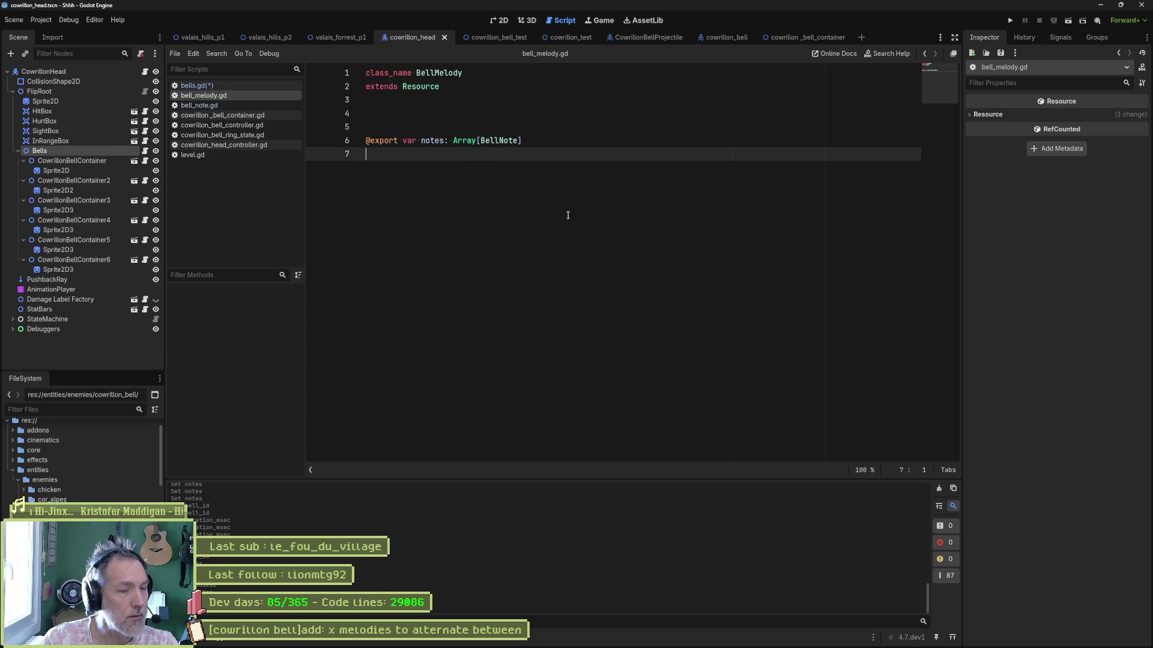
- Insert .notes after melody in the bell and duration lookups of _play_melody
key("alt+Left")
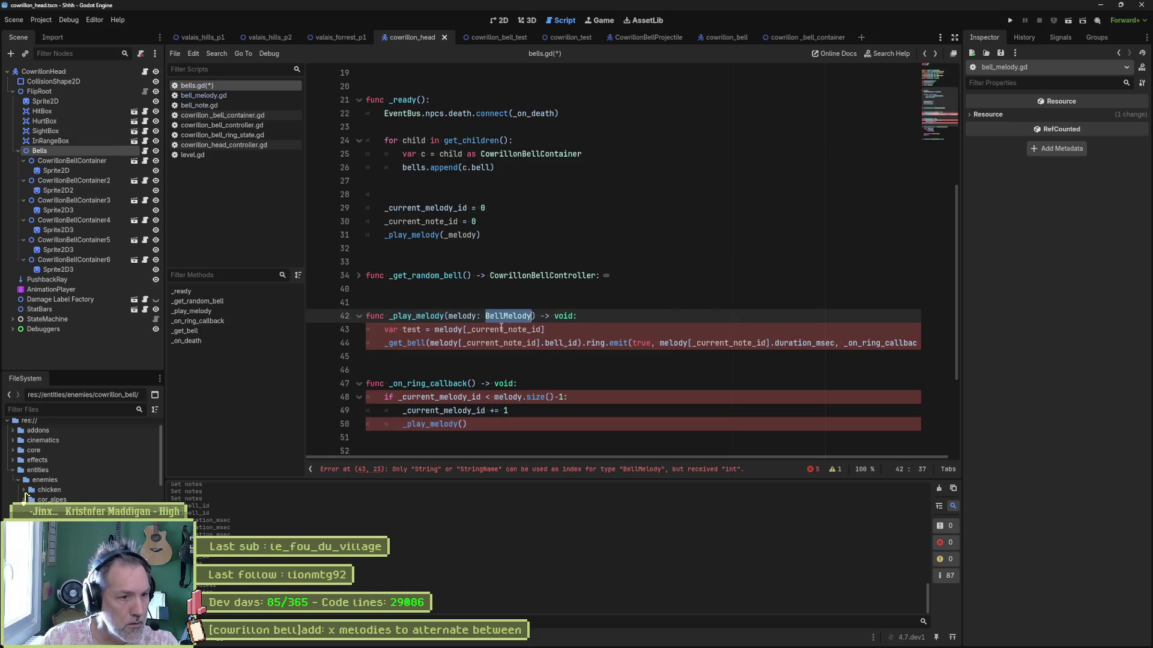
left_click(463, 329)
type(".")
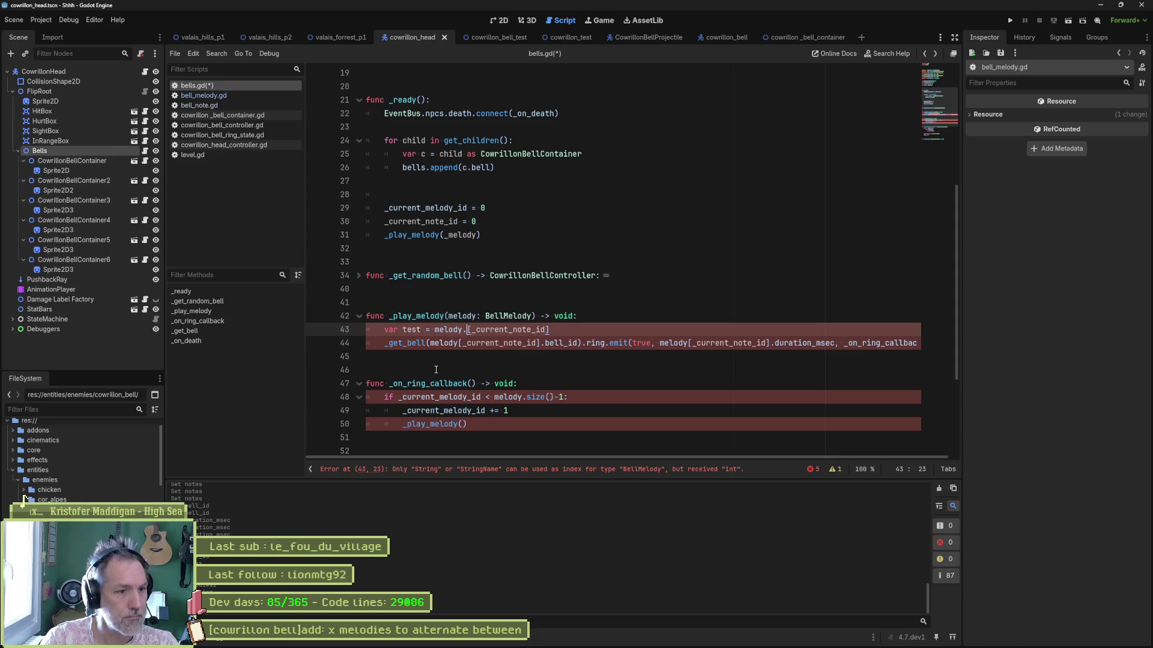
type("notes")
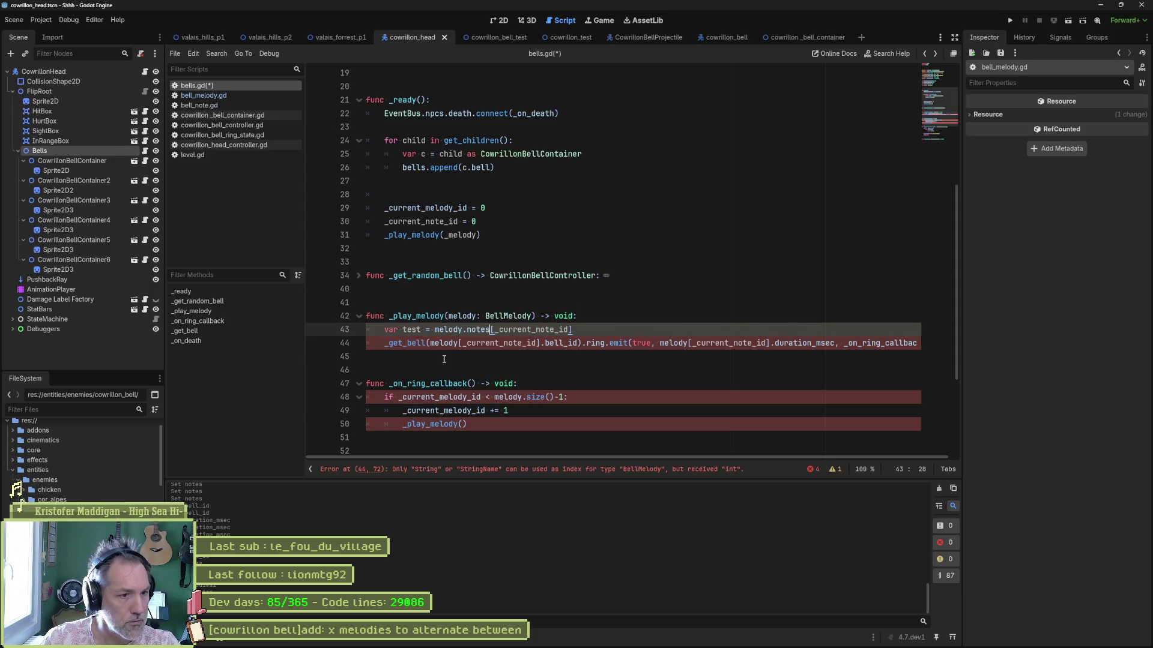
left_click_drag(463, 329, 490, 330)
key("ctrl+c")
left_click(462, 343)
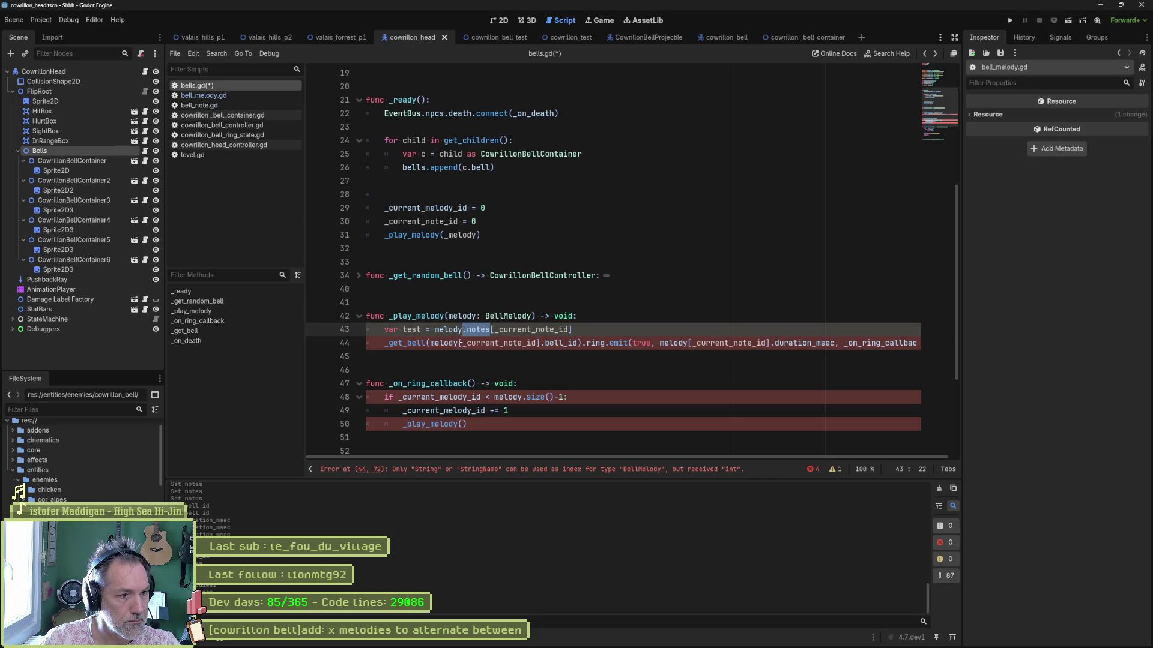
key("ctrl+v")
left_click(715, 343)
key("ctrl+v")
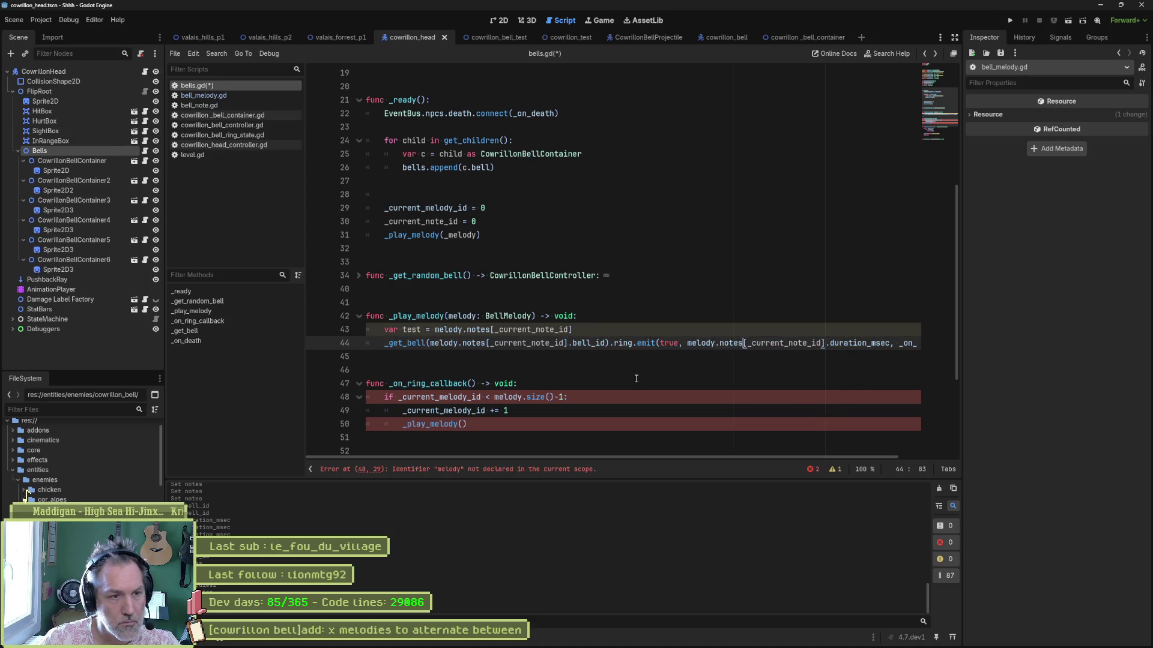
- Delete the temporary test line and make the size check use melody.notes
key("Up")
key("ctrl+shift+k")
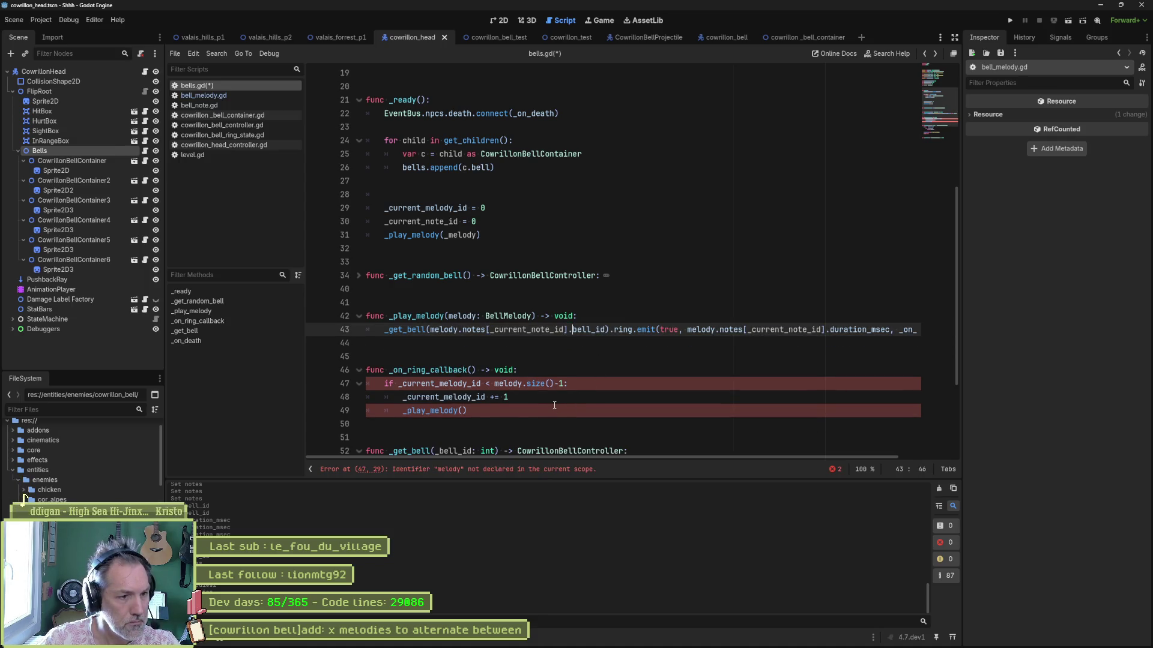
left_click(522, 383)
key("ctrl+v")
key("Up")
key("ctrl+shift+k")
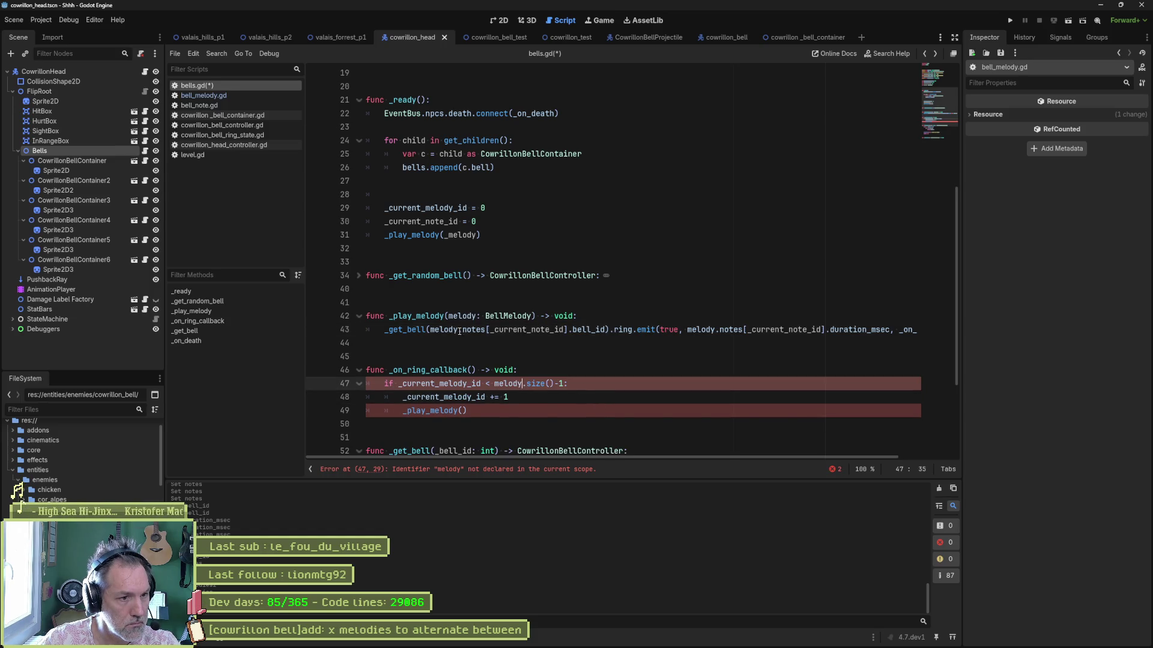
left_click_drag(459, 330, 486, 330)
left_click(522, 384)
key("ctrl+v")
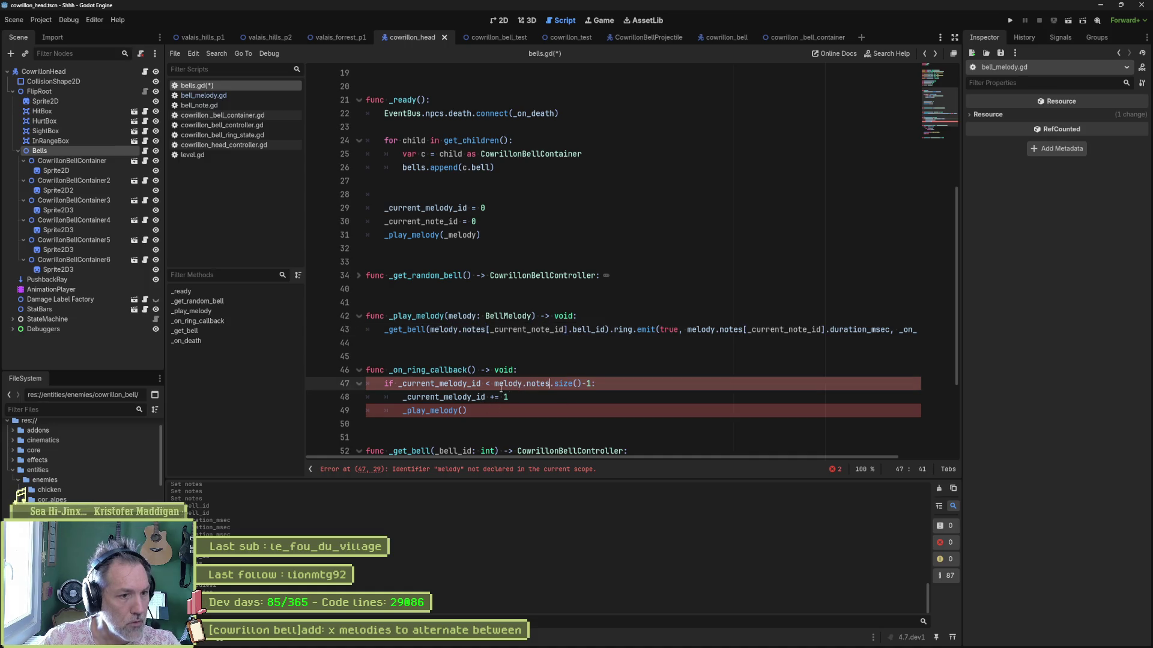
- Remove the 'melody: BellMelody' parameter from _play_melody
left_click_drag(430, 330, 567, 332)
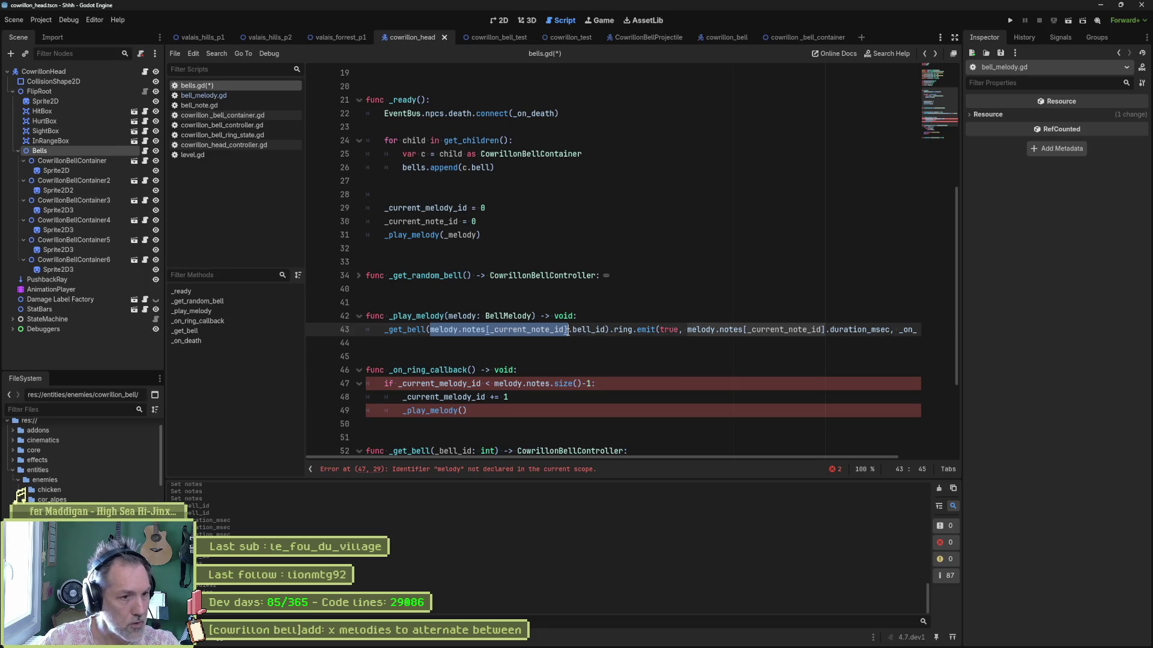
left_click_drag(573, 331, 606, 331)
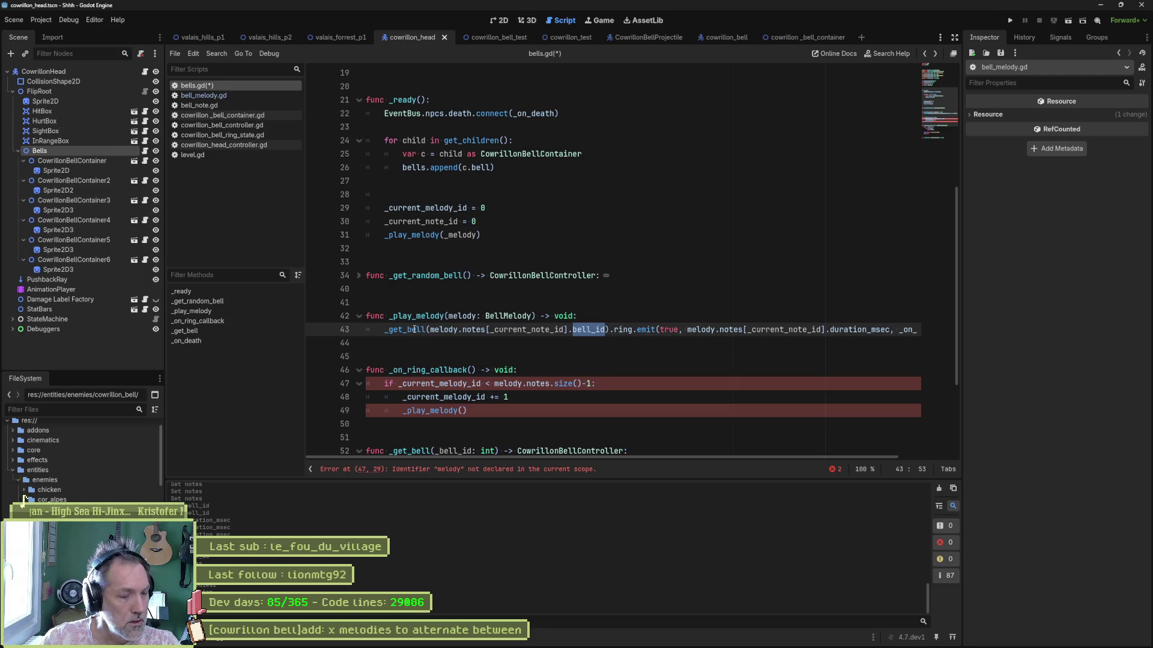
left_click(504, 396)
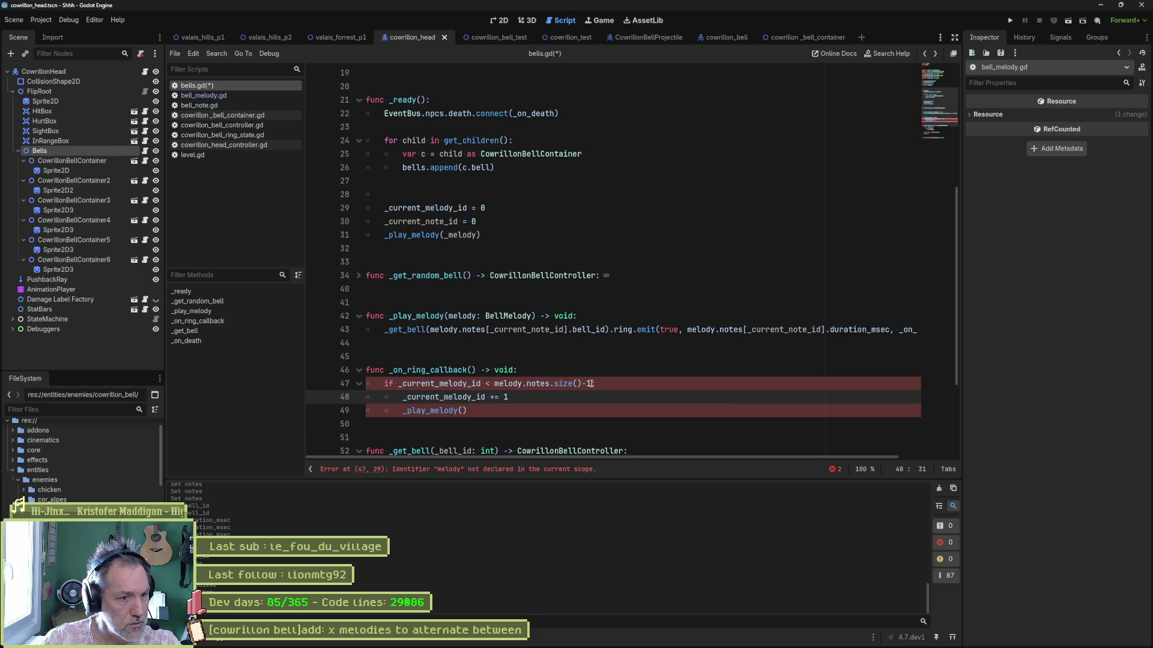
double_click(515, 384)
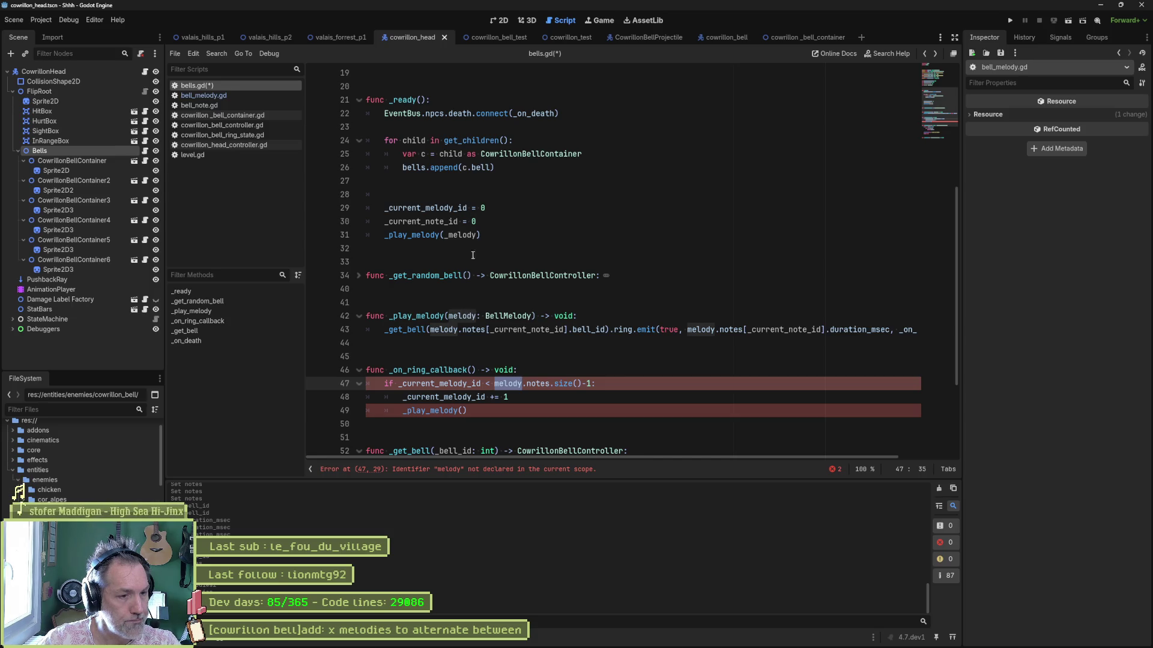
double_click(426, 208)
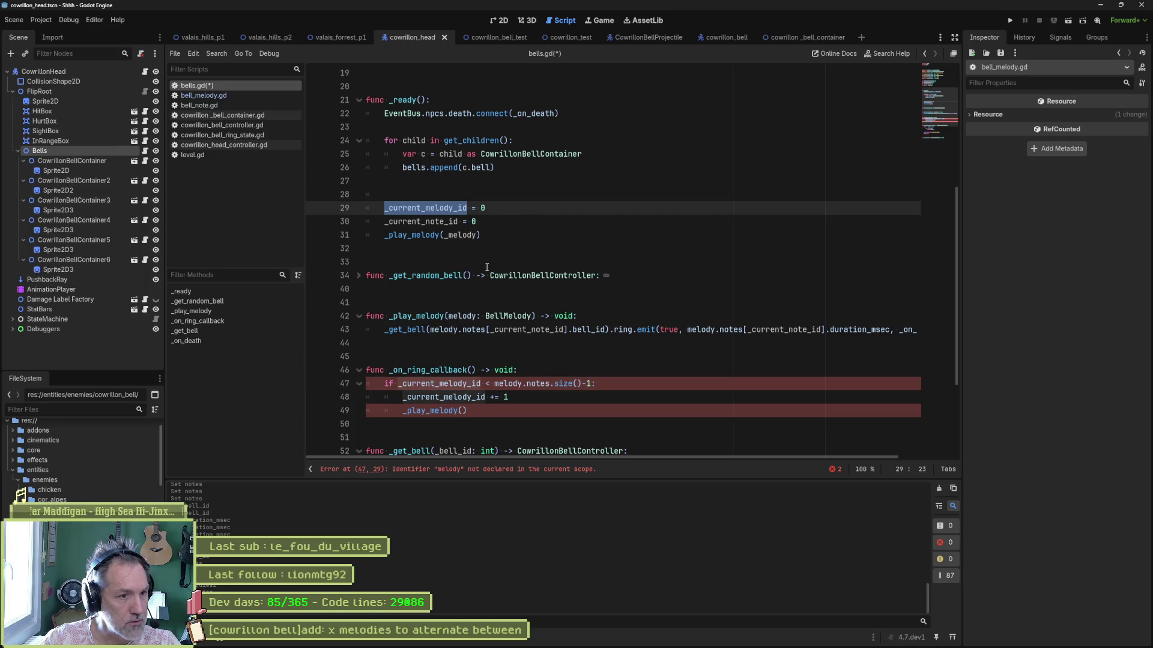
left_click_drag(448, 316, 532, 317)
key("BackSpace")
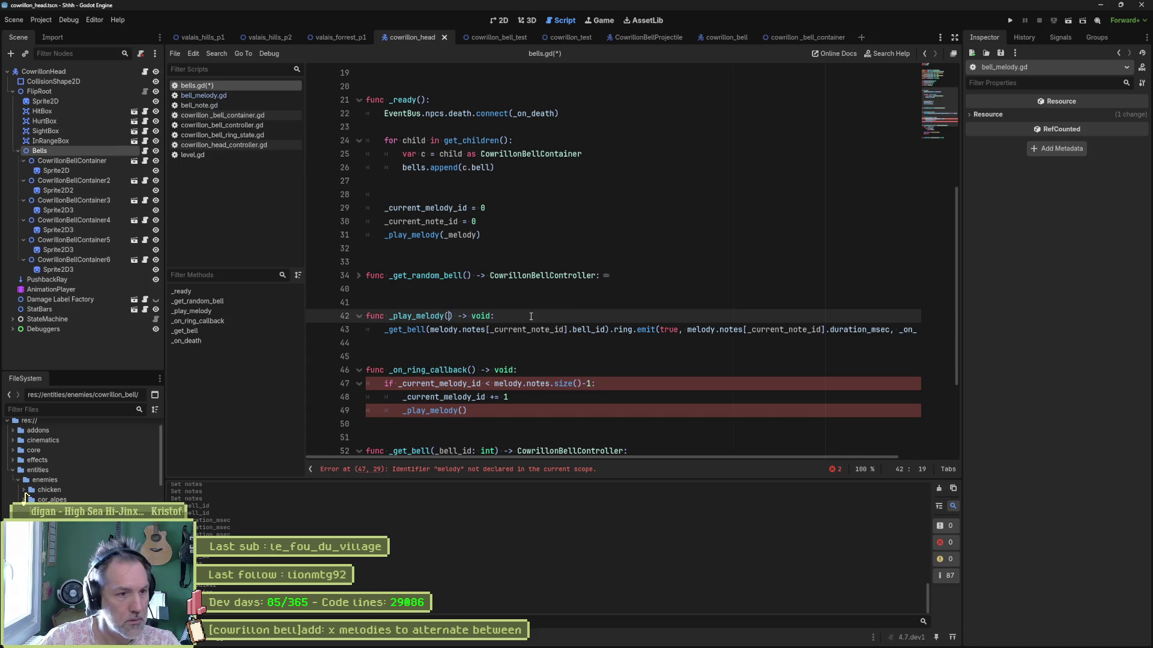
- Drop the _melody call argument and change melody to melodies[_current_melody_id] on line 43
double_click(462, 234)
key("BackSpace")
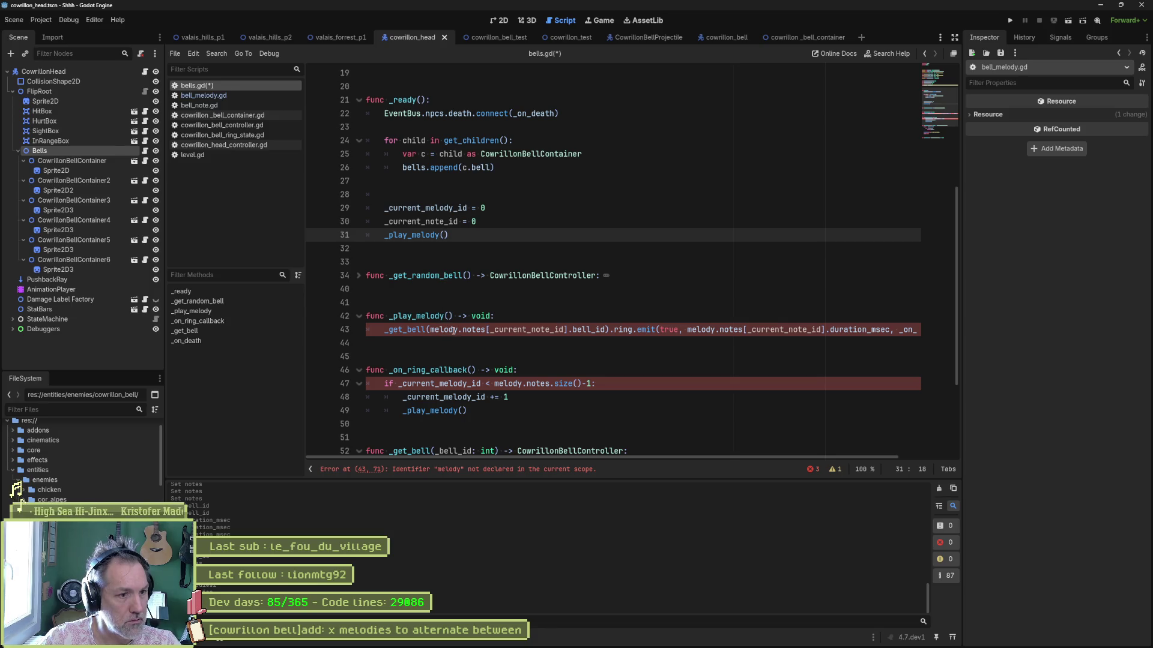
left_click(456, 331)
key("BackSpace")
type("ies[")
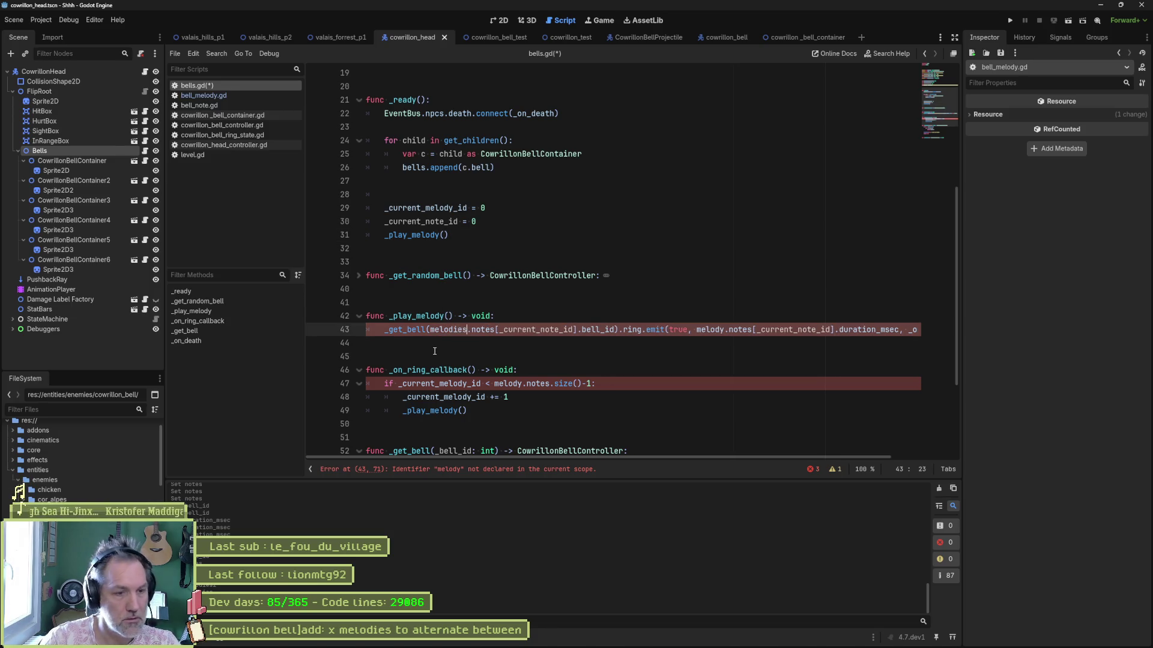
type("_current_melody_id")
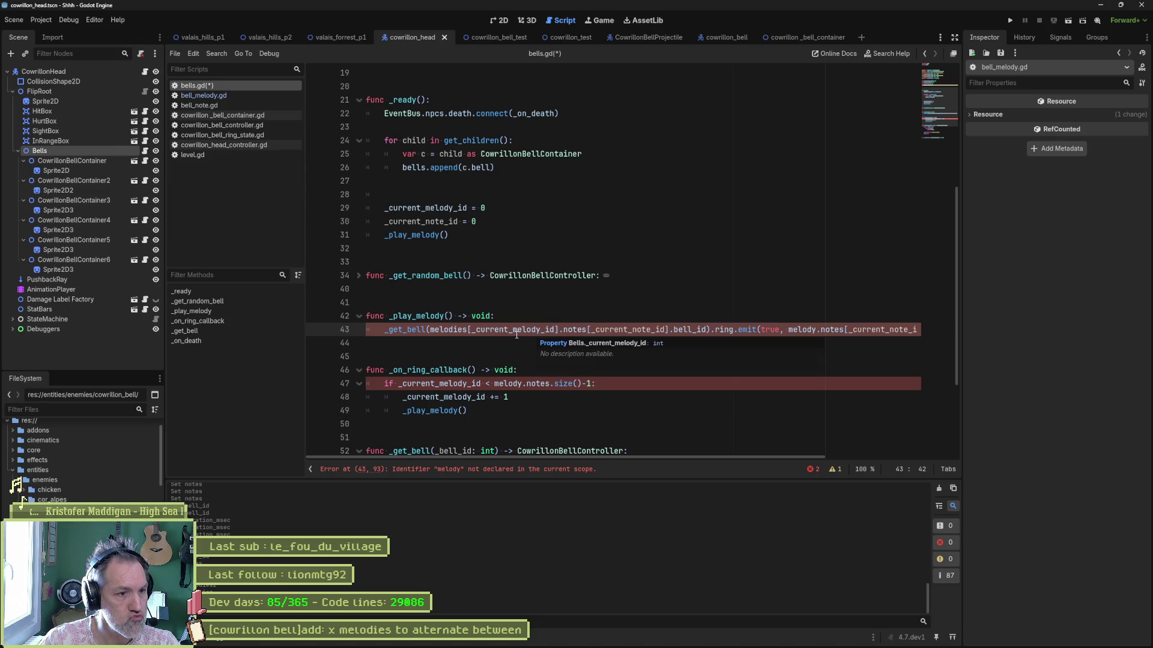
- Replace the second melody on line 43 with melodies[_current_melody_id] too
scroll(496, 214, "up", 6)
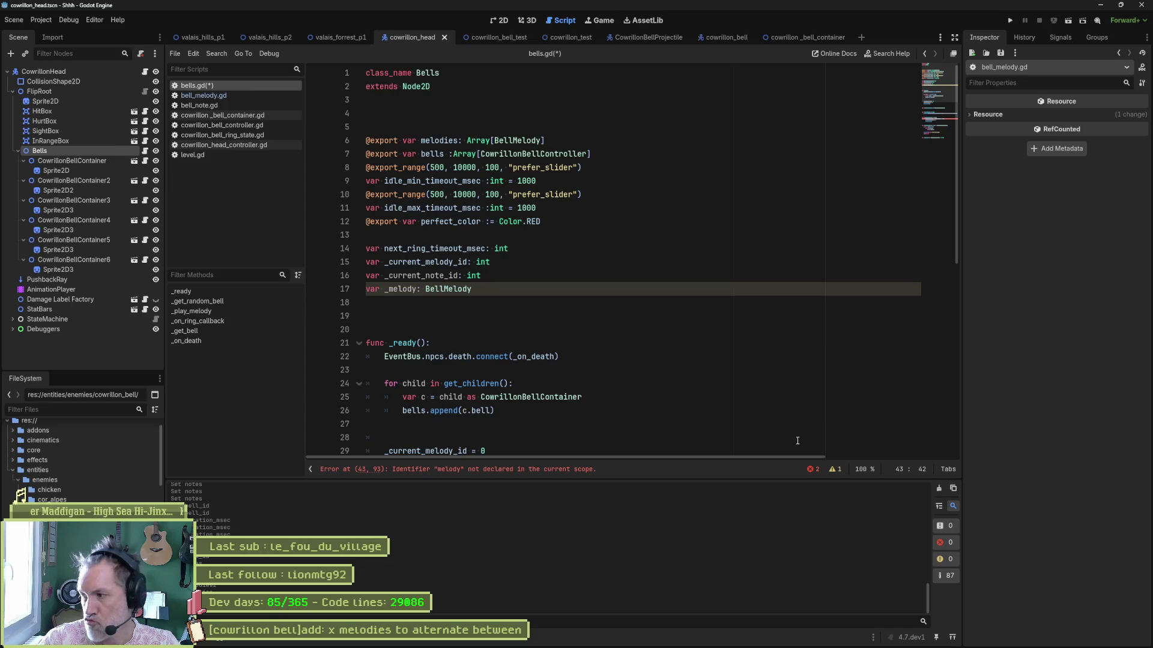
scroll(797, 441, "down", 5)
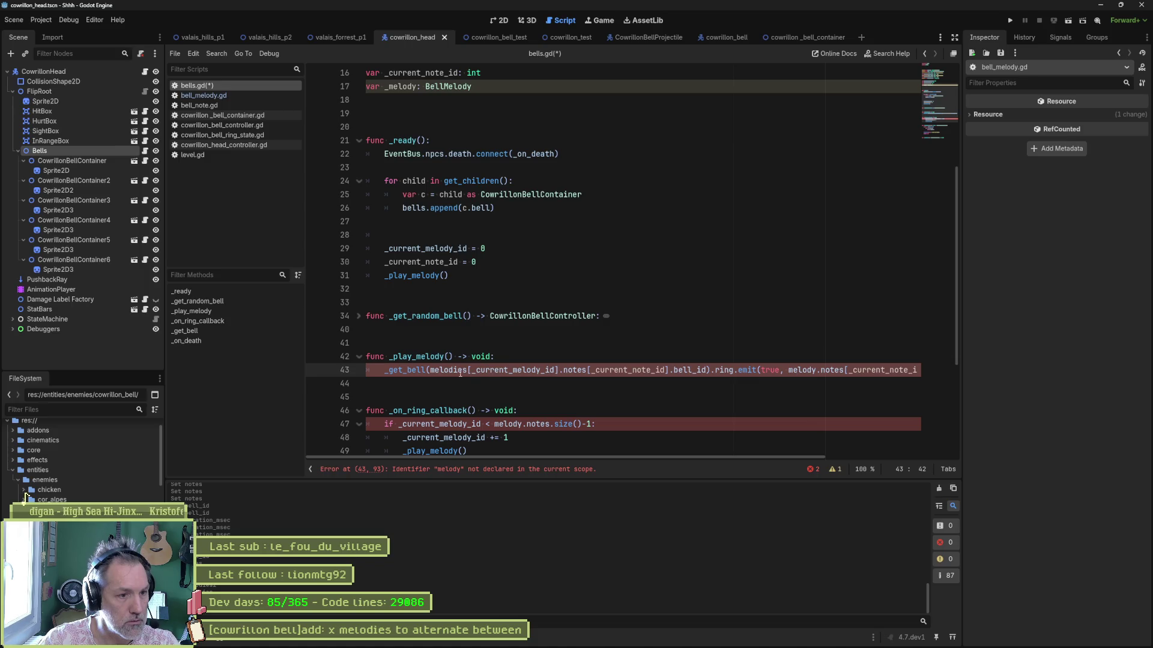
left_click_drag(430, 370, 559, 370)
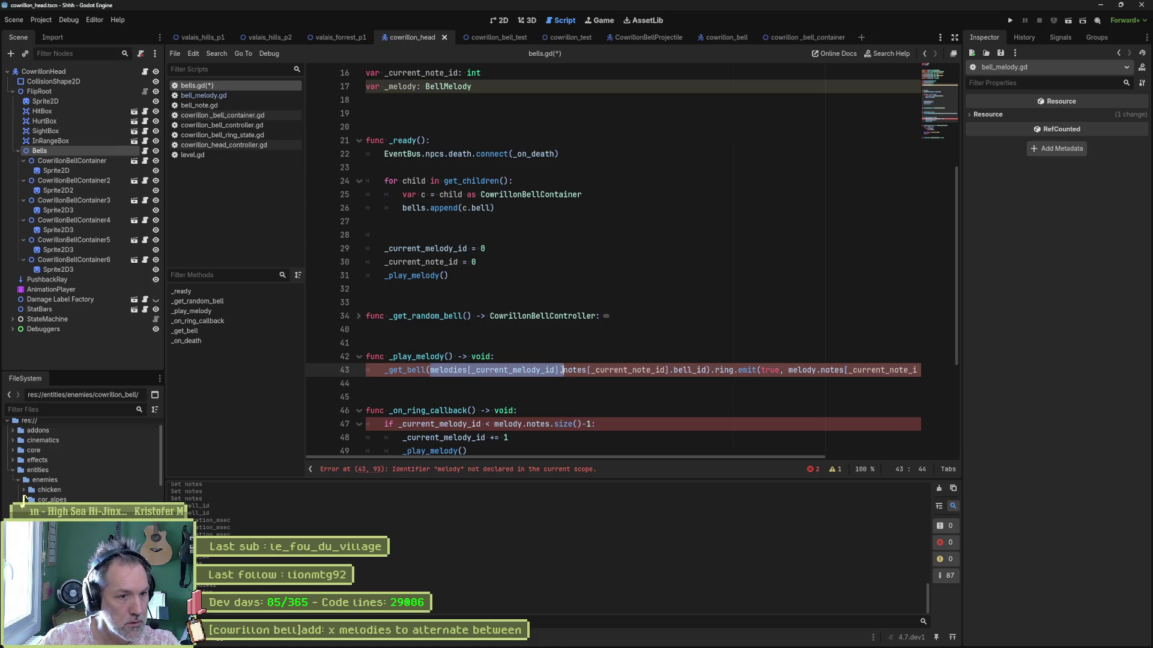
key("ctrl+c")
double_click(804, 370)
key("ctrl+v")
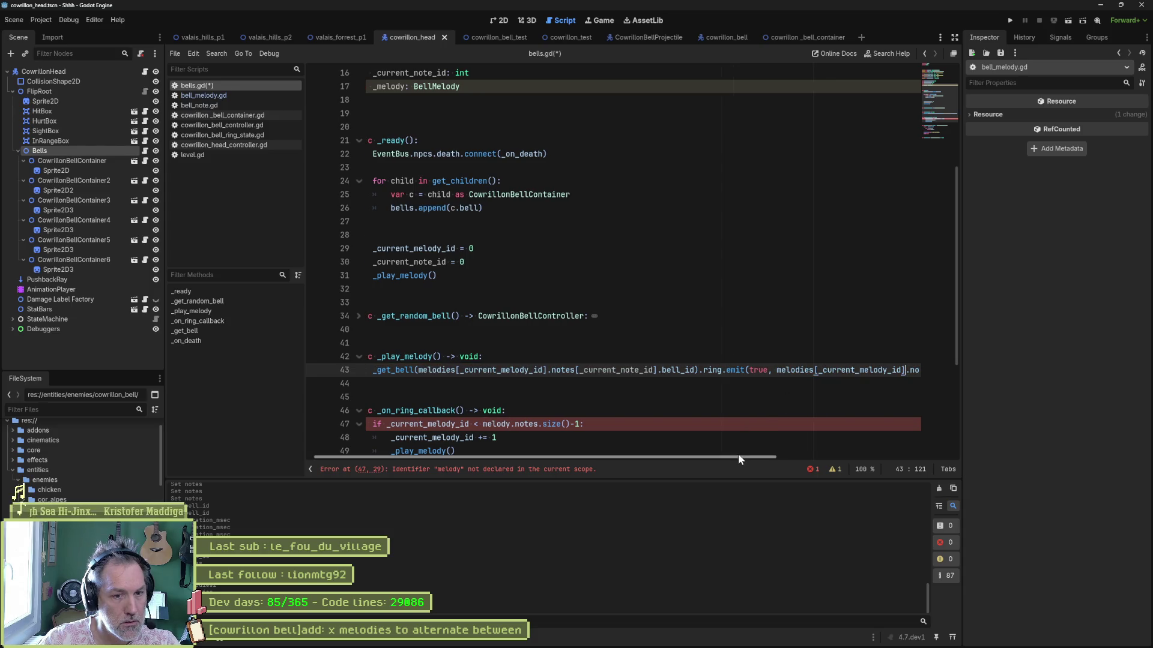
- Start a new 'var melody :=' line at the top of _play_melody
scroll(738, 457, "left", 1)
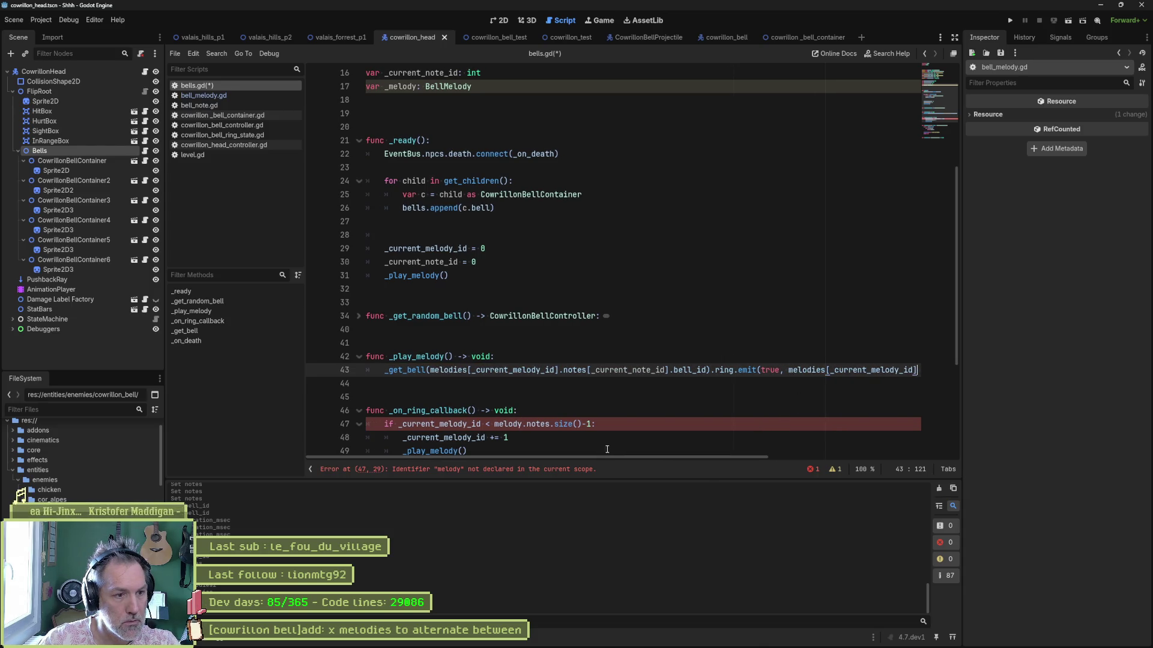
key("Up")
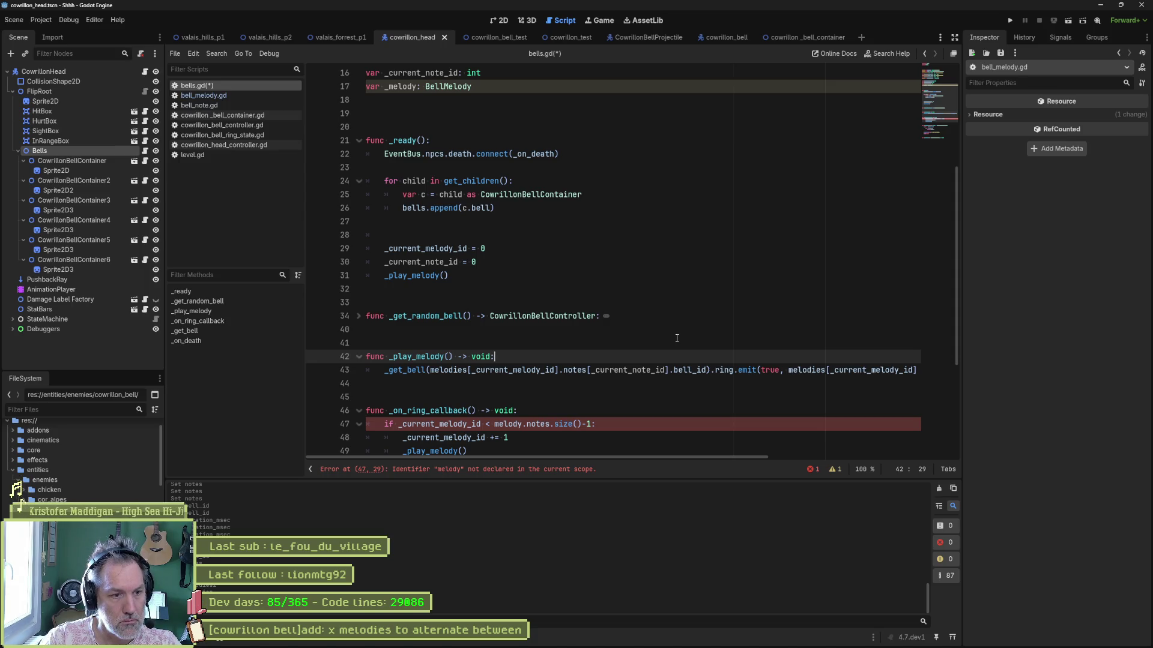
key("Return")
type("melodies[_current_melody_id]")
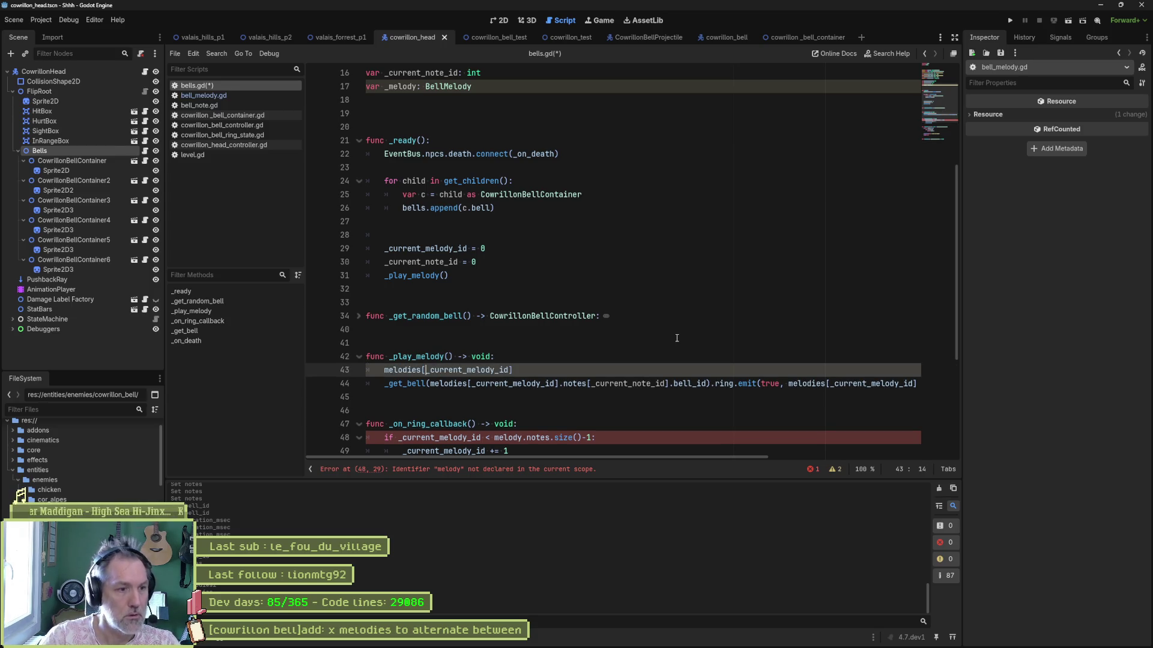
type("var melody")
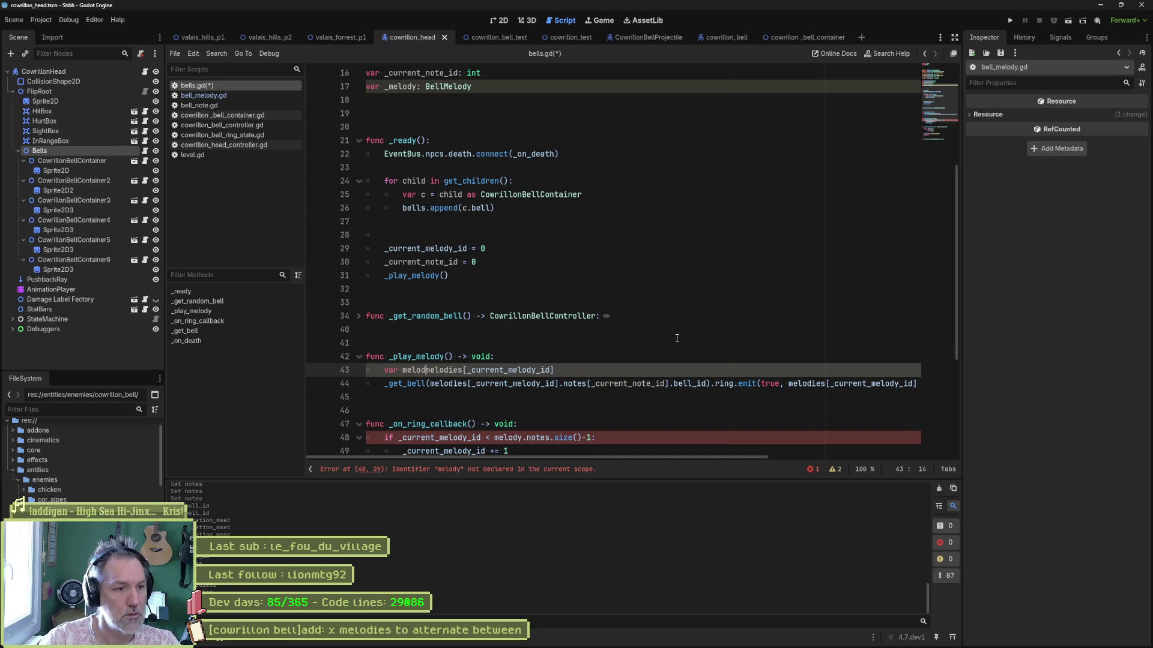
type(" :=")
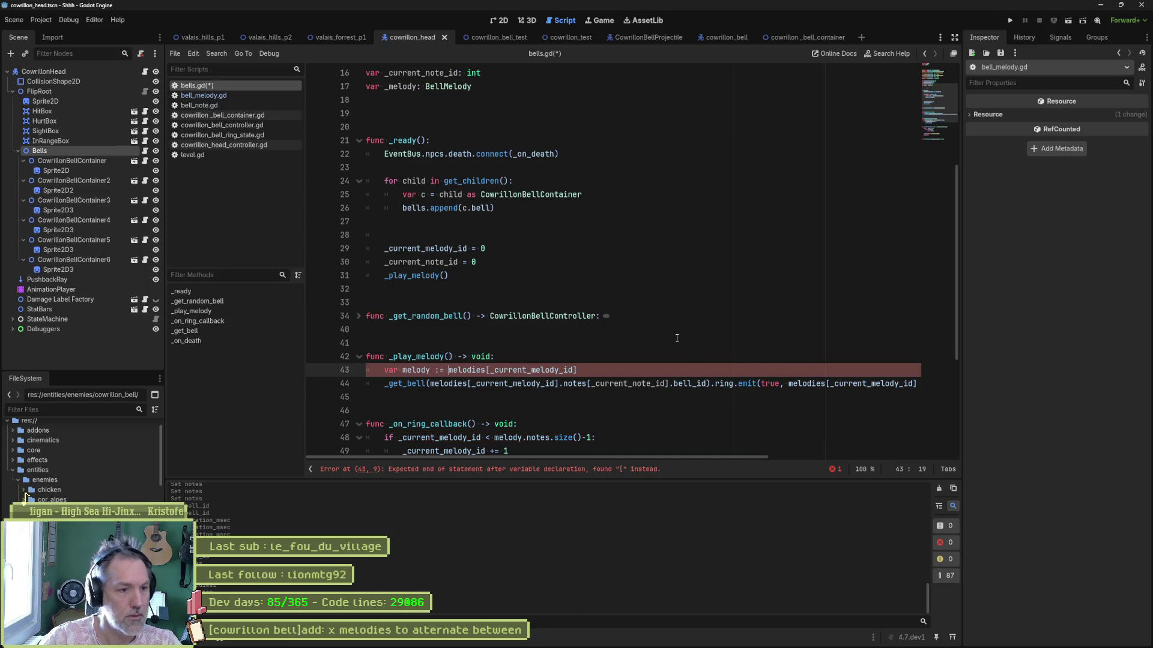
- Type the local melody variable as BellMelody: 'var melody: BellMelody = melodies[_current_melody_id]'
left_click(440, 370)
type("Bellm")
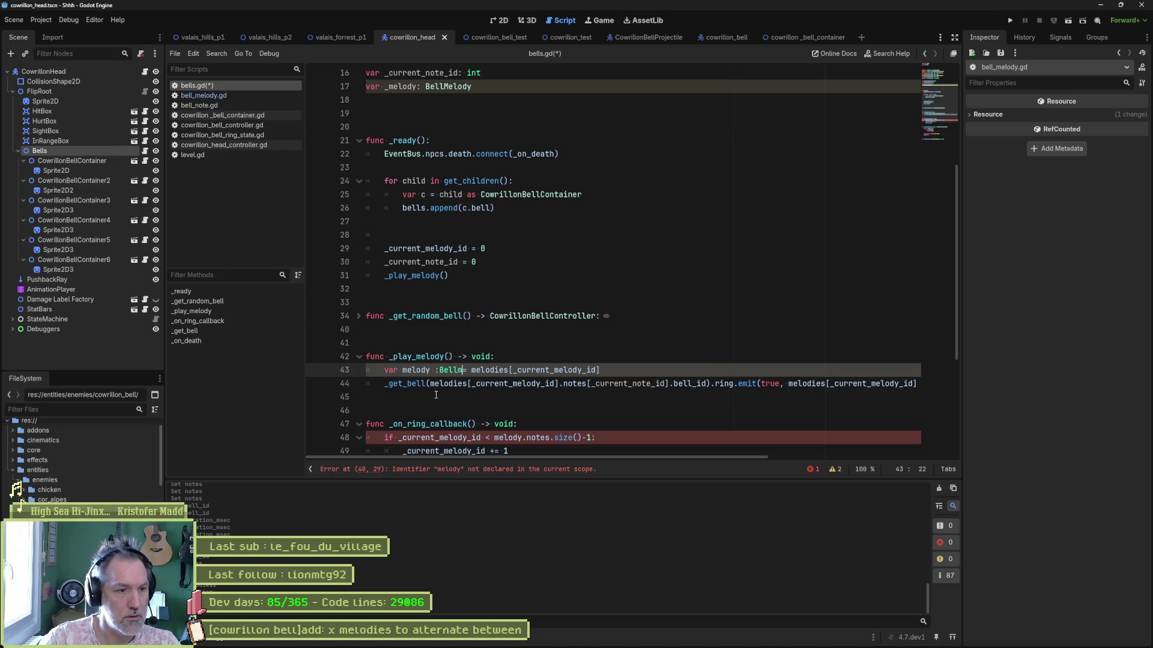
key("Return")
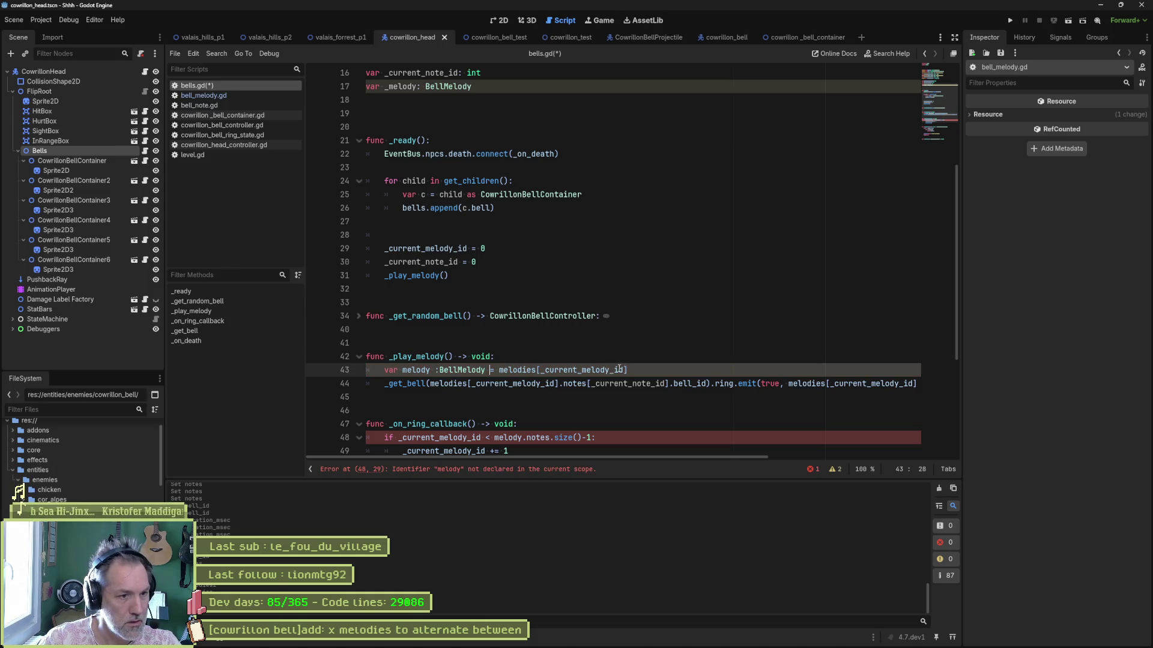
left_click(435, 369)
key("BackSpace")
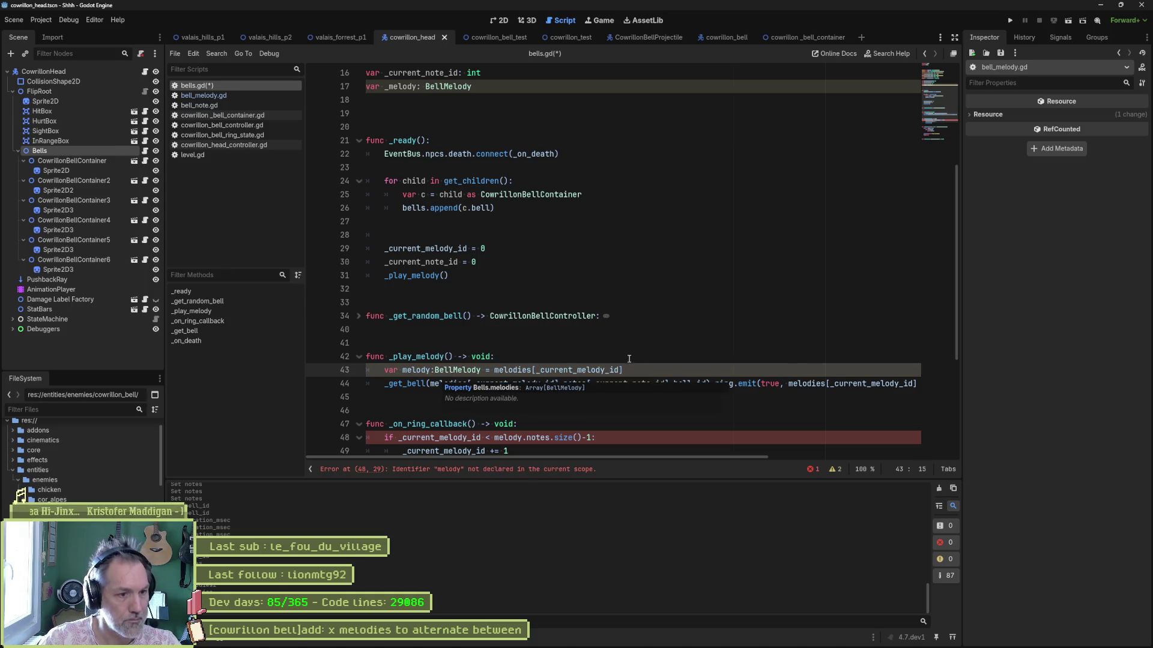
- Replace melodies[_current_melody_id] in the _get_bell call with melody
left_click(677, 374)
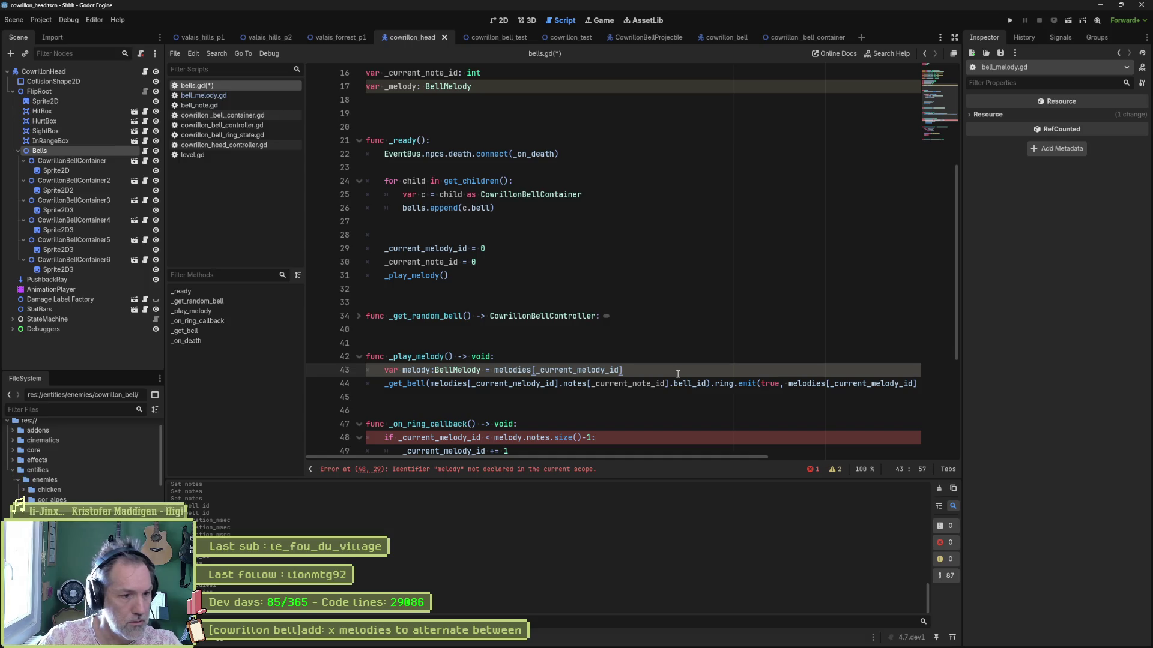
left_click_drag(413, 370, 431, 372)
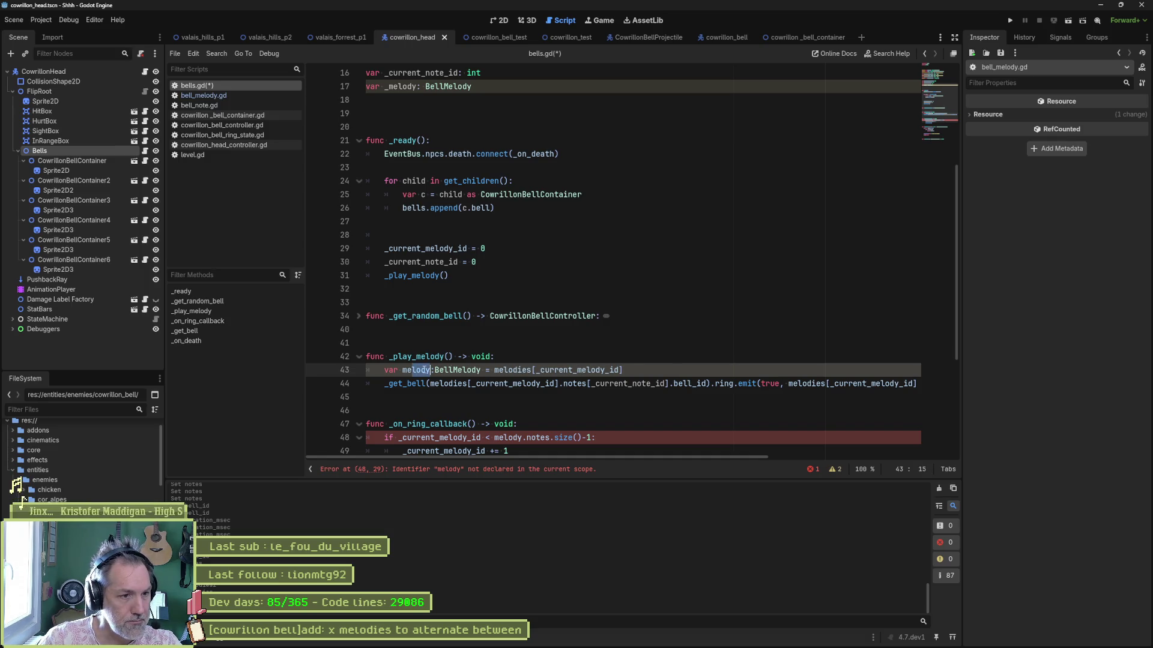
left_click(429, 384)
left_click_drag(431, 385, 560, 387)
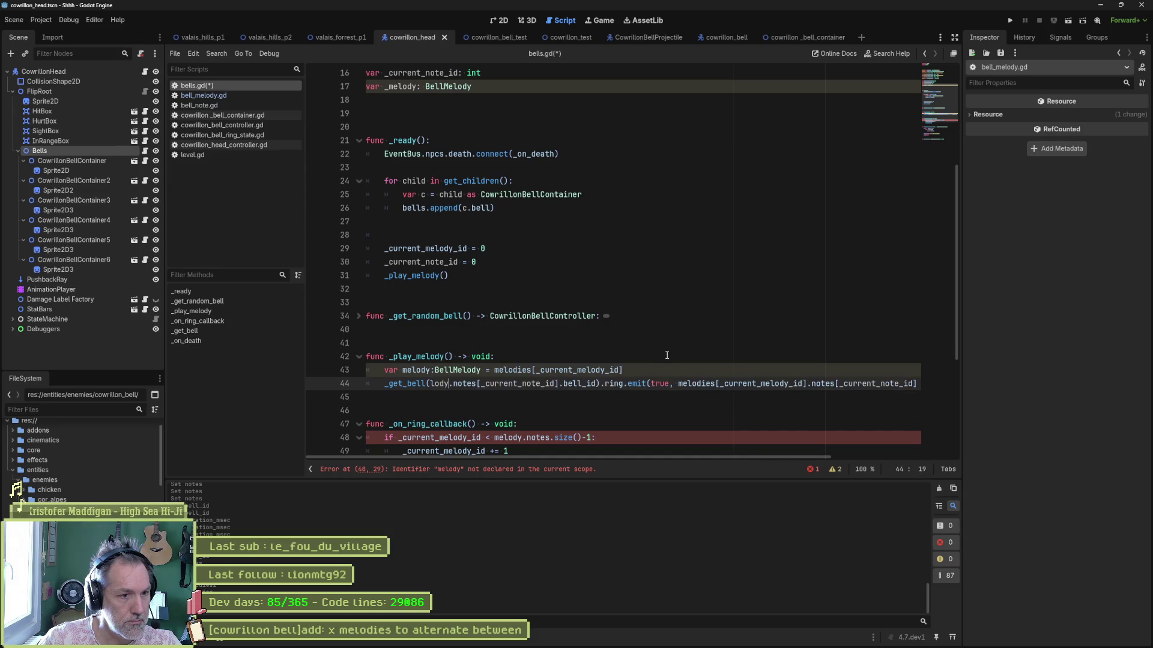
key("ctrl+v")
left_click(433, 384)
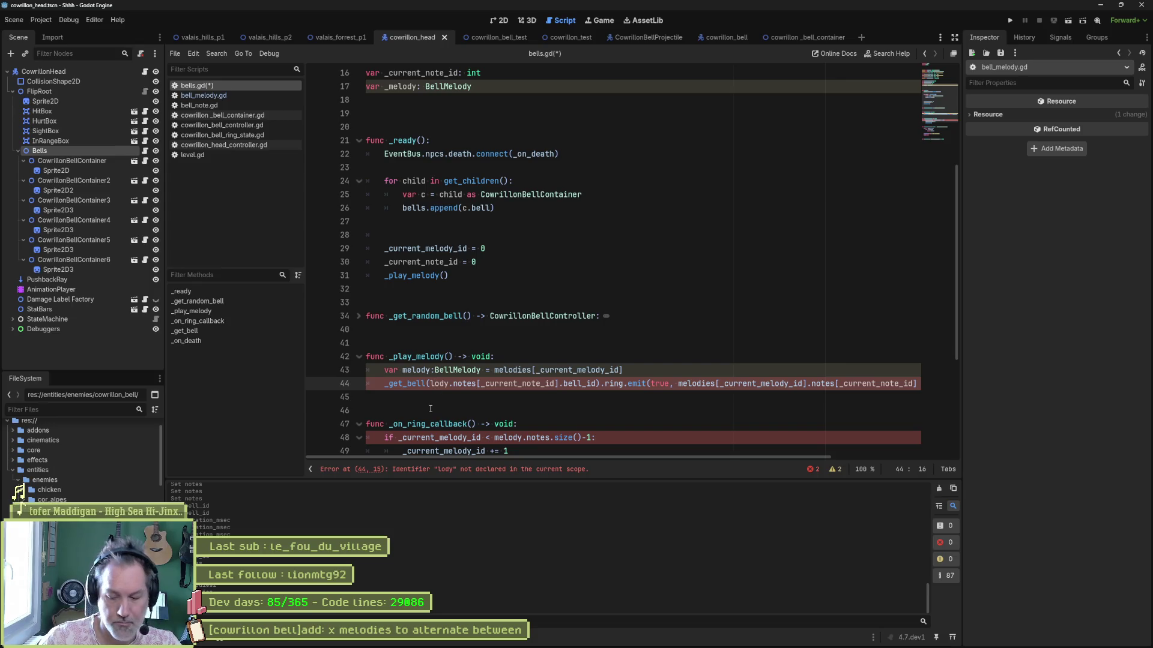
type("me")
left_click(485, 397)
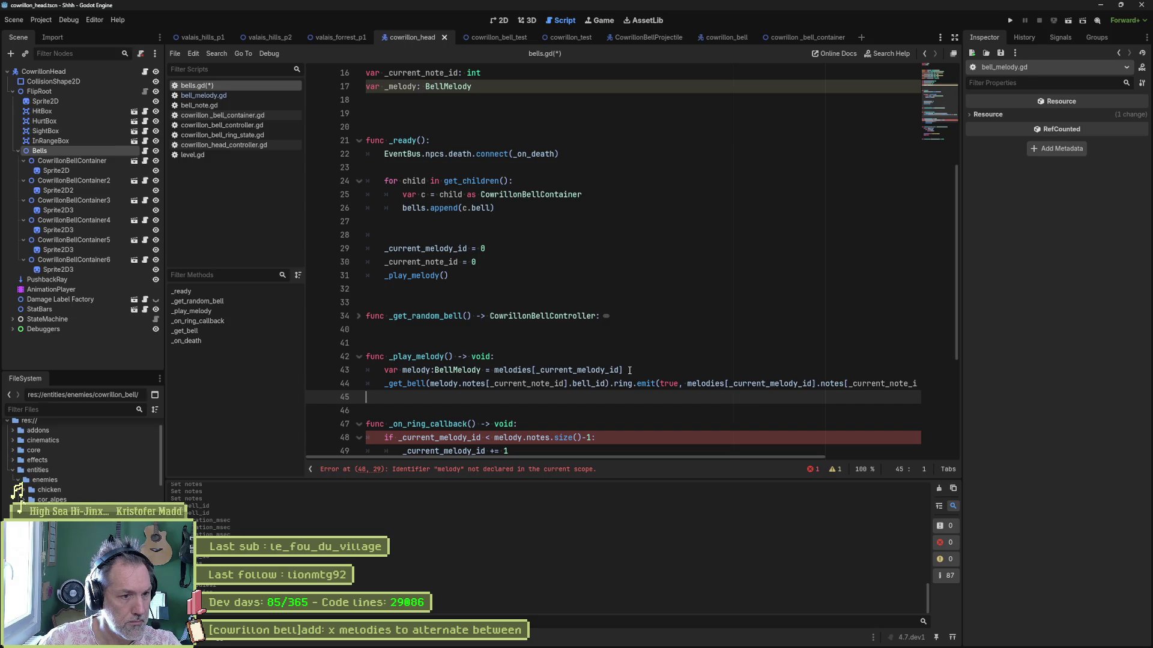
scroll(630, 370, "down", 1)
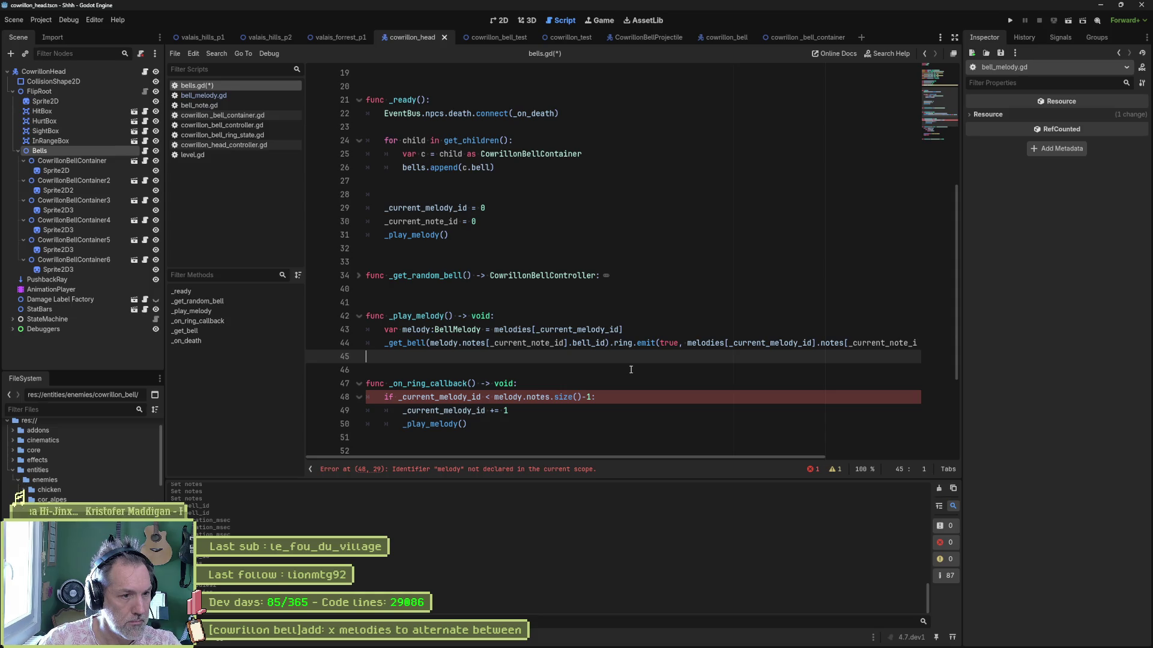
left_click(638, 332)
- Declare 'var note : BellNote = melody.notes[_current_note_id]' below the melody line
key("Return")
type("var current")
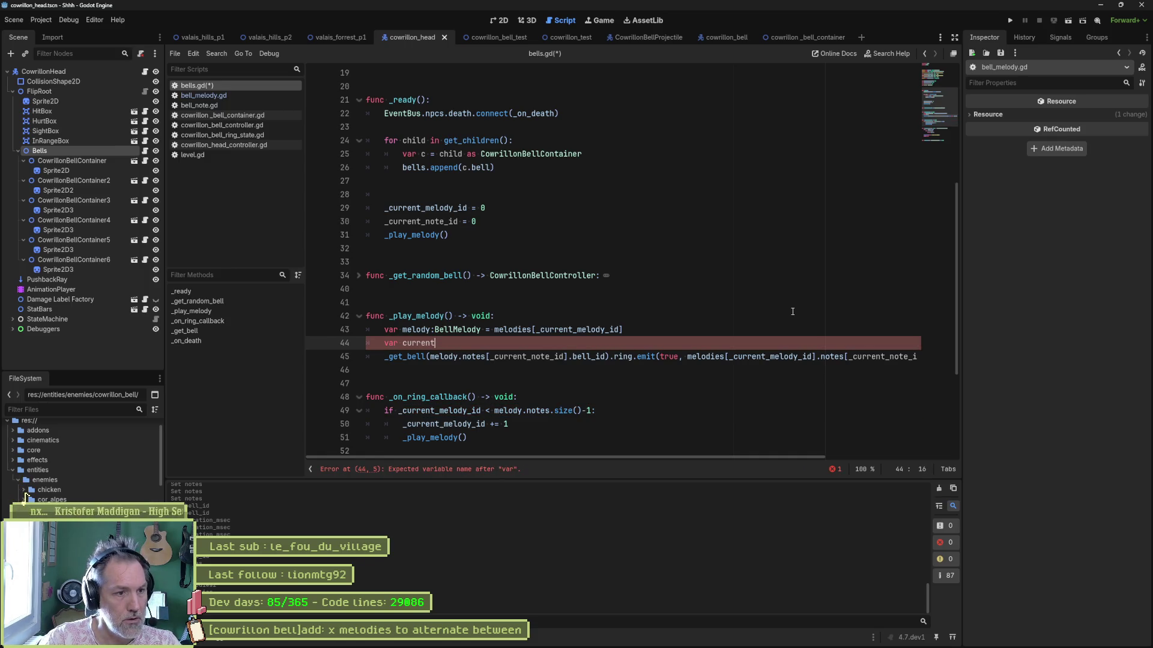
key("BackSpace")
type("note : BellNote =")
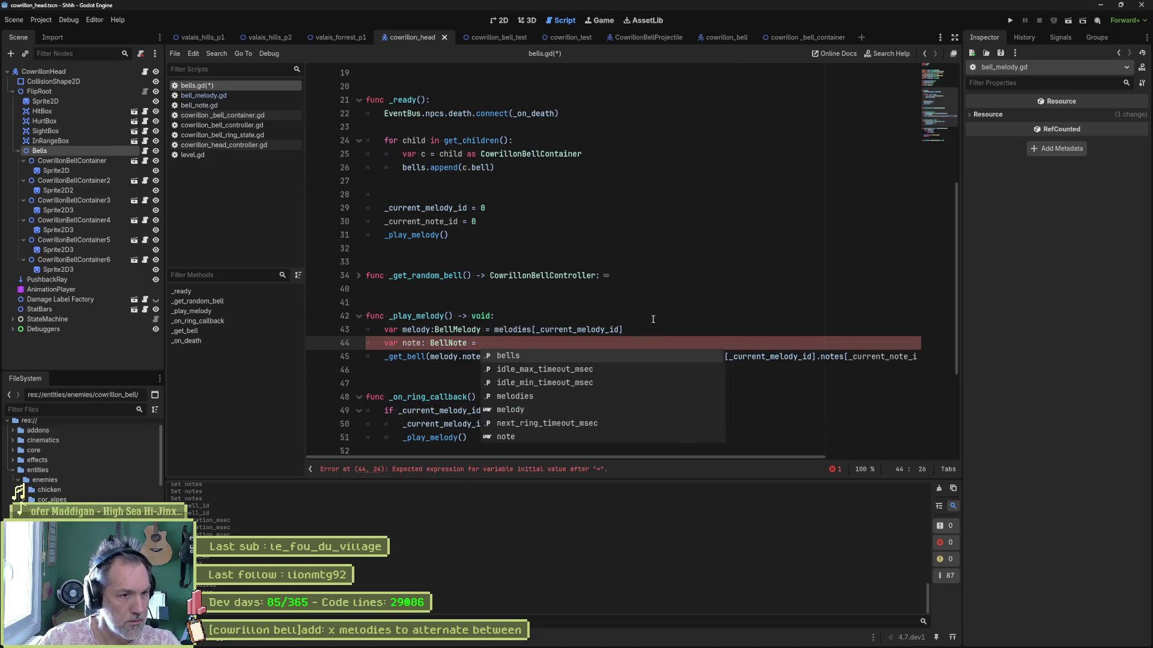
left_click(429, 356)
left_click_drag(428, 357, 570, 356)
key("ctrl+c")
key("Up")
key("ctrl+v")
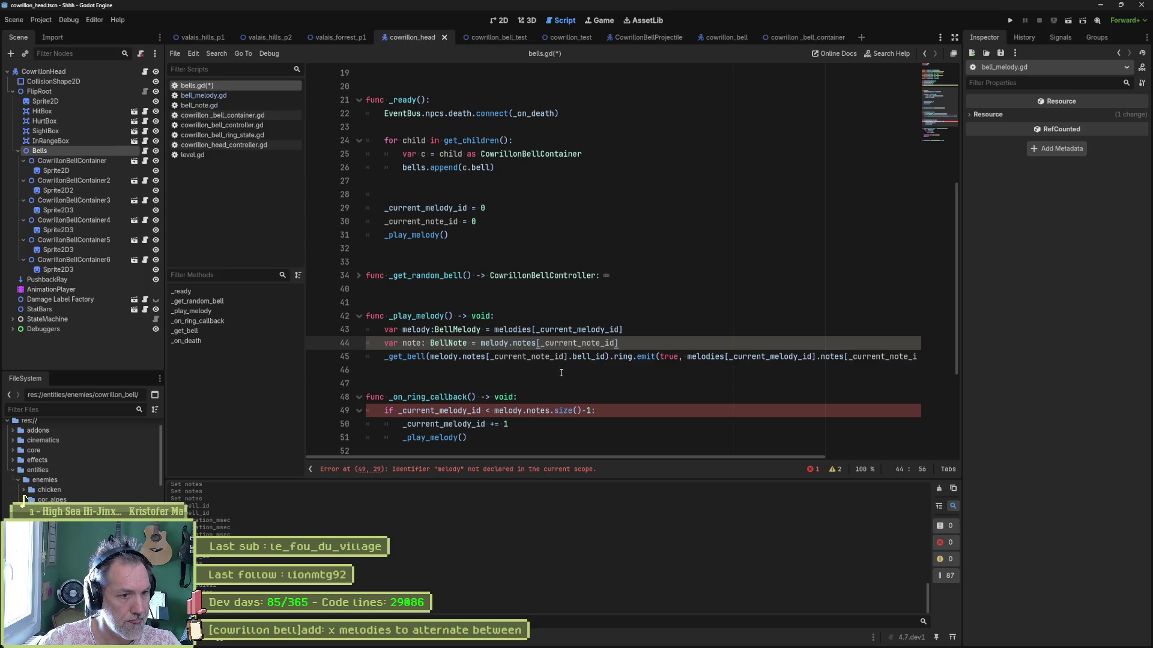
double_click(417, 345)
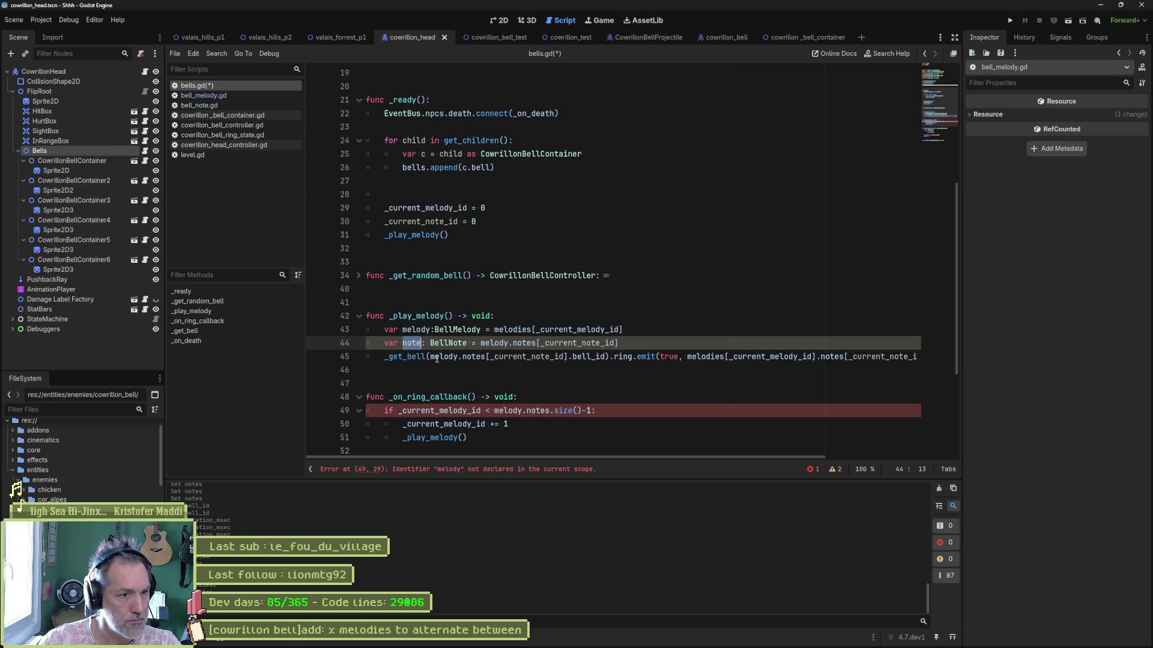
mouse_move(430, 358)
left_click(656, 343)
- Add 'var bell: int = note.bell_id' and begin swapping the _get_bell argument for bell
key("Return")
type("var bell:")
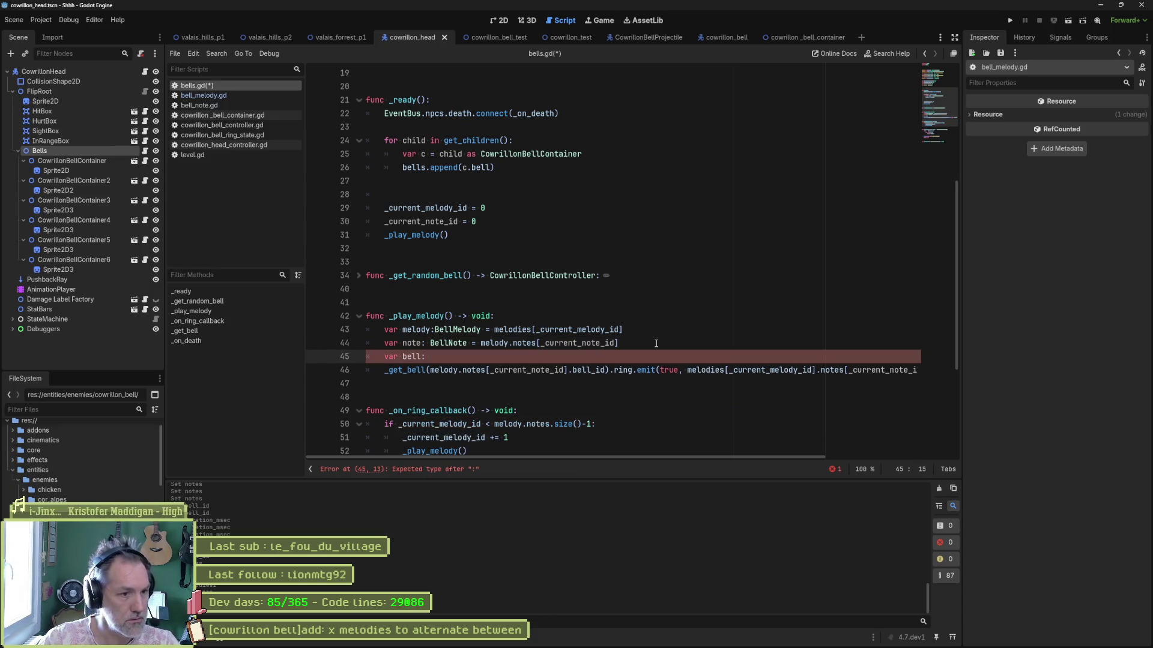
left_click_drag(431, 371, 602, 375)
left_click(590, 359)
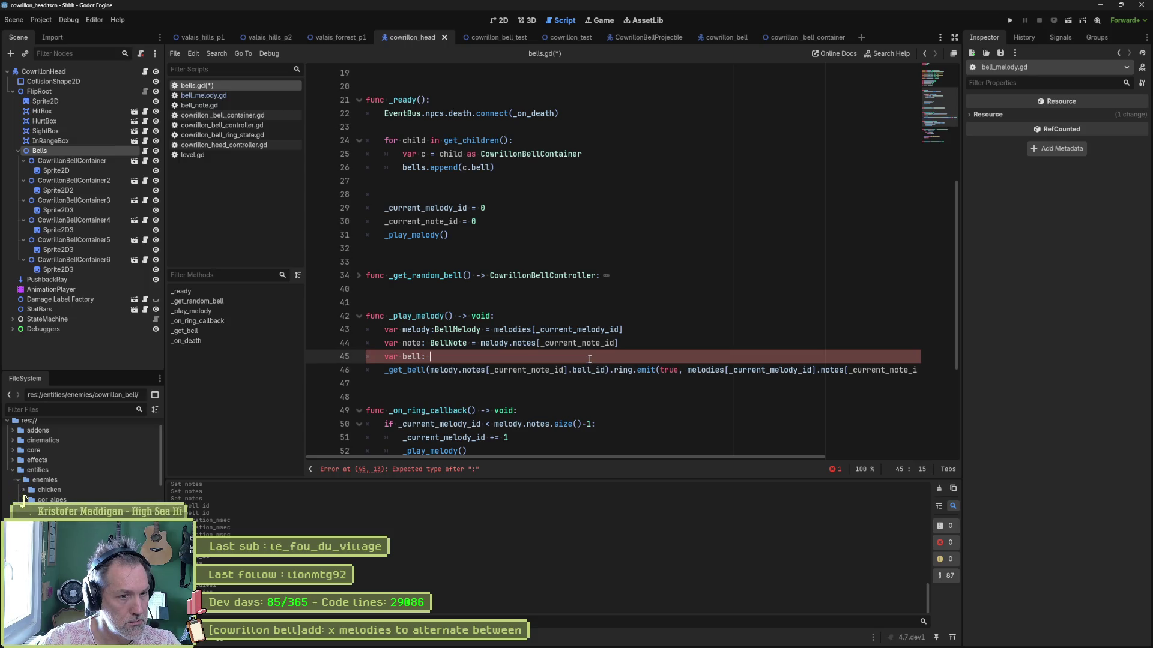
key("ctrl+v")
left_click(430, 357)
type("int =")
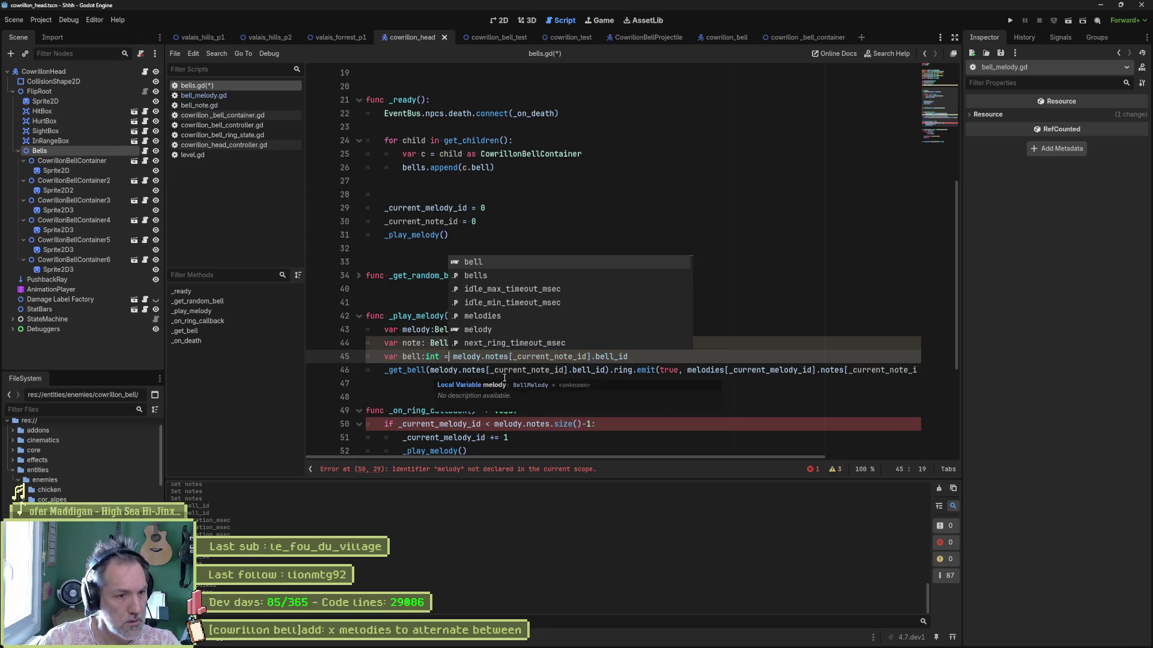
key("Escape")
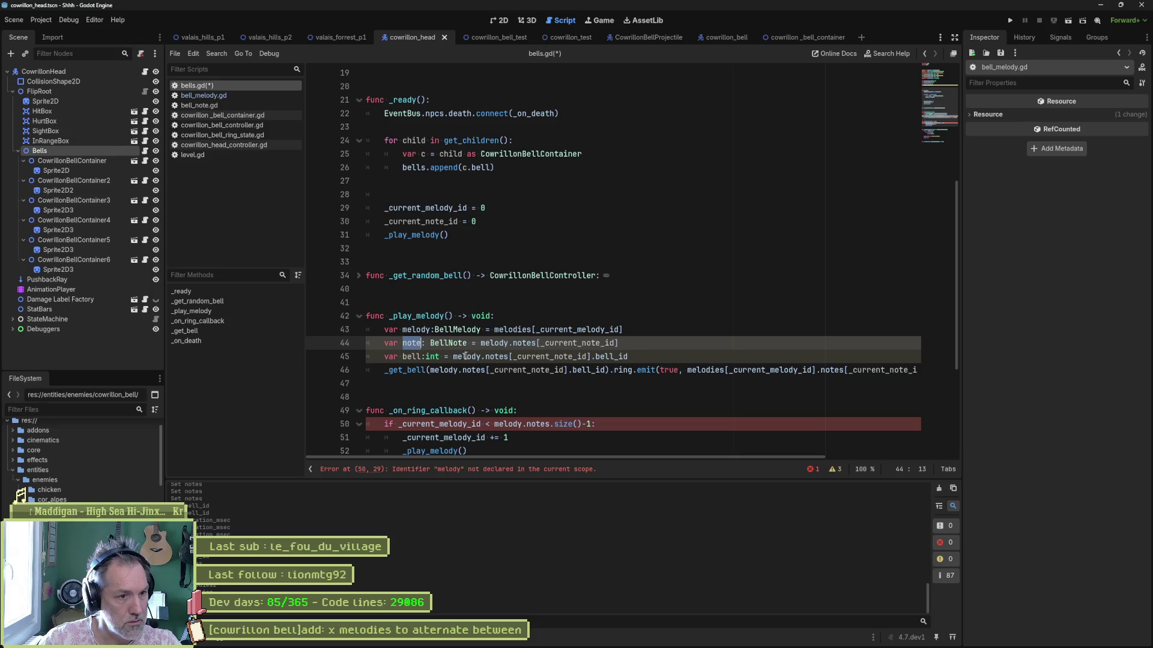
left_click_drag(453, 356, 573, 360)
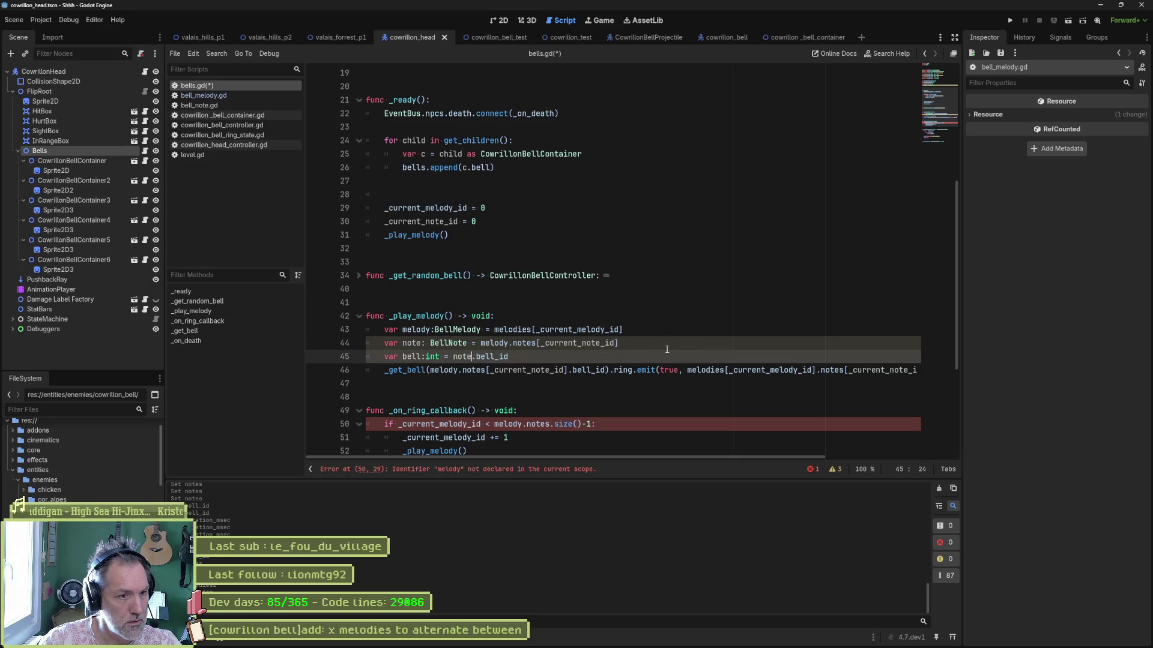
type("note")
key("Delete")
key("Delete")
key("Delete")
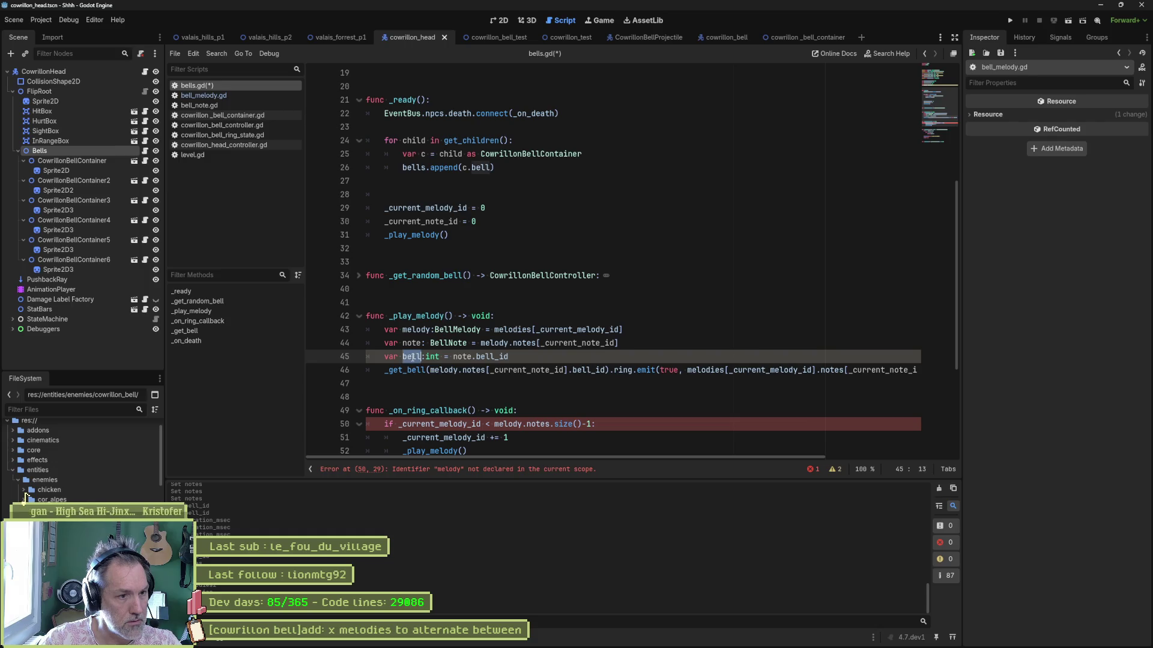
left_click_drag(430, 371, 568, 371)
key("shift+Right")
key("shift+Right")
key("shift+Right")
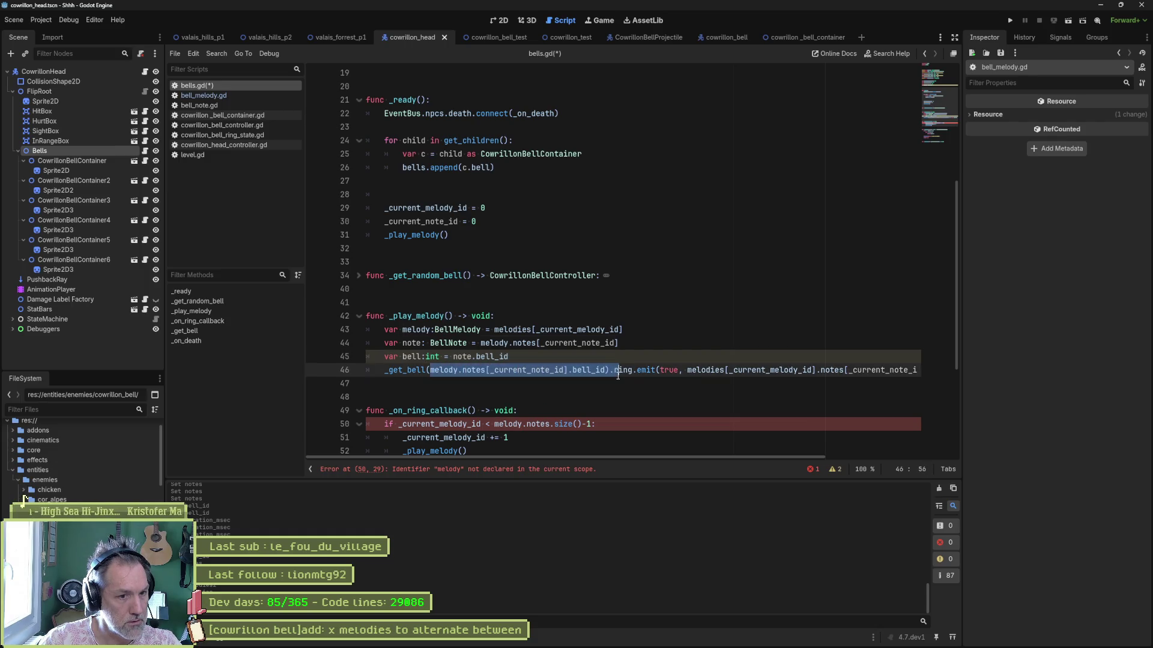
- Rename the bell variable to bell_id and pass bell_id into the _get_bell call
type("bell")
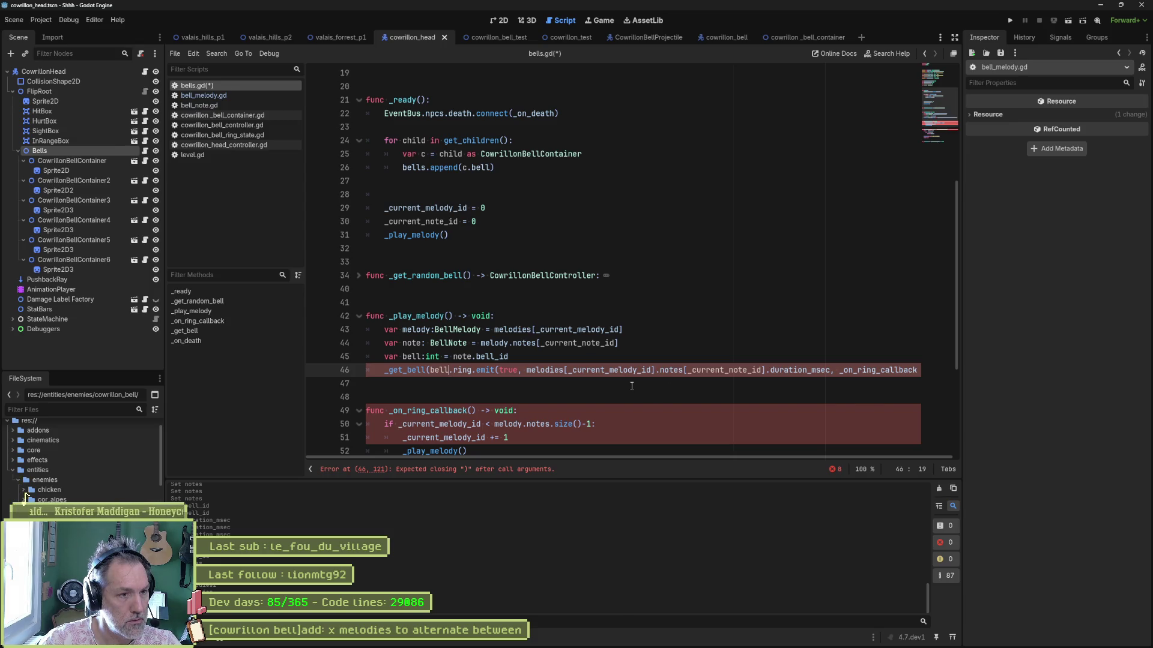
scroll(532, 387, "down", 3)
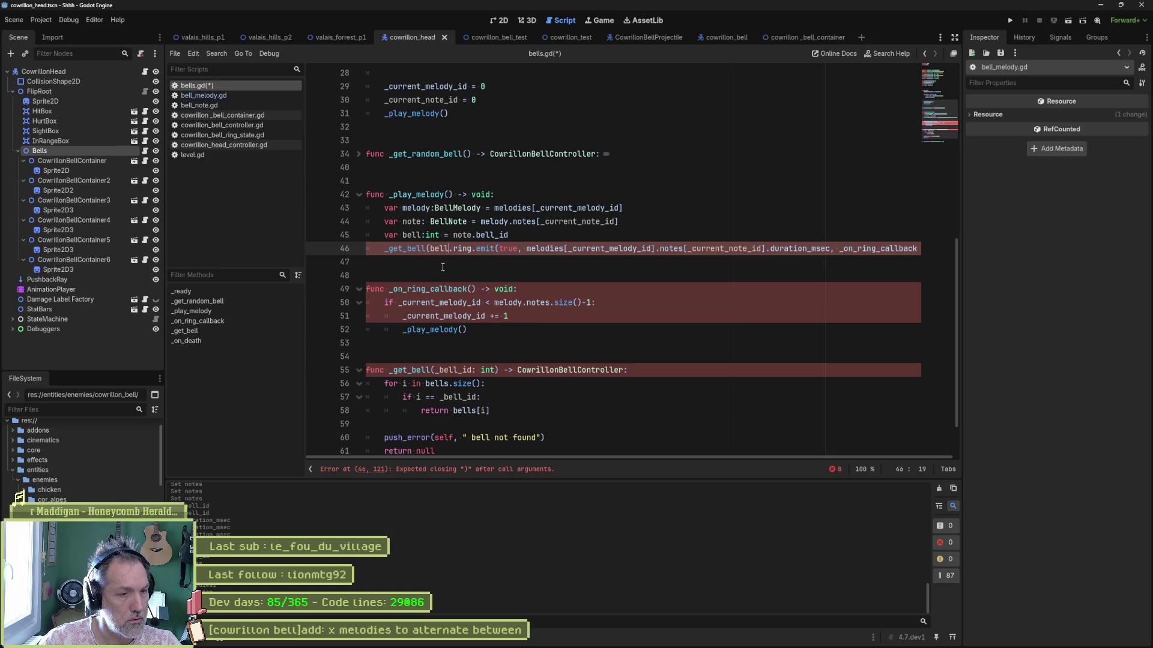
left_click(425, 237)
type("_id")
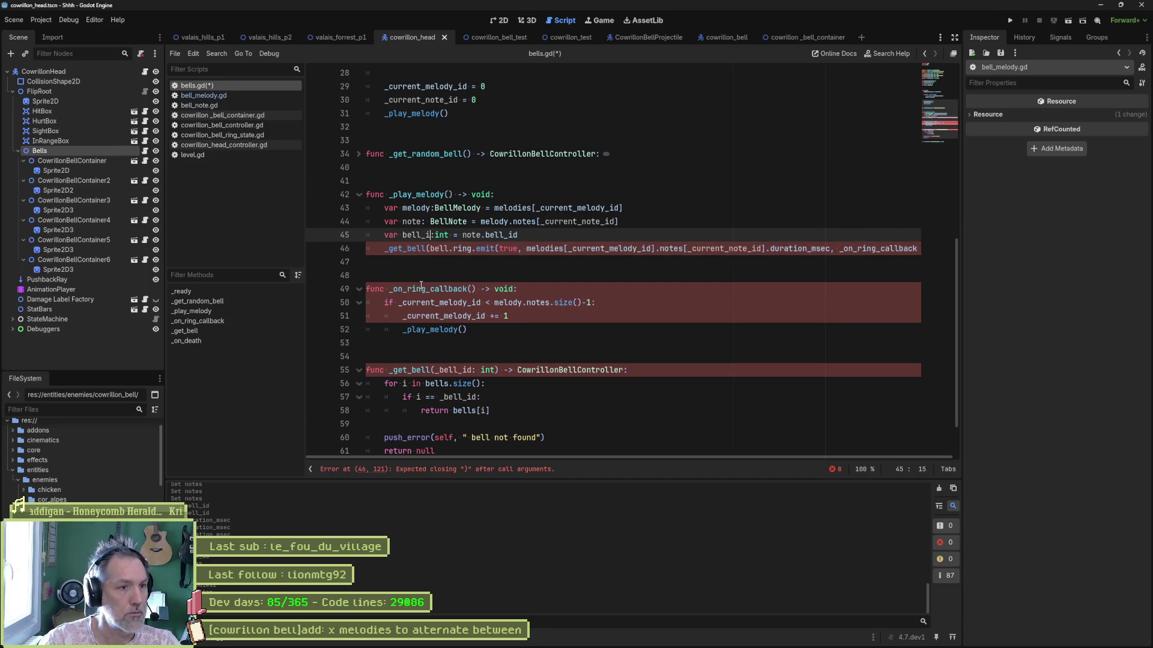
double_click(413, 236)
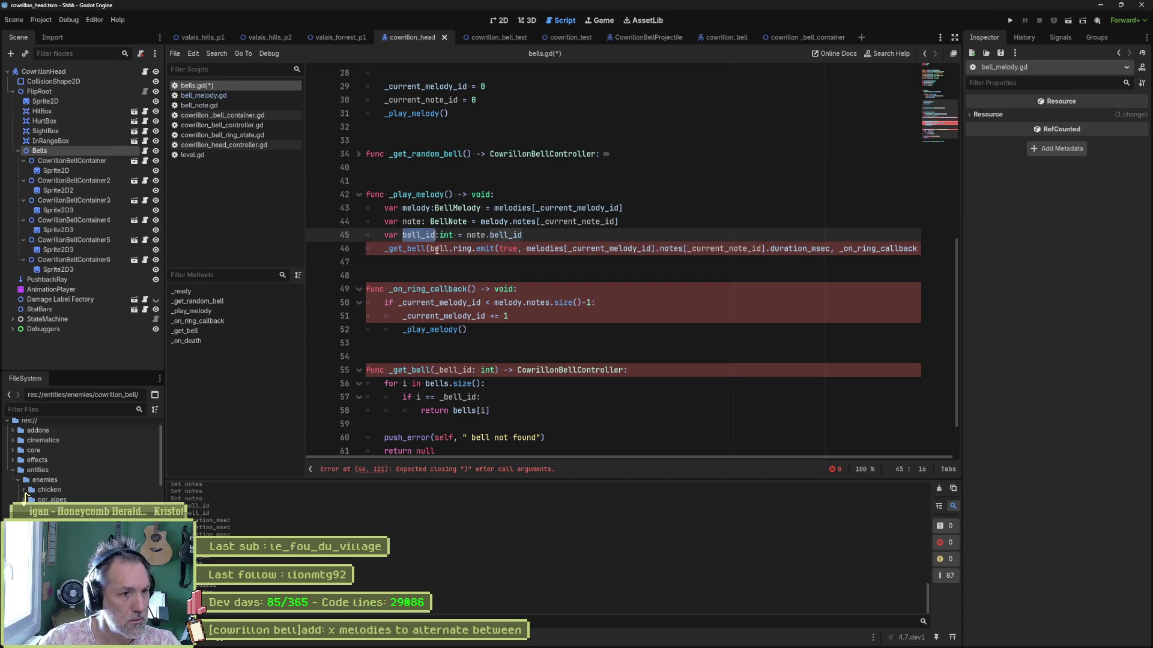
left_click(447, 248)
type("_id)")
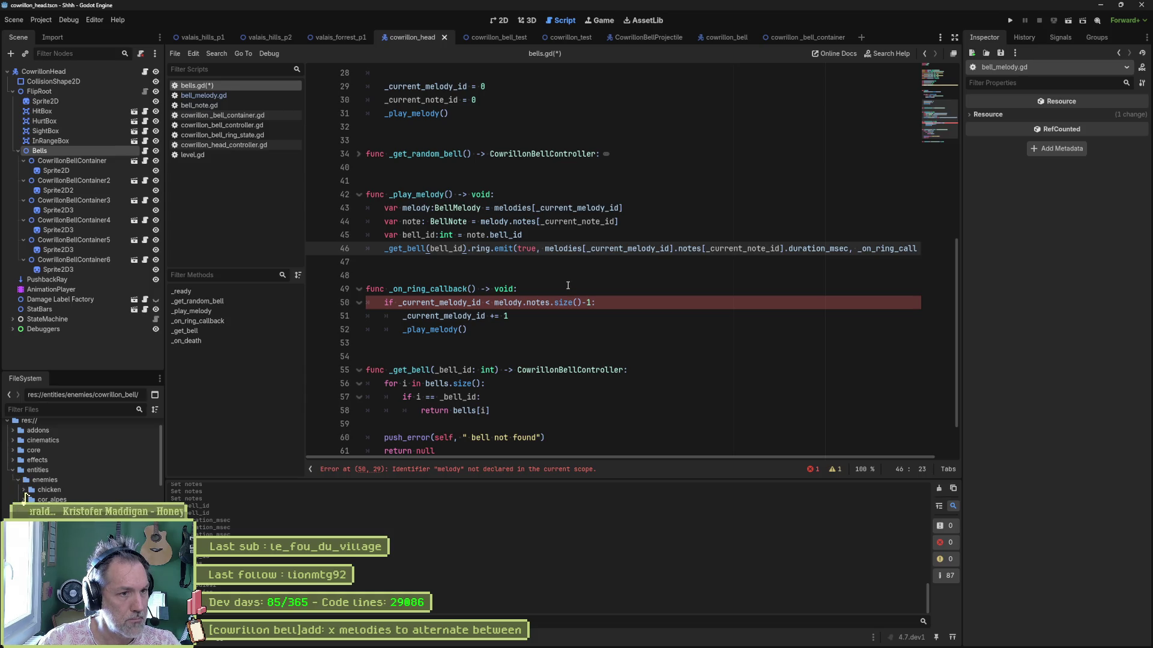
- Replace line 46's melodies[_current_melody_id].notes[...] lookup with note and save bells.gd
left_click(430, 222)
key("BackSpace")
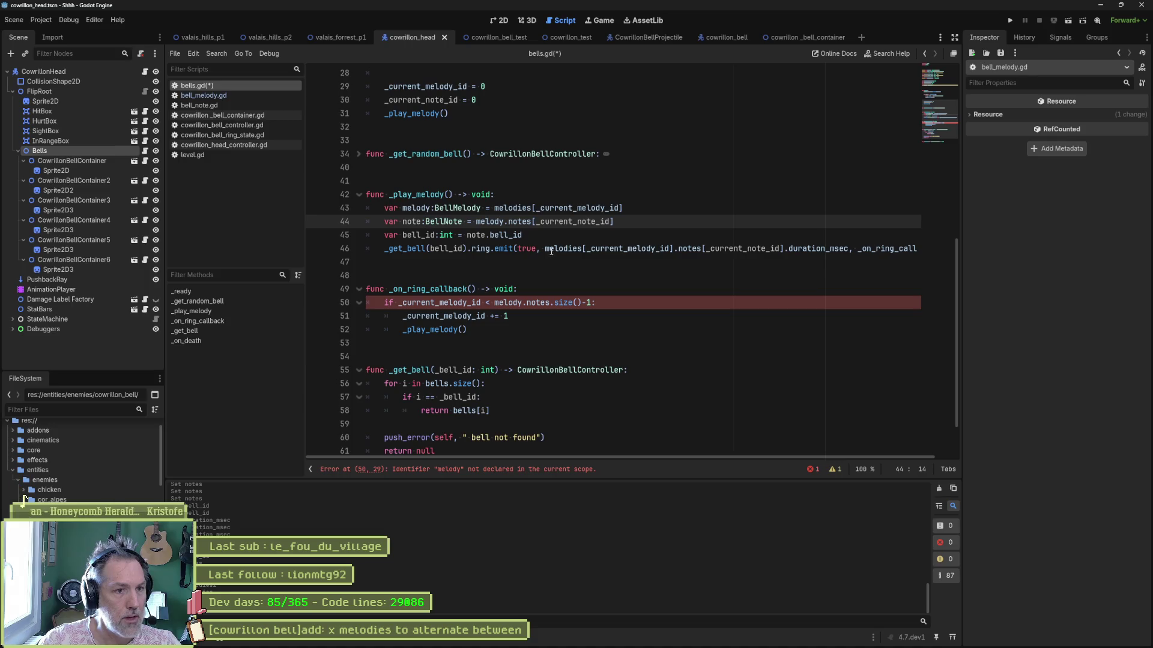
left_click_drag(545, 248, 672, 248)
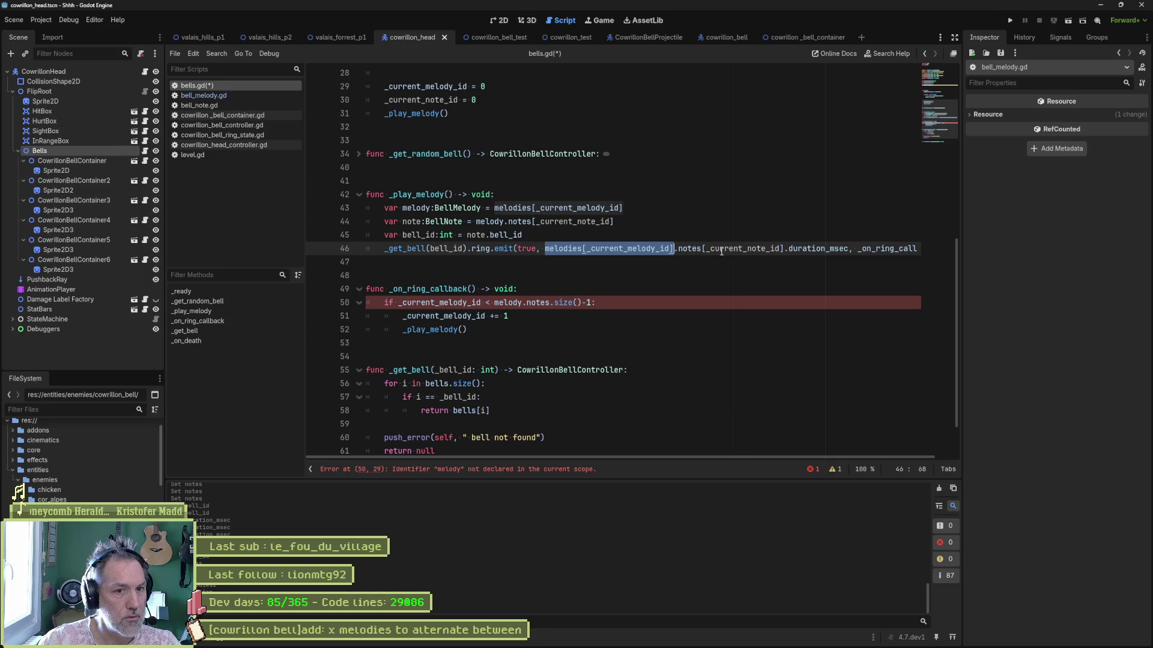
left_click(784, 248, "shift")
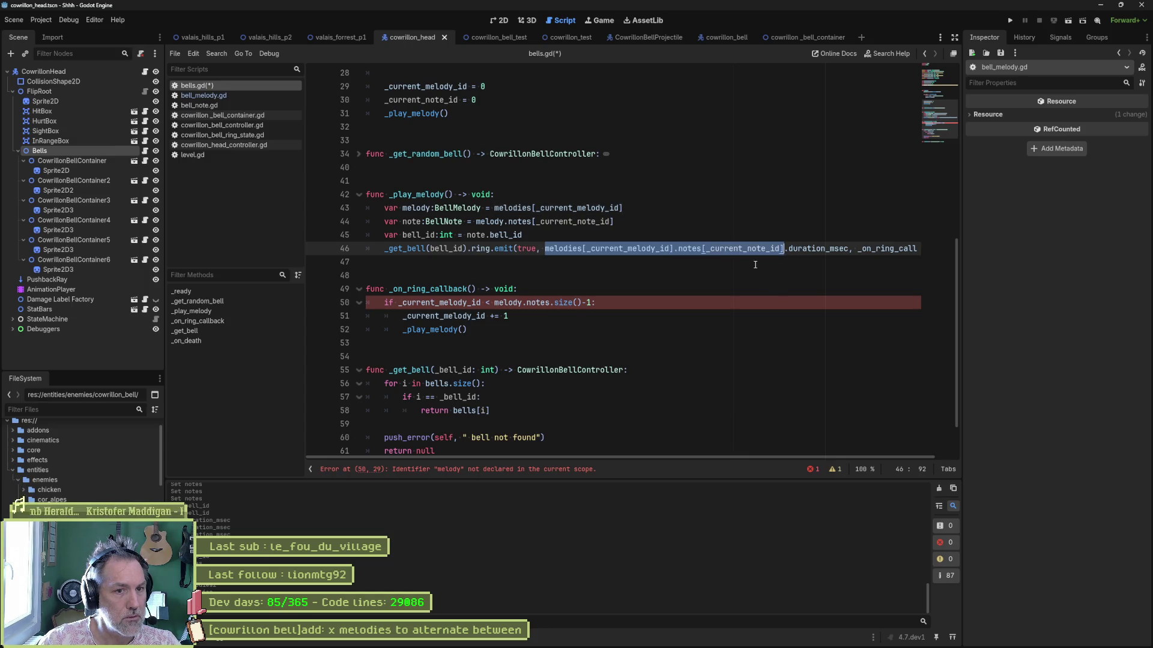
double_click(416, 222)
key("ctrl+c")
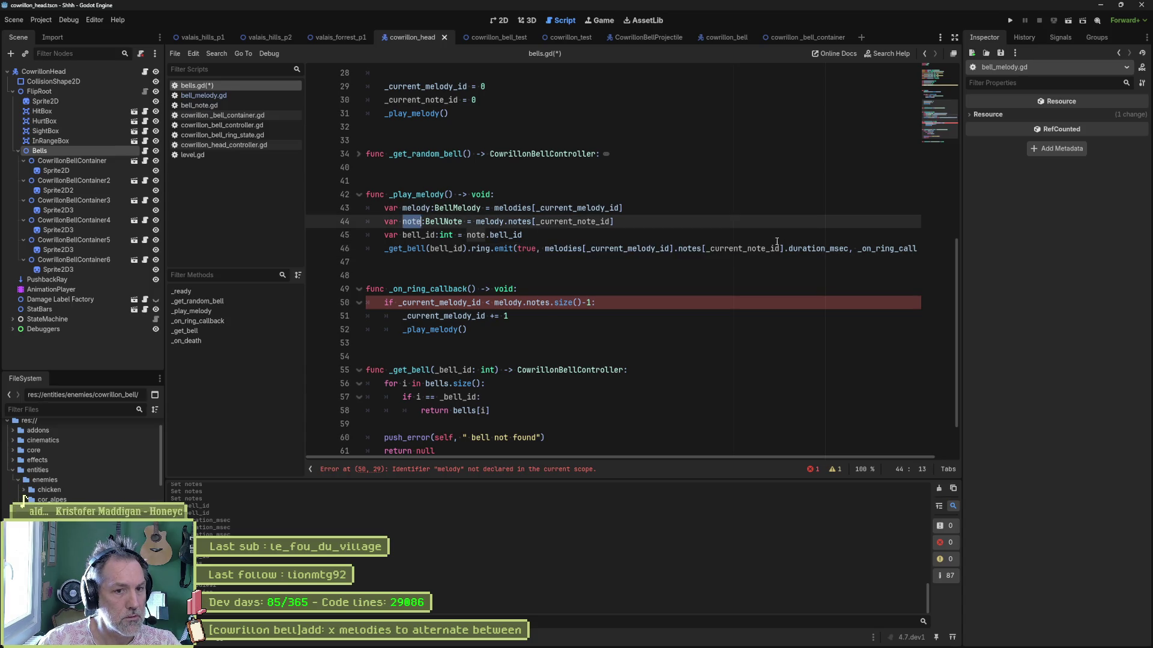
left_click_drag(545, 249, 784, 248)
key("ctrl+v")
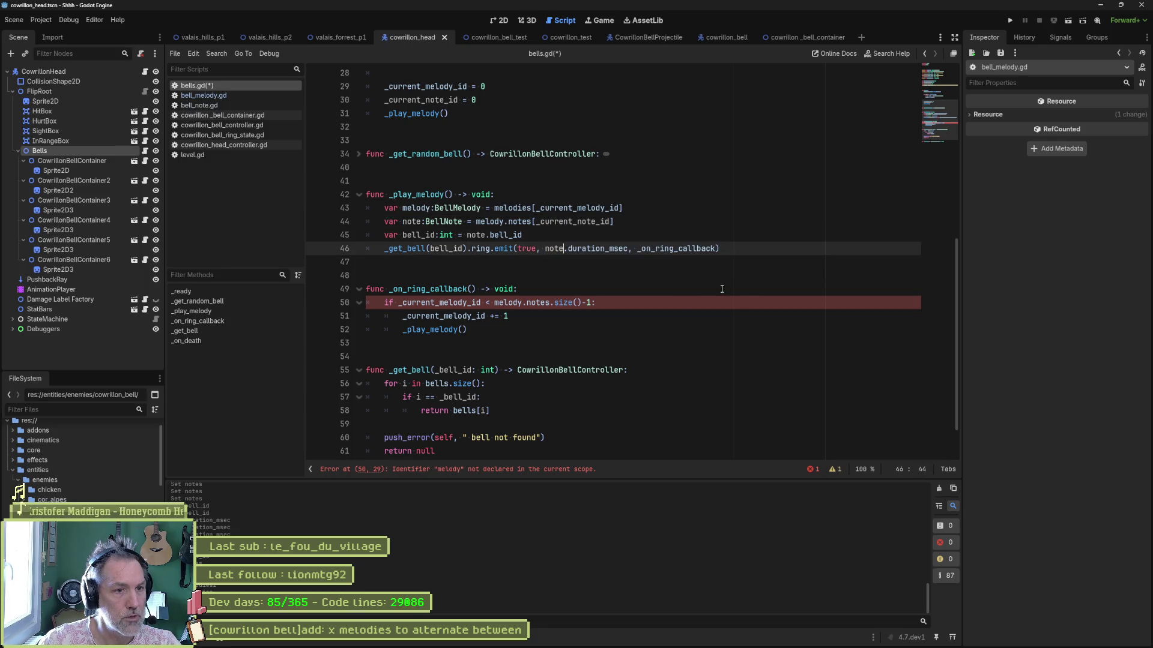
key("ctrl+s")
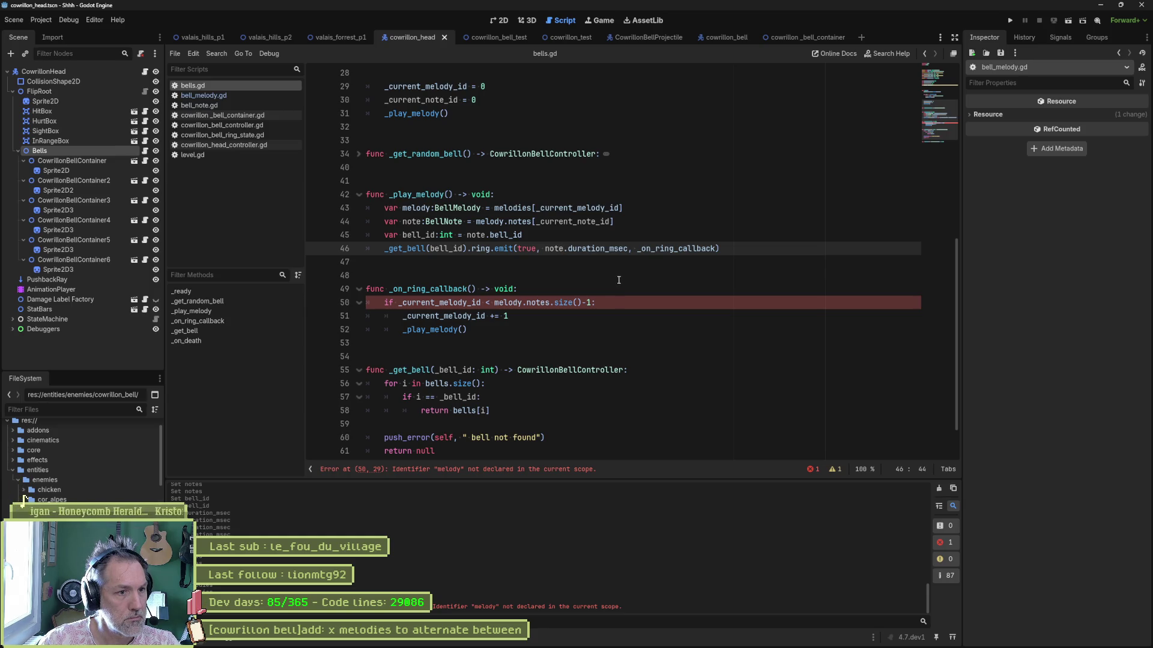
- Pass note.bell_id straight to _get_bell, delete the unused bell_id line, and save
left_click_drag(466, 235, 523, 234)
double_click(446, 248)
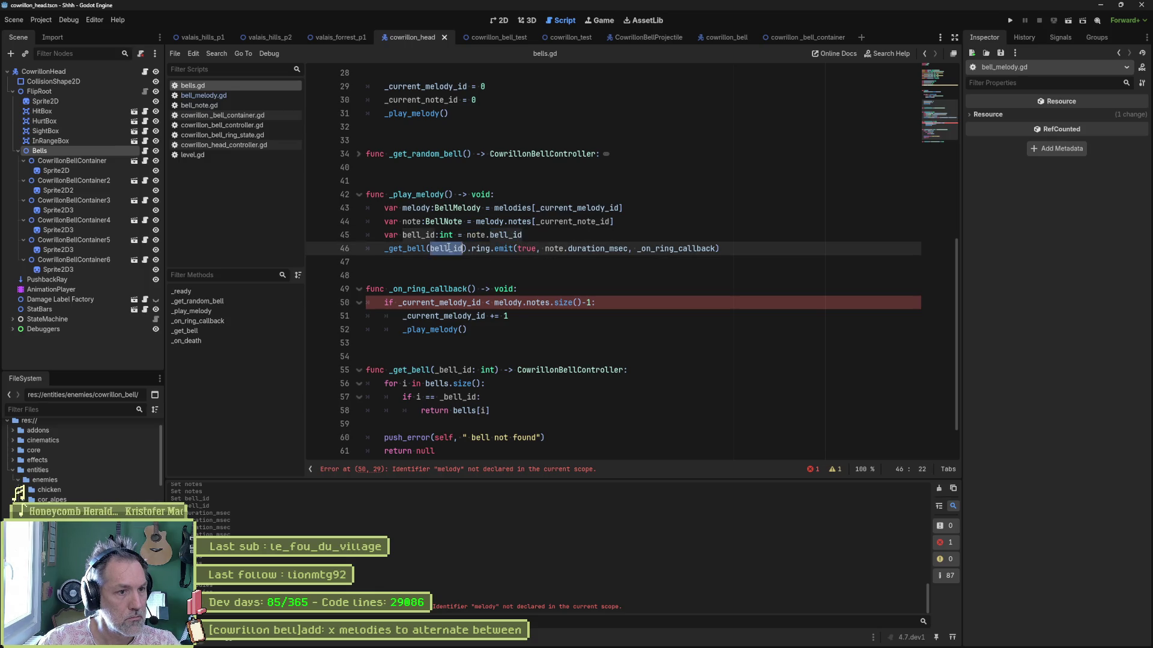
left_click(603, 234)
key("ctrl+shift+k")
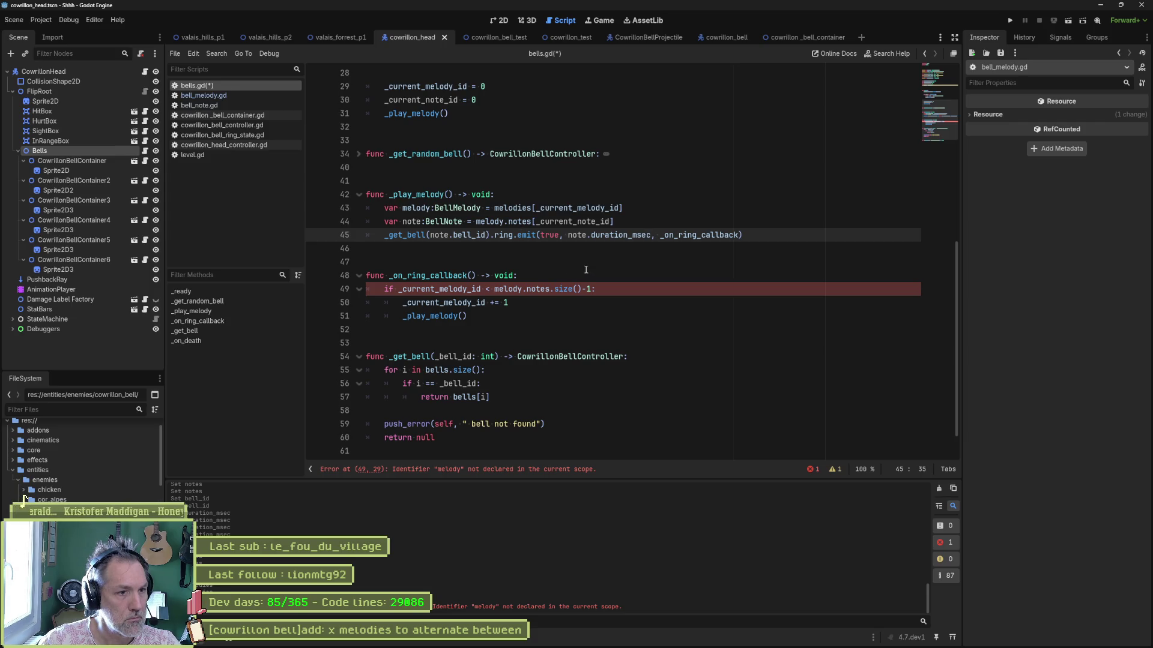
key("ctrl+s")
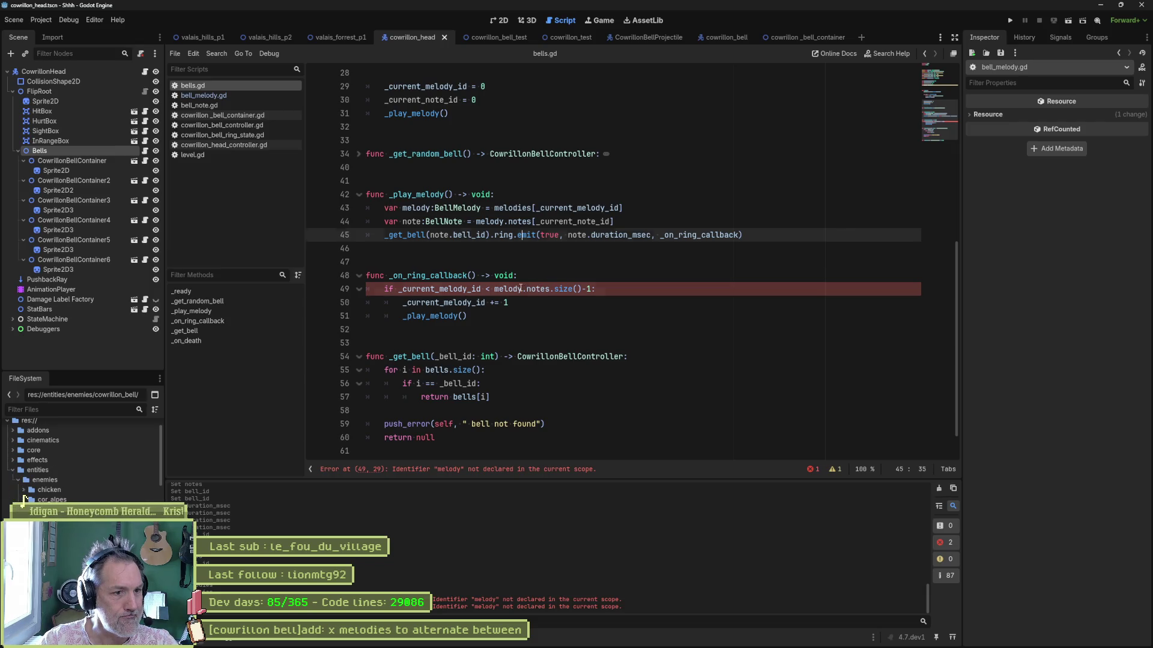
- Make line 49's condition use melodies[_current_melody_id] and save bells.gd
left_click(520, 289)
key("BackSpace")
type("ies")
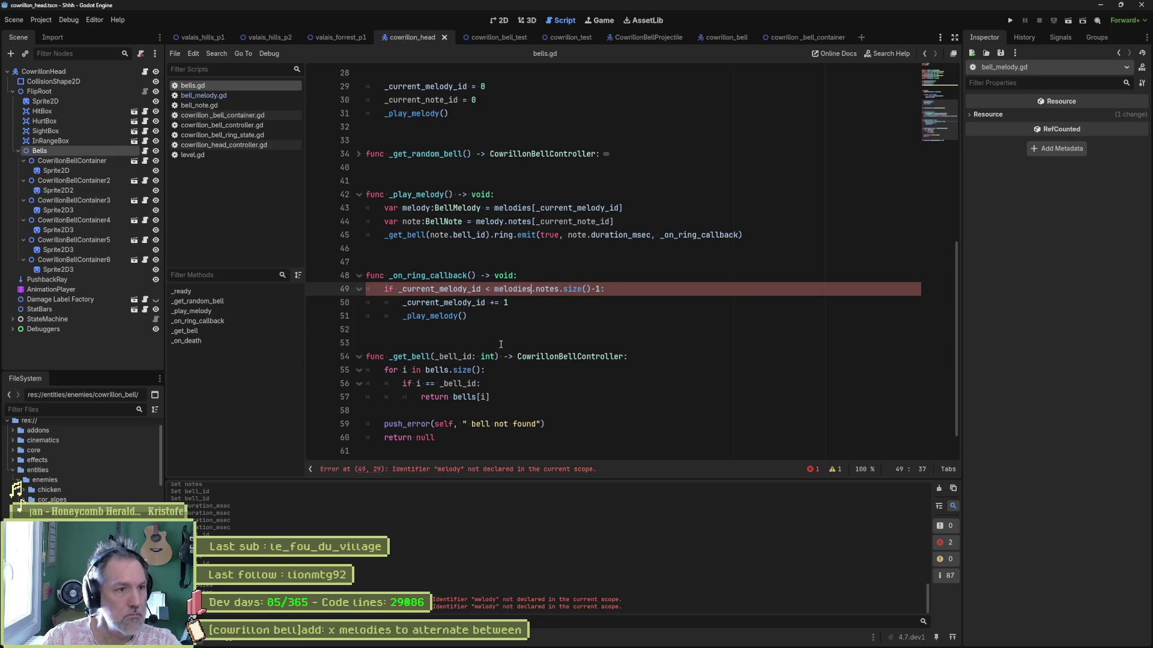
mouse_move(624, 208)
left_mouse_down()
mouse_move(540, 222)
mouse_move(495, 211)
left_mouse_up()
key("ctrl+c")
double_click(512, 289)
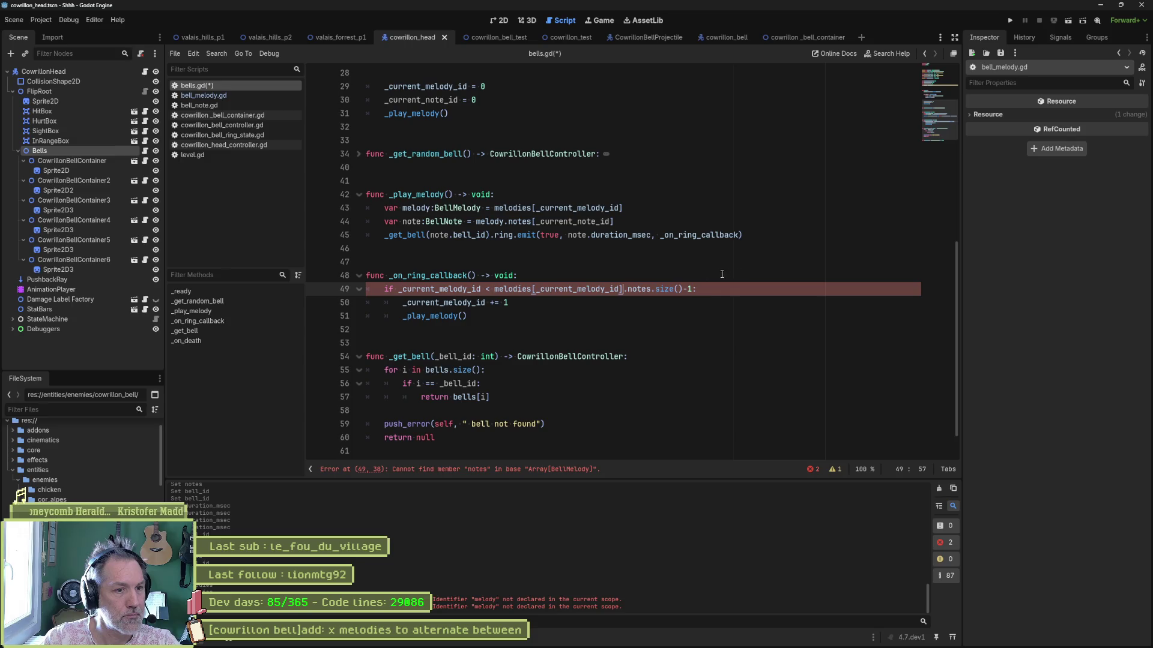
key("ctrl+v")
key("ctrl+s")
- Clear the Output log and run the cowrillon_test scene with F6
left_click(939, 488)
left_click(570, 37)
key("F6")
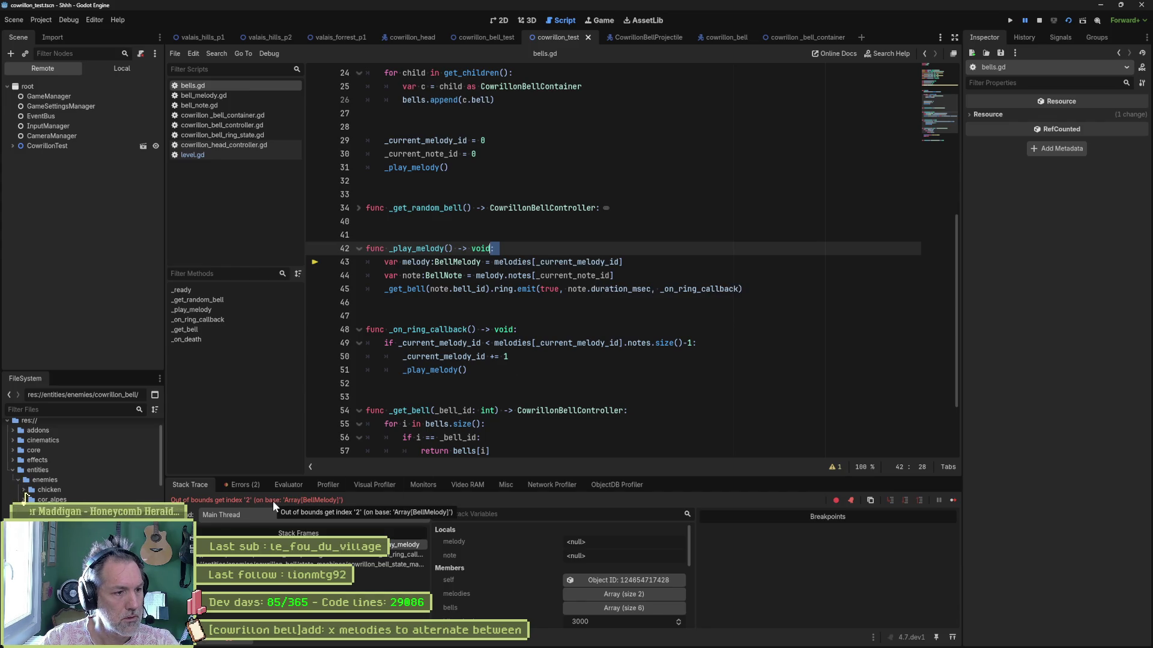
- Stop debugging and swap the _current_melody_id increment on line 50 for a _current_note_id increment
left_click(589, 280)
key("F8")
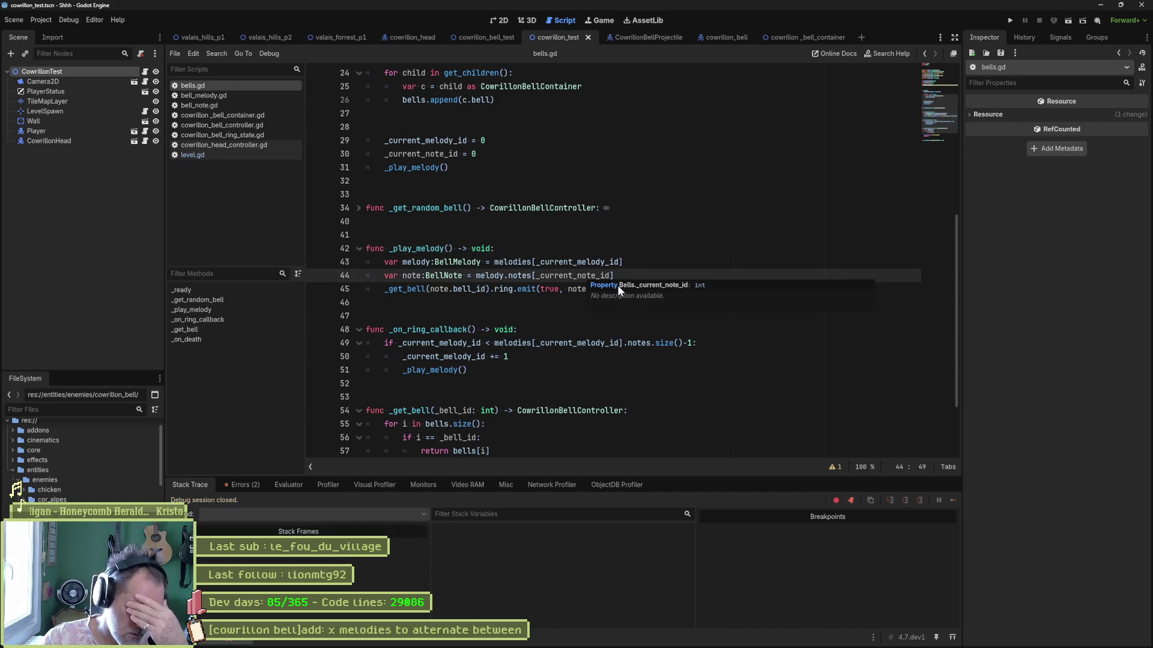
scroll(623, 277, "down", 3)
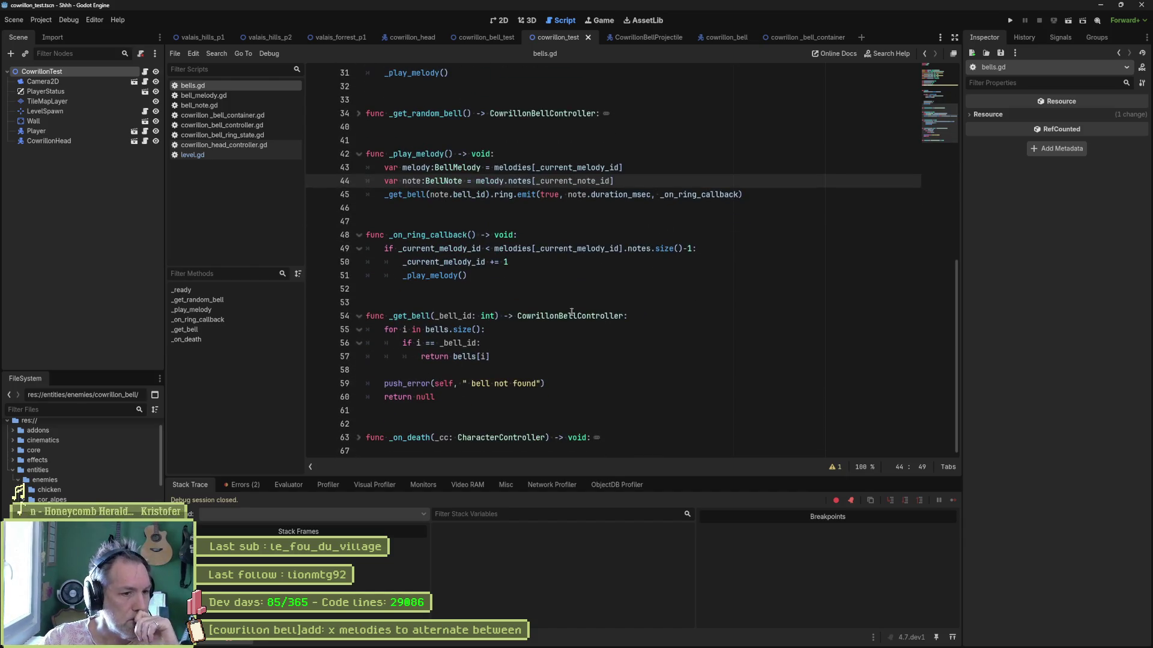
left_click_drag(519, 264, 402, 262)
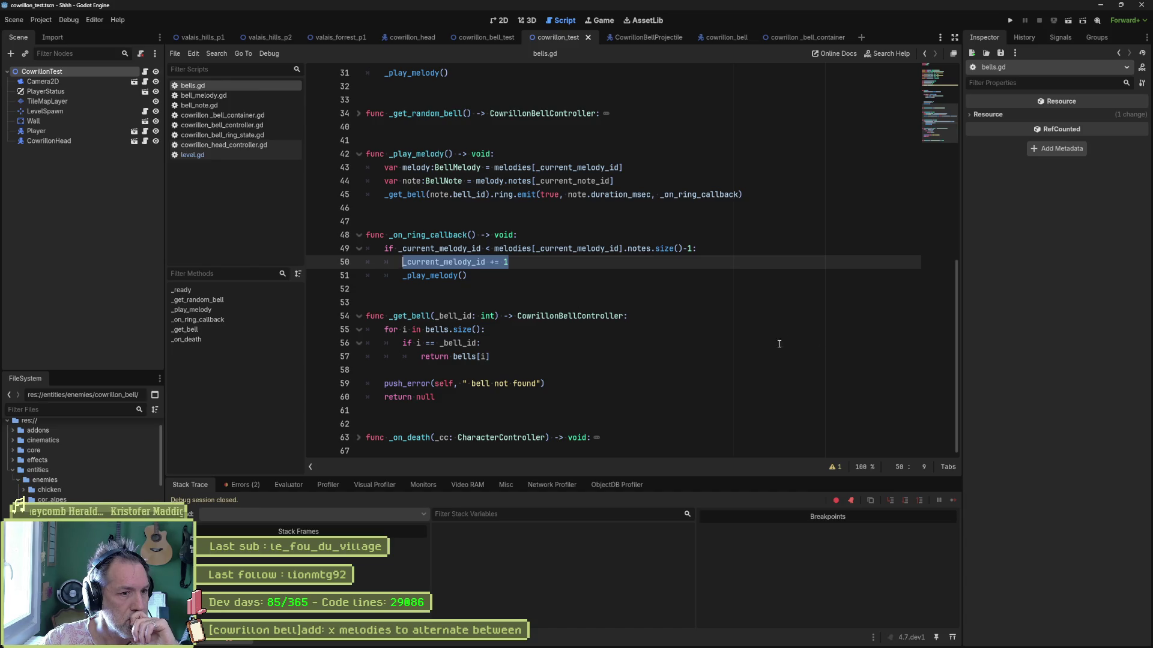
scroll(772, 346, "up", 2)
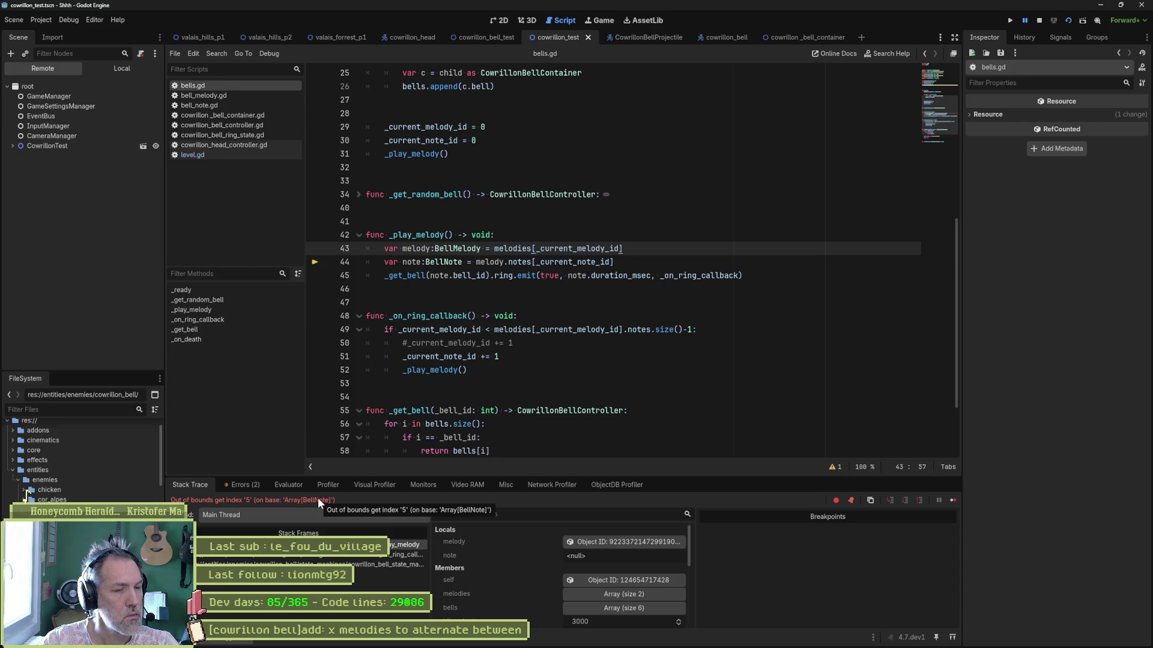
- Inspect the _on_ring_callback and _play_melody stack frames and their variable values
left_click(319, 556)
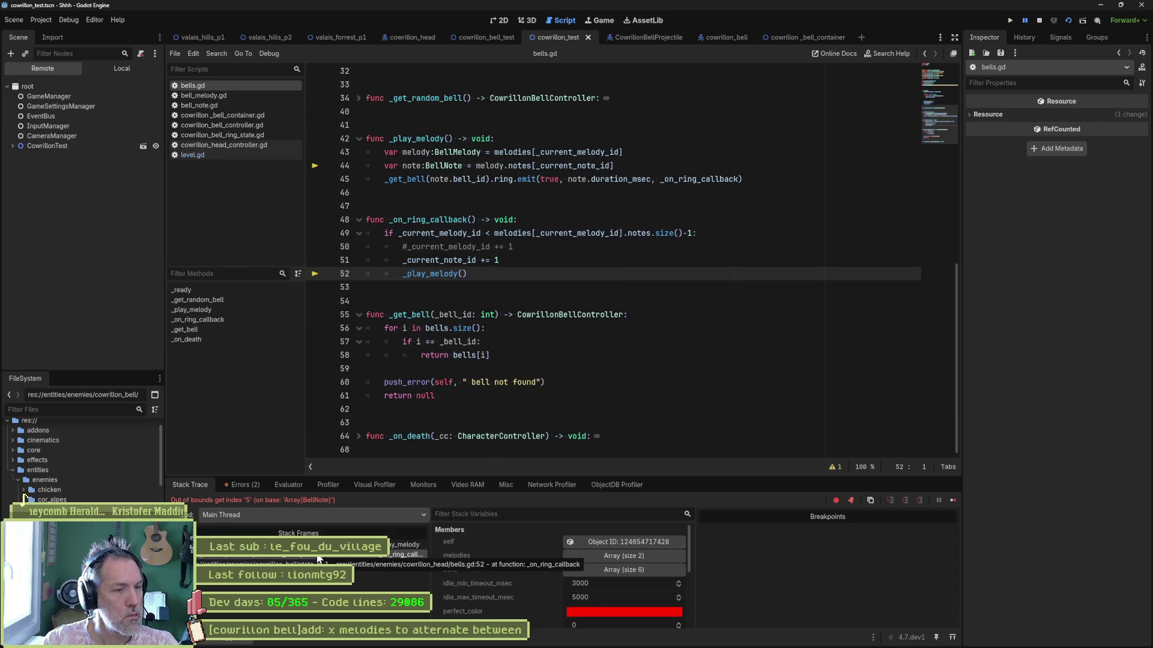
left_click(319, 545)
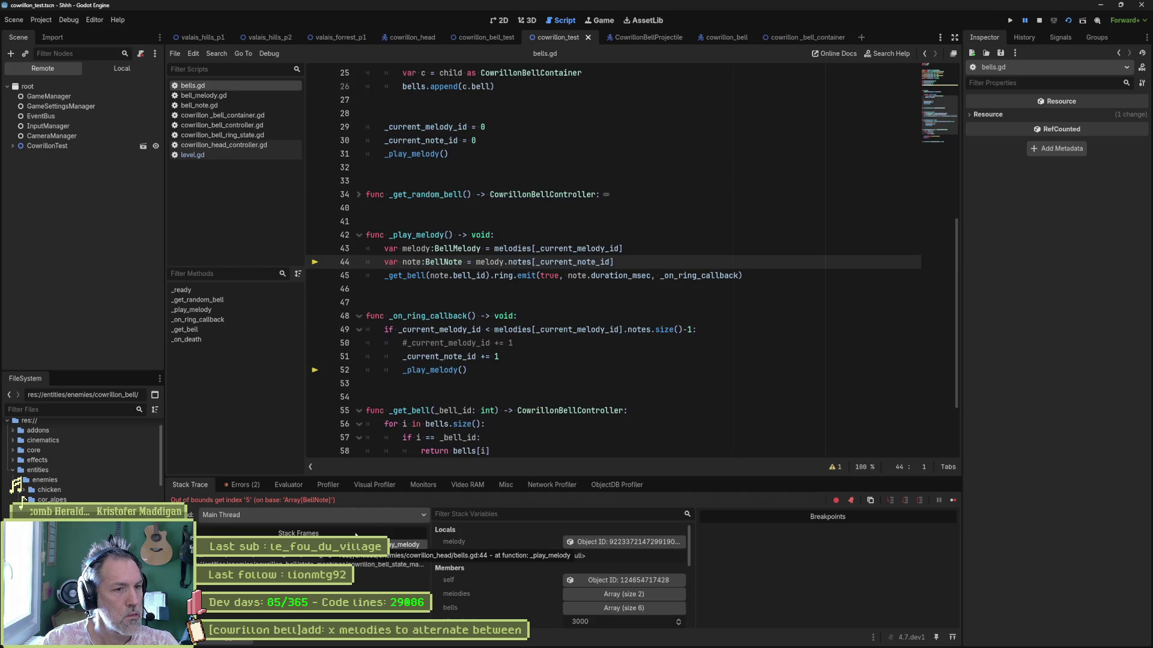
mouse_move(577, 262)
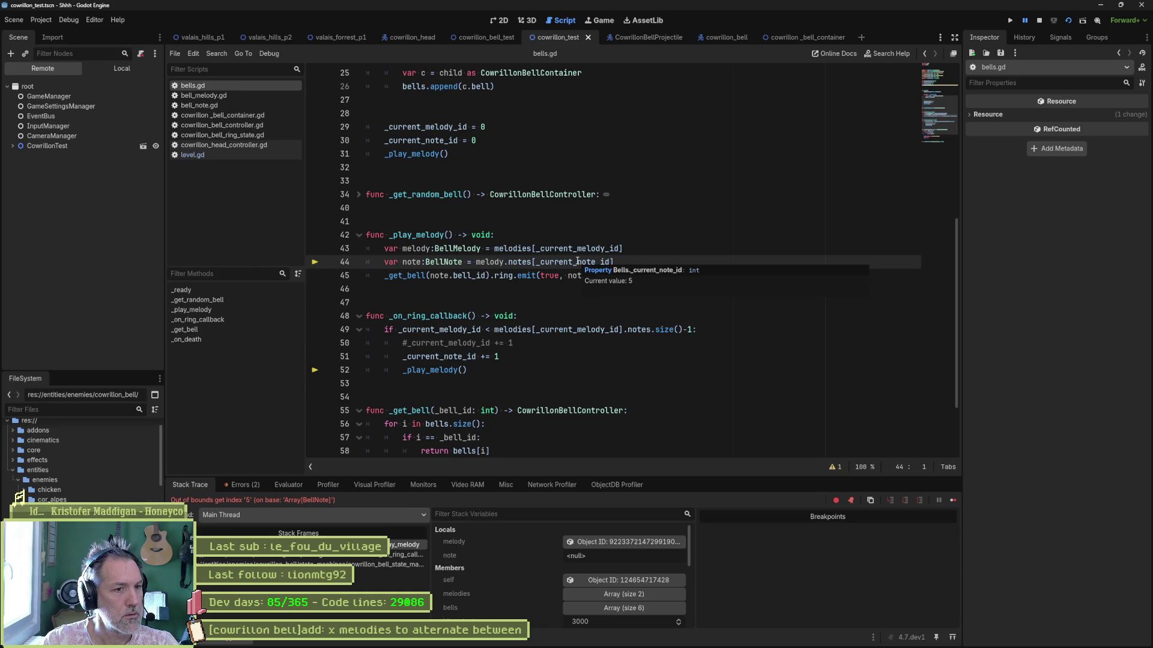
scroll(550, 359, "down", 1)
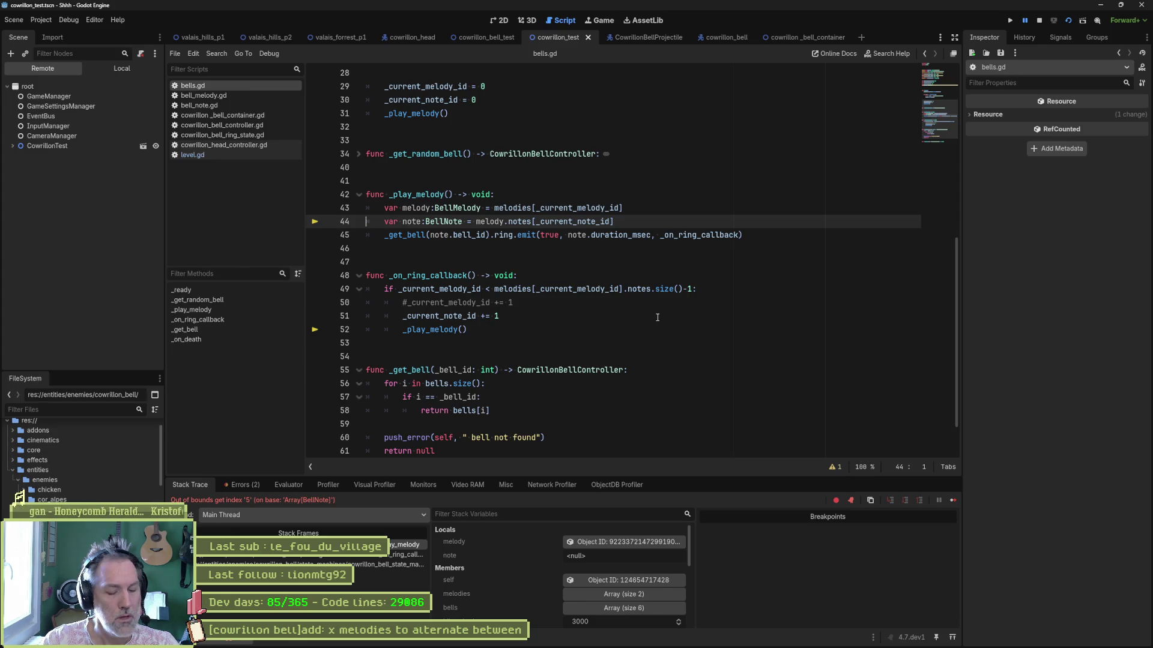
- Stop debugging and use _current_note_id instead of _current_melody_id in line 49's condition
key("F8")
double_click(441, 316)
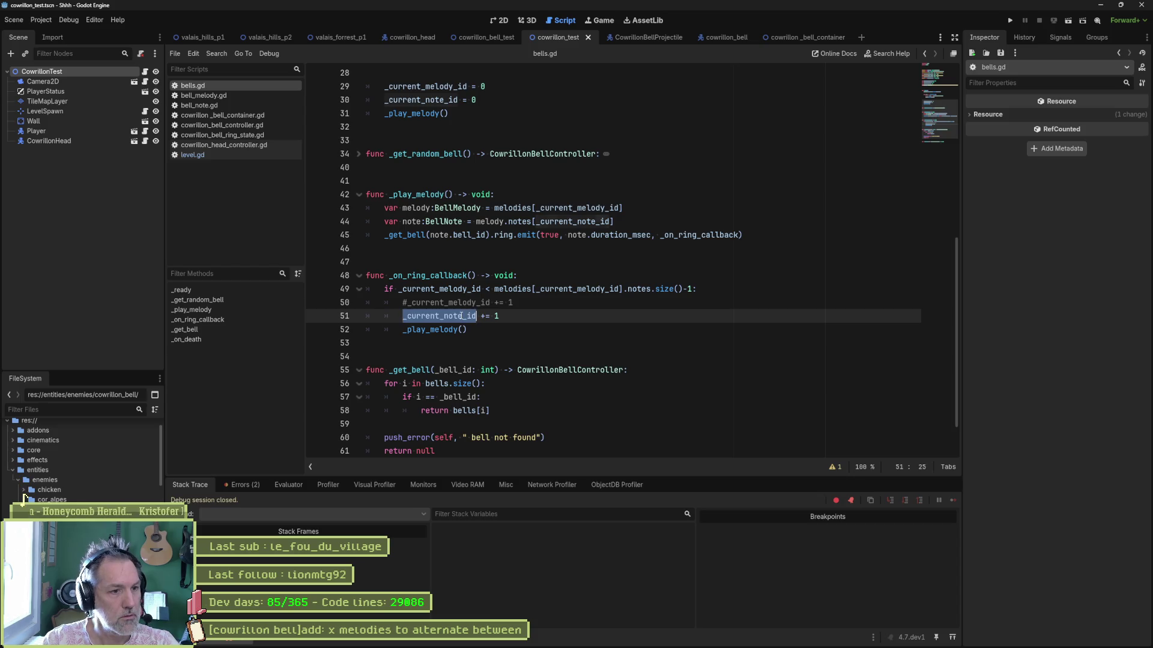
left_click(456, 289)
double_click(460, 289)
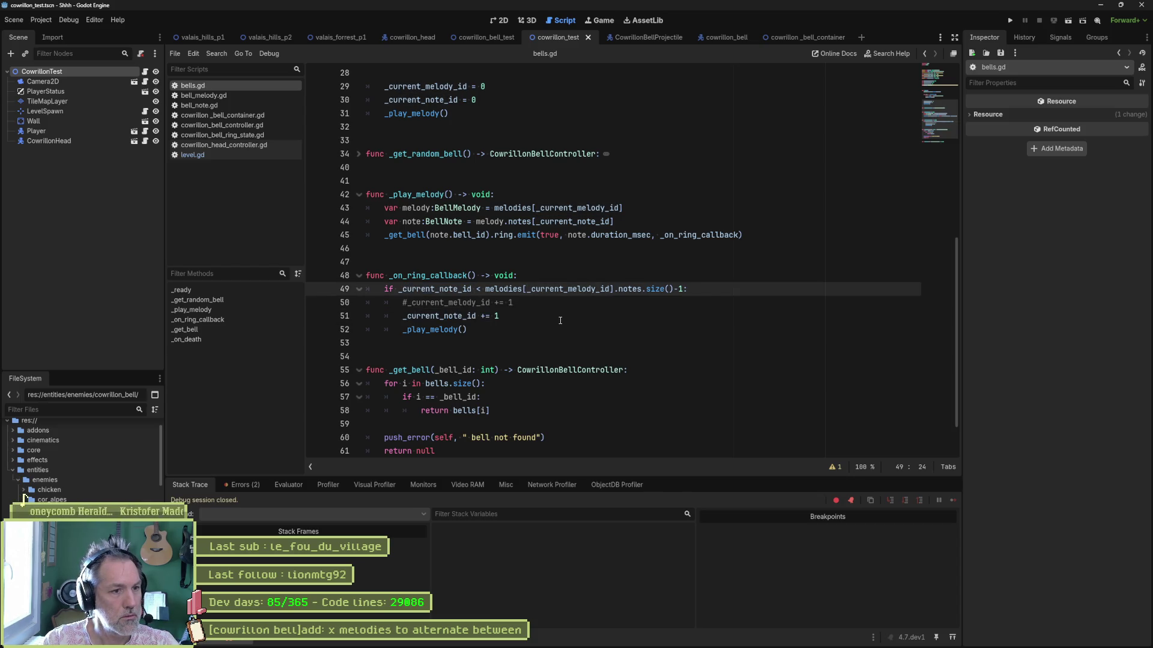
- Run the scene, move the cat twice with space, then stop the game
key("F6")
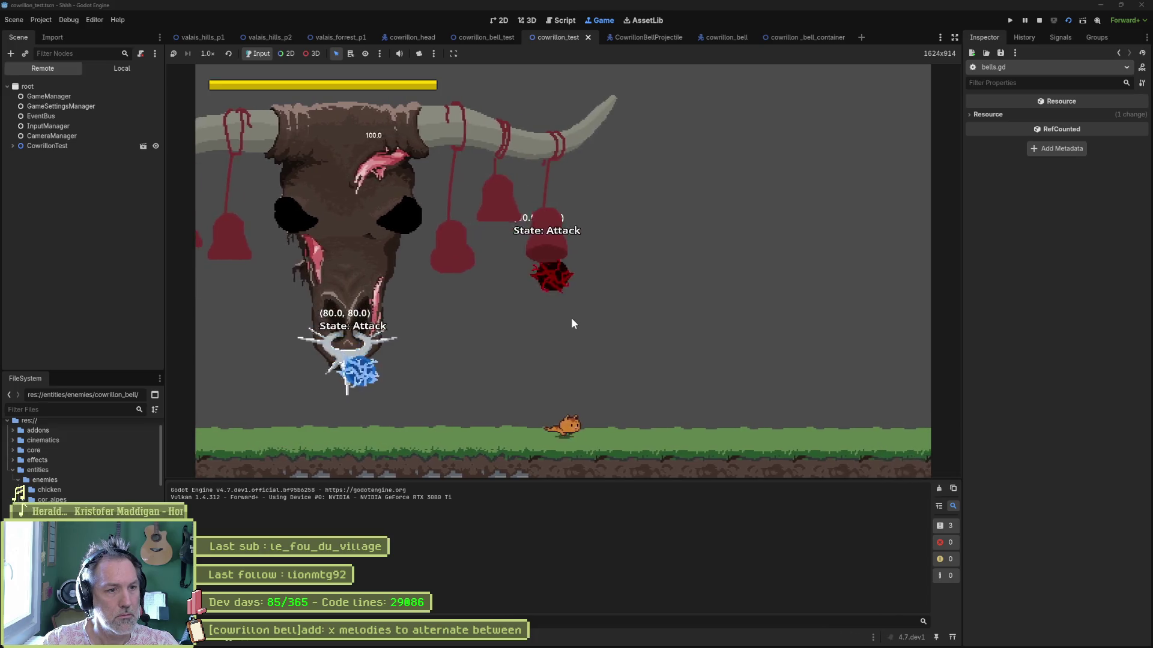
key("space")
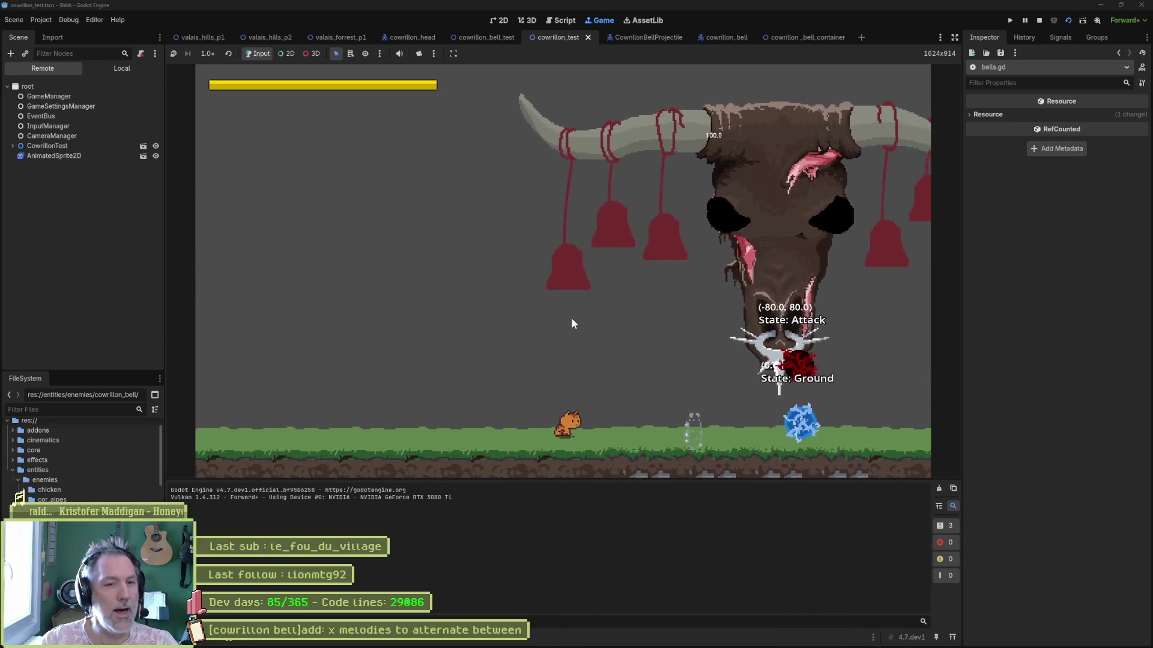
key("space")
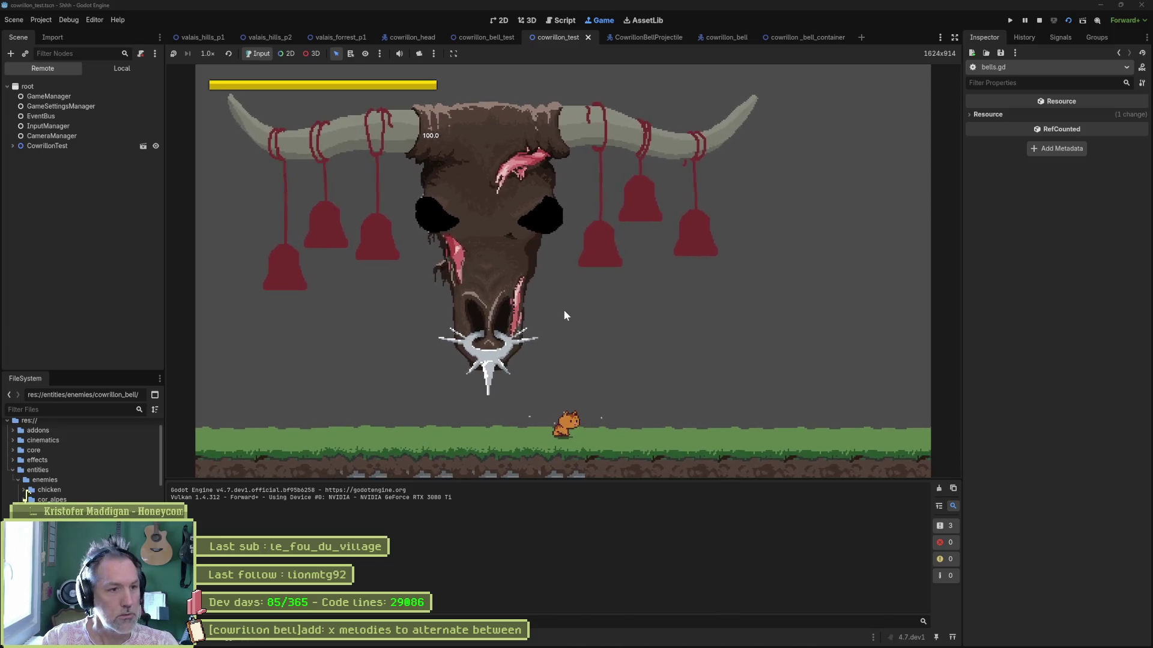
key("F8")
scroll(487, 264, "up", 5)
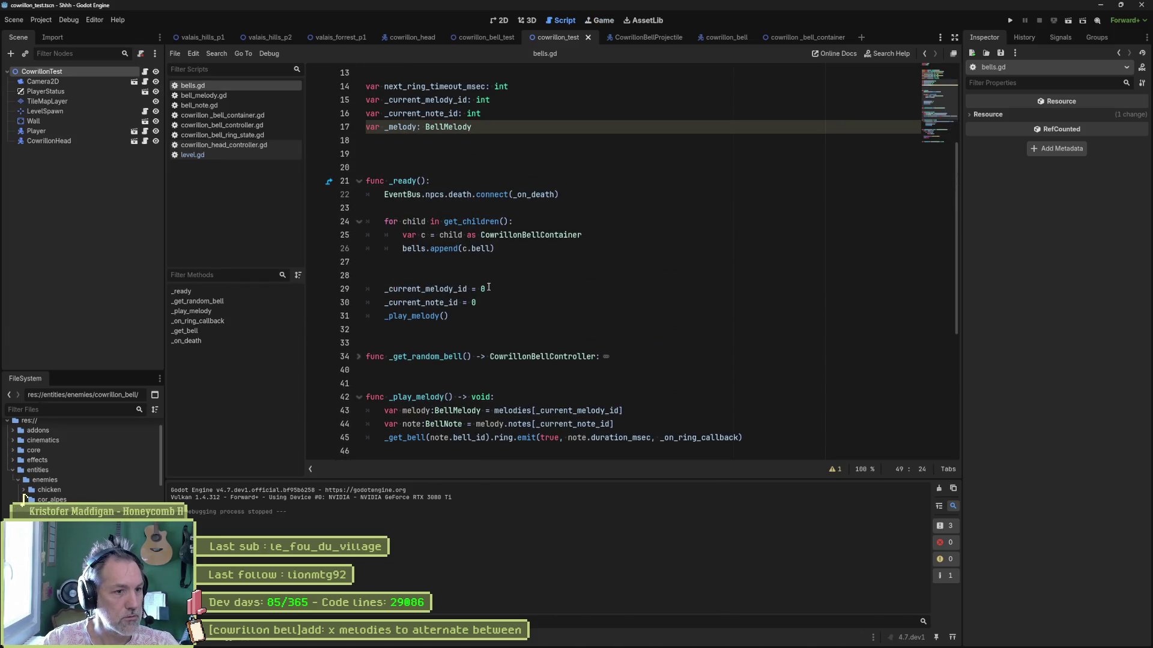
left_click(488, 289)
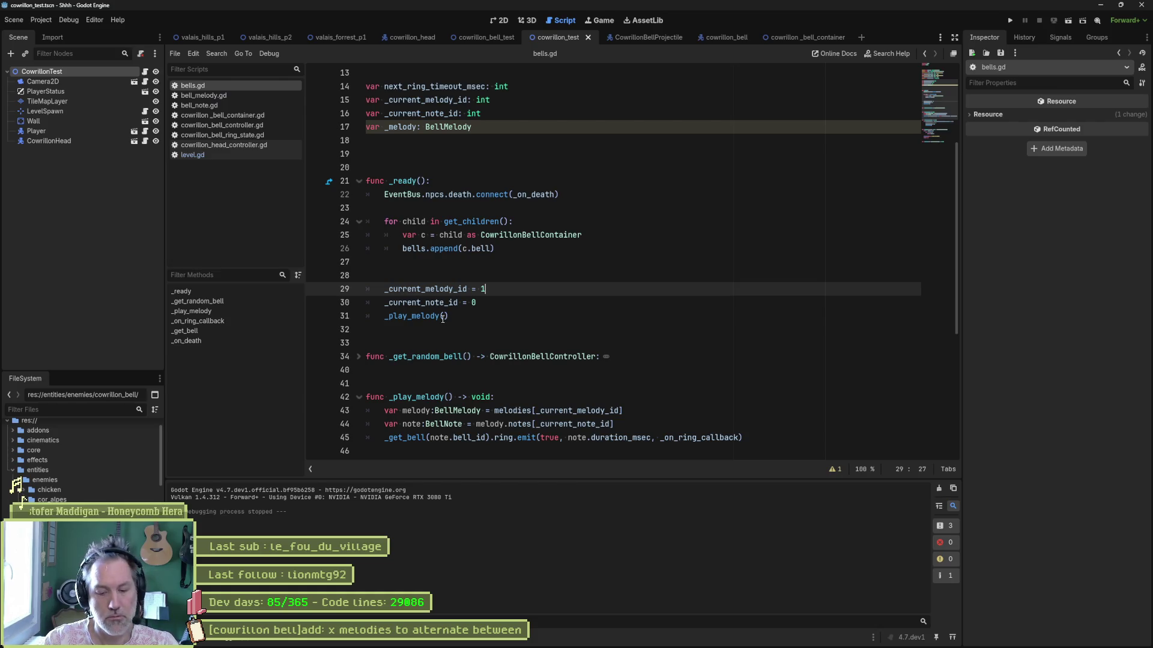
key("F6")
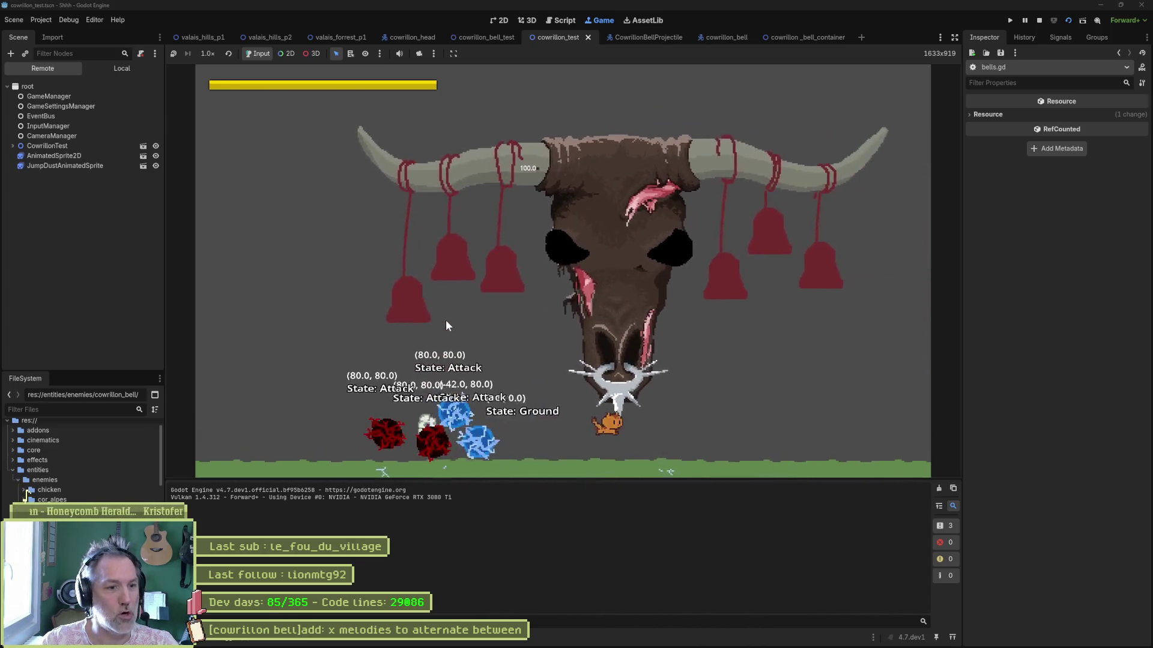
key("F8")
key("BackSpace")
type("0")
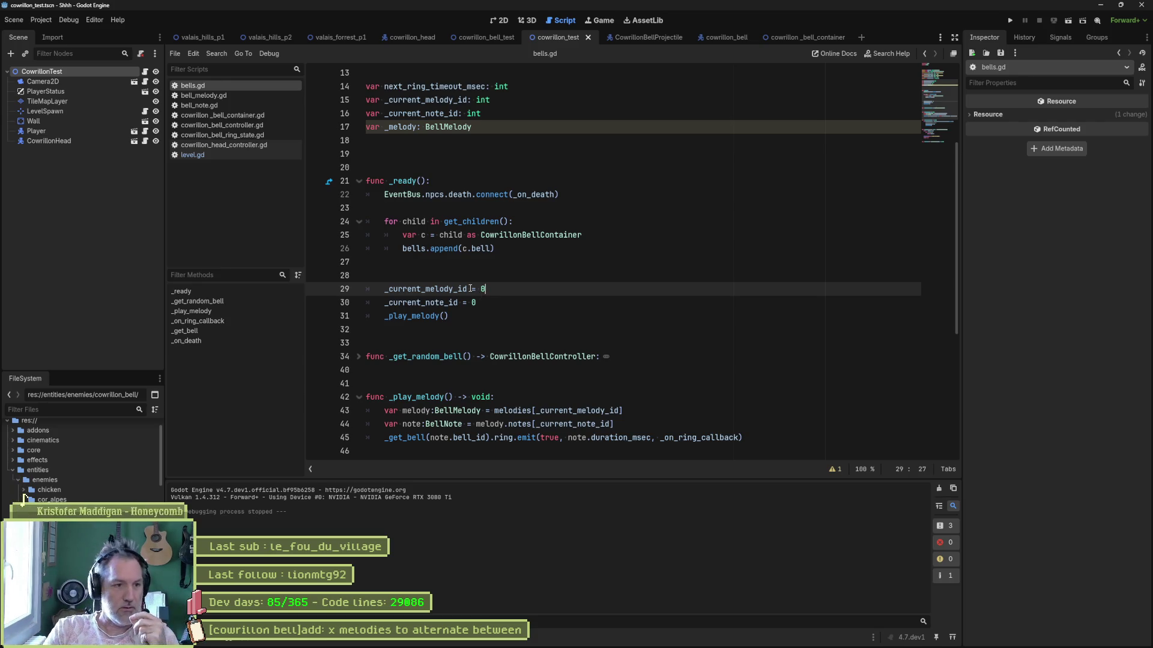
mouse_move(480, 646)
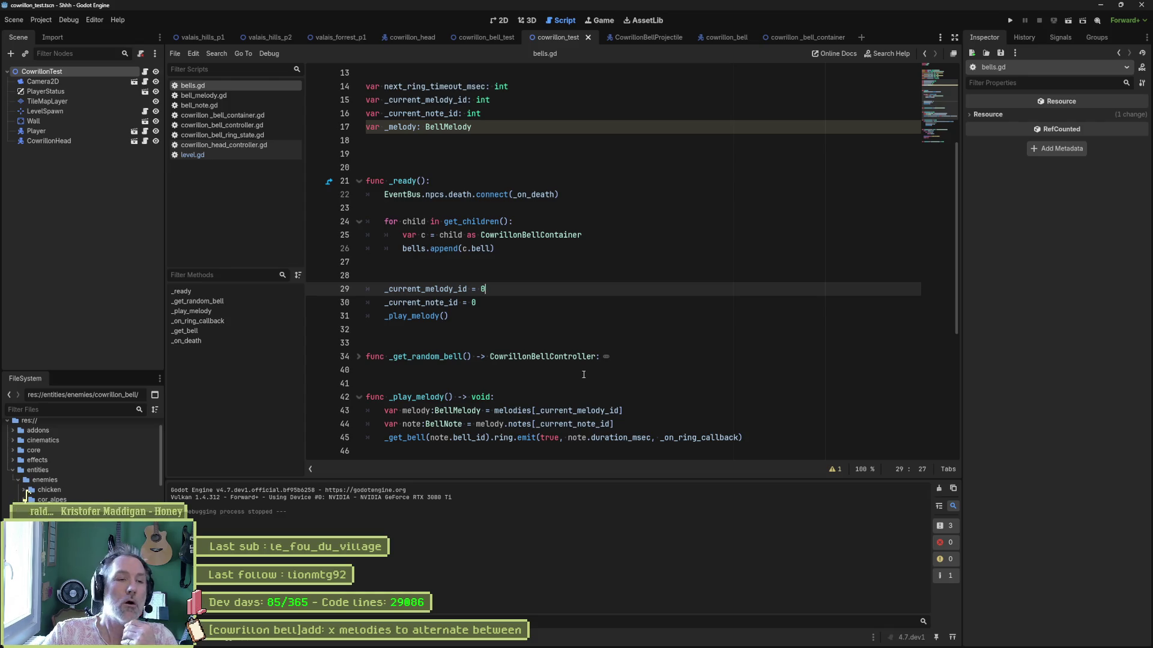
scroll(575, 305, "down", 6)
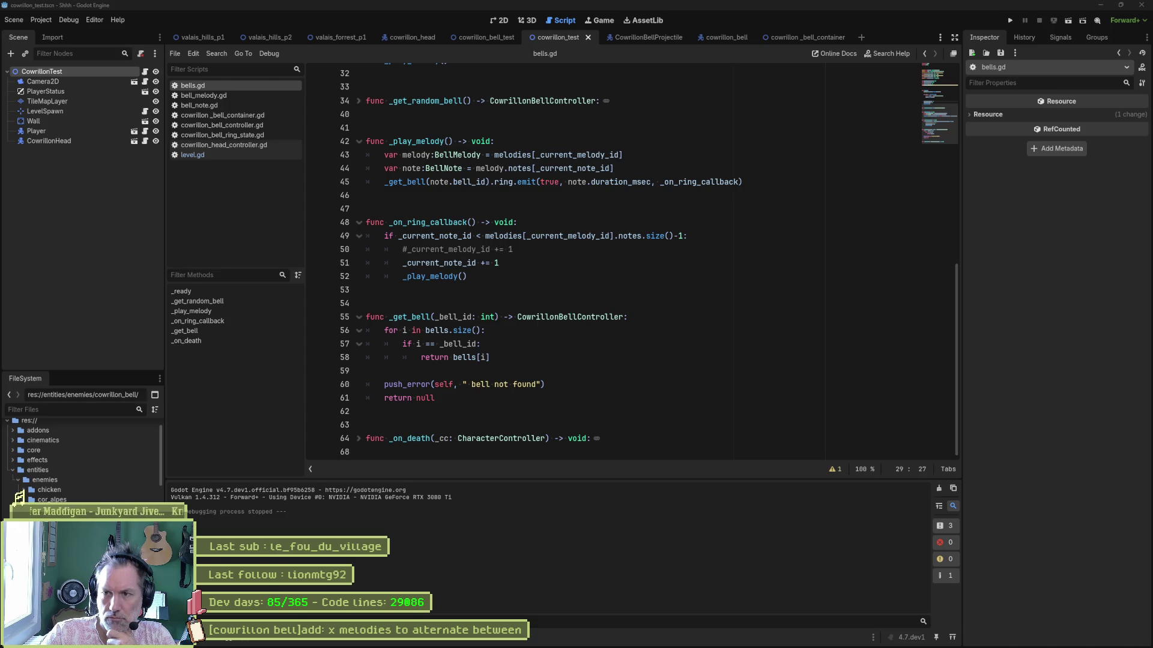
key("alt+Tab")
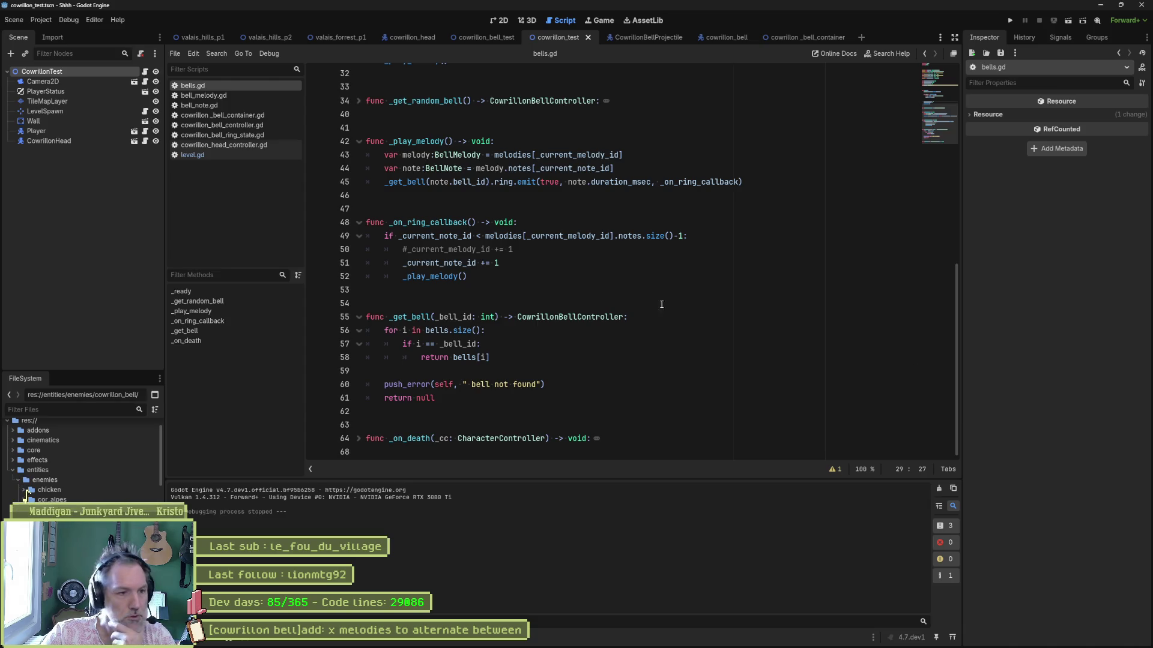
left_click(582, 292)
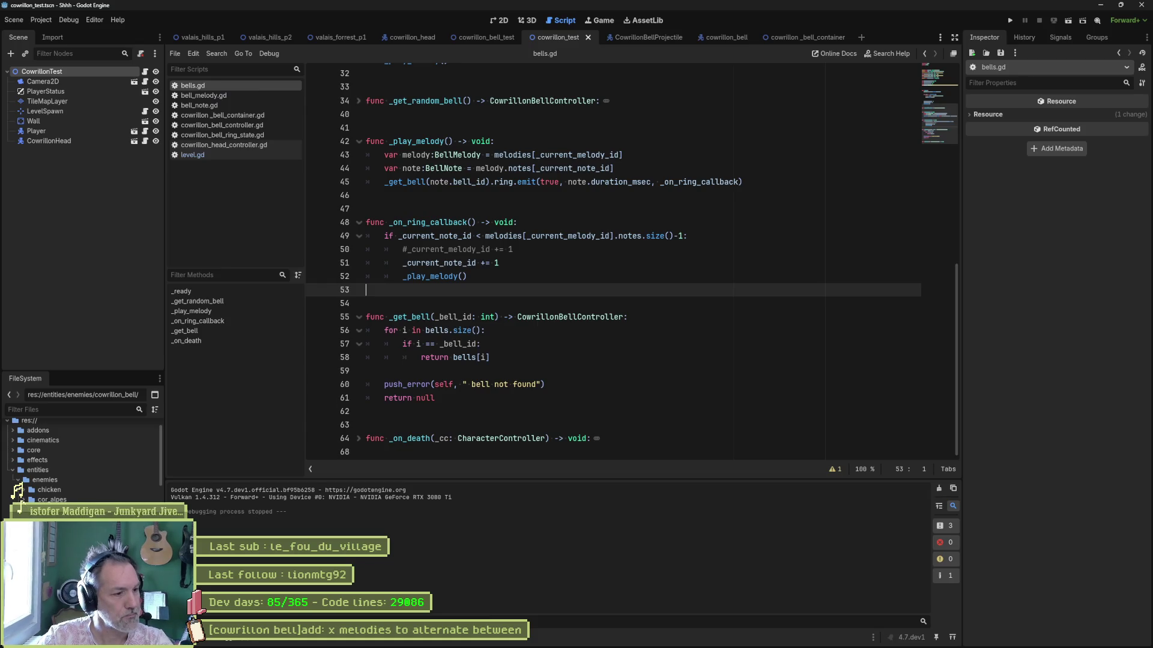
key("ctrl+d")
- Duplicate melody_medium.tres under the name melody_hard.tres
key("Right")
key("BackSpace")
key("BackSpace")
key("BackSpace")
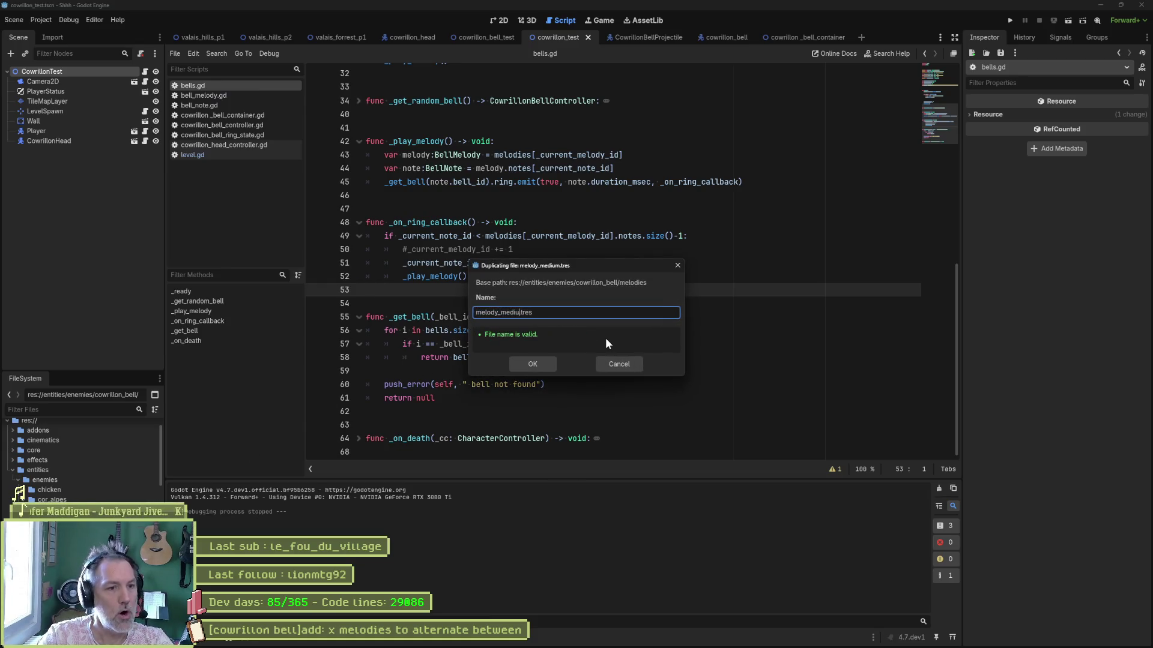
key("BackSpace")
key("BackSpace")
type("hea")
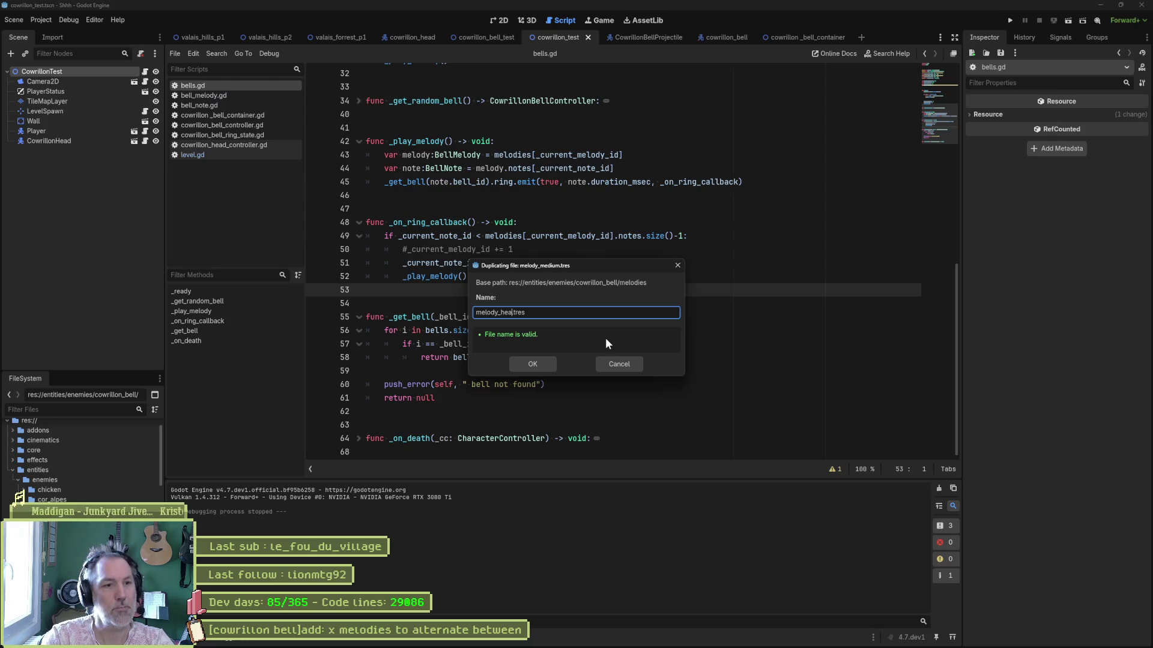
key("BackSpace")
key("BackSpace")
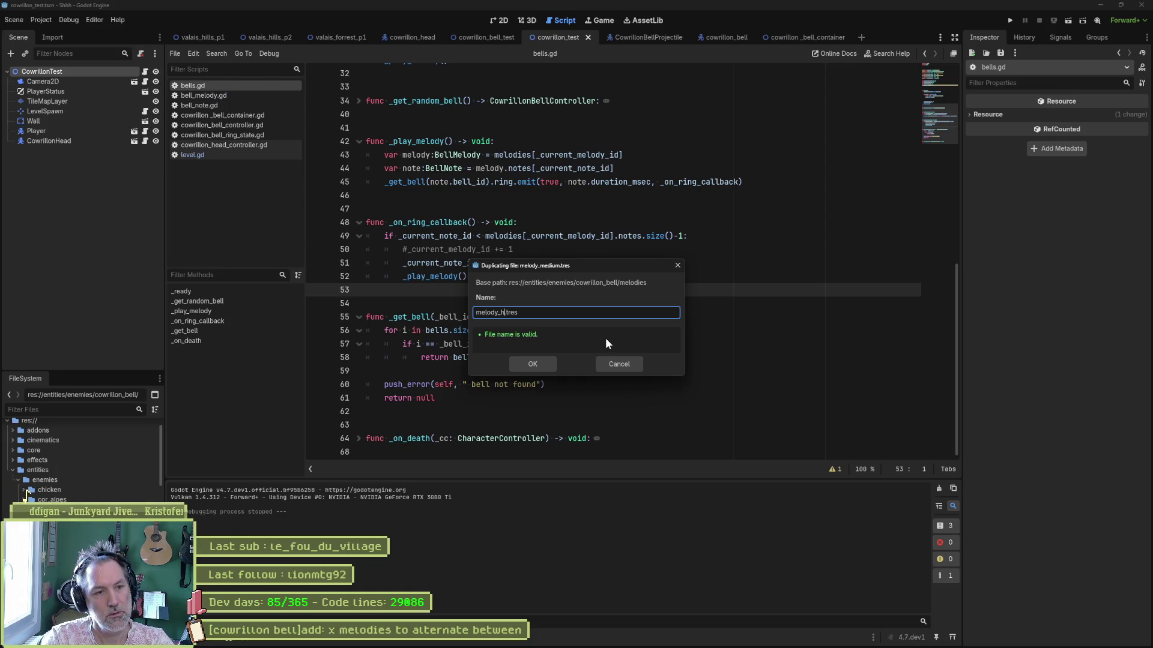
type("ard")
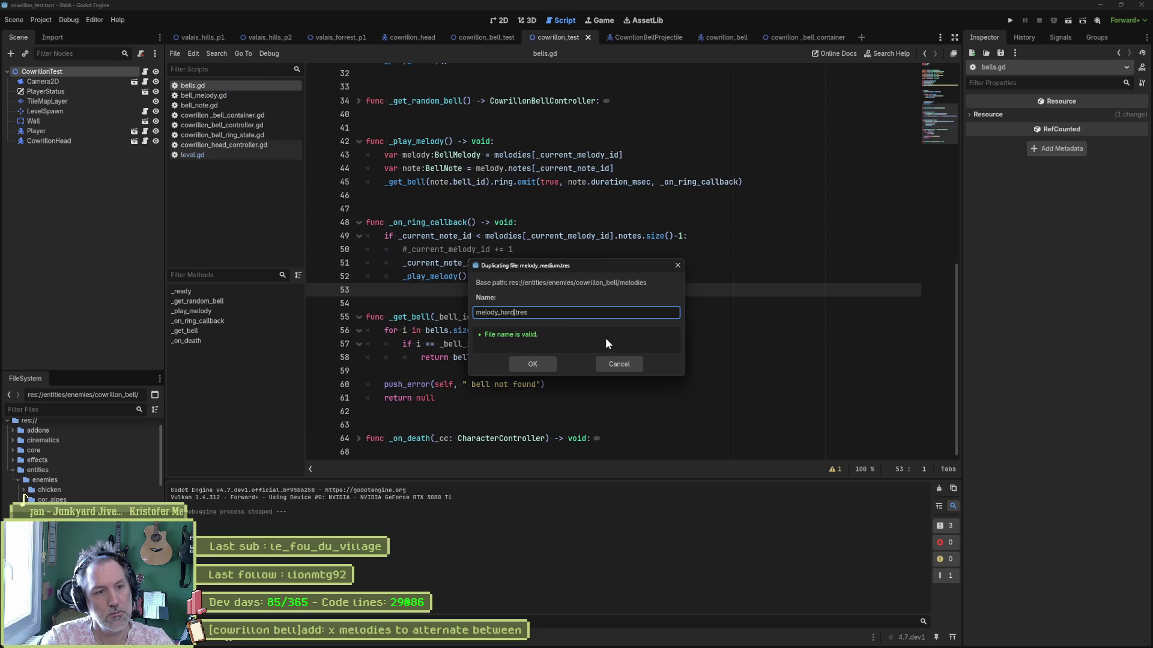
key("Return")
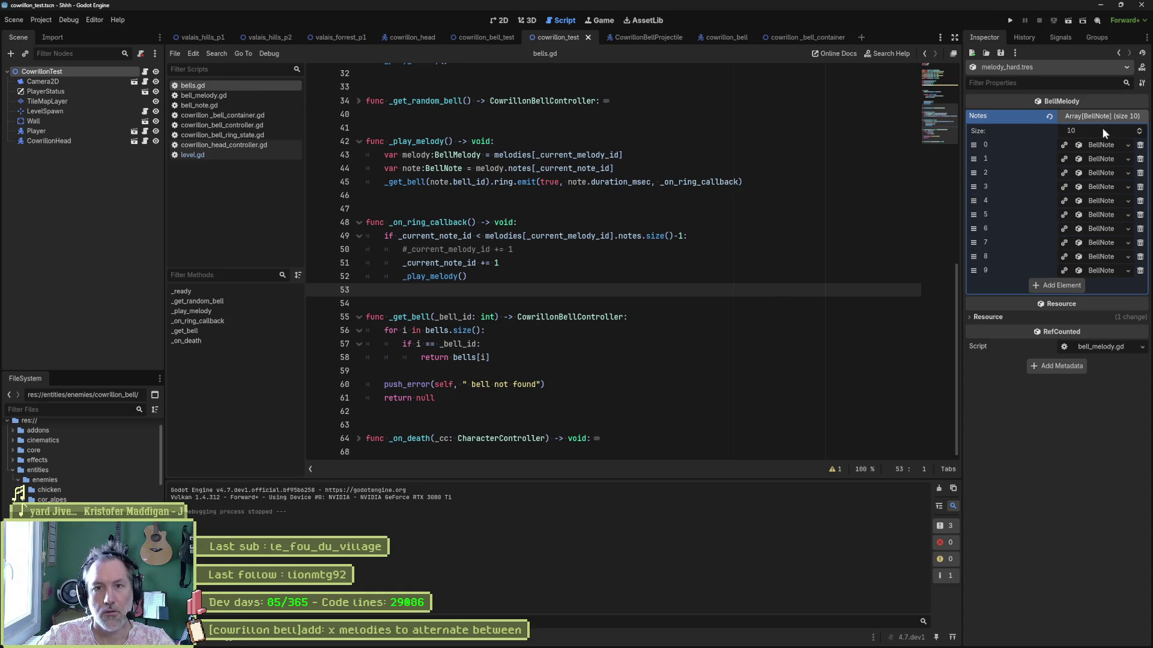
- Increase melody_hard's Notes array size to 17
left_click(1139, 129)
left_click(1139, 129)
left_click(1140, 129)
left_click(1140, 130)
left_click(1140, 131)
left_click(1140, 130)
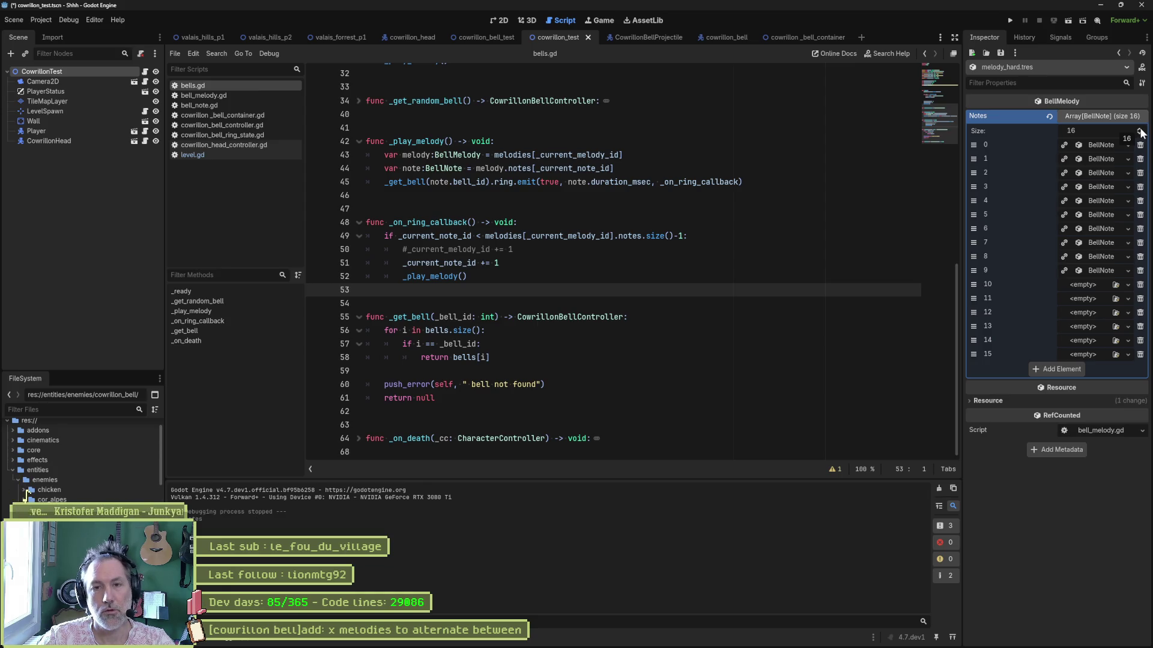
left_click(1140, 130)
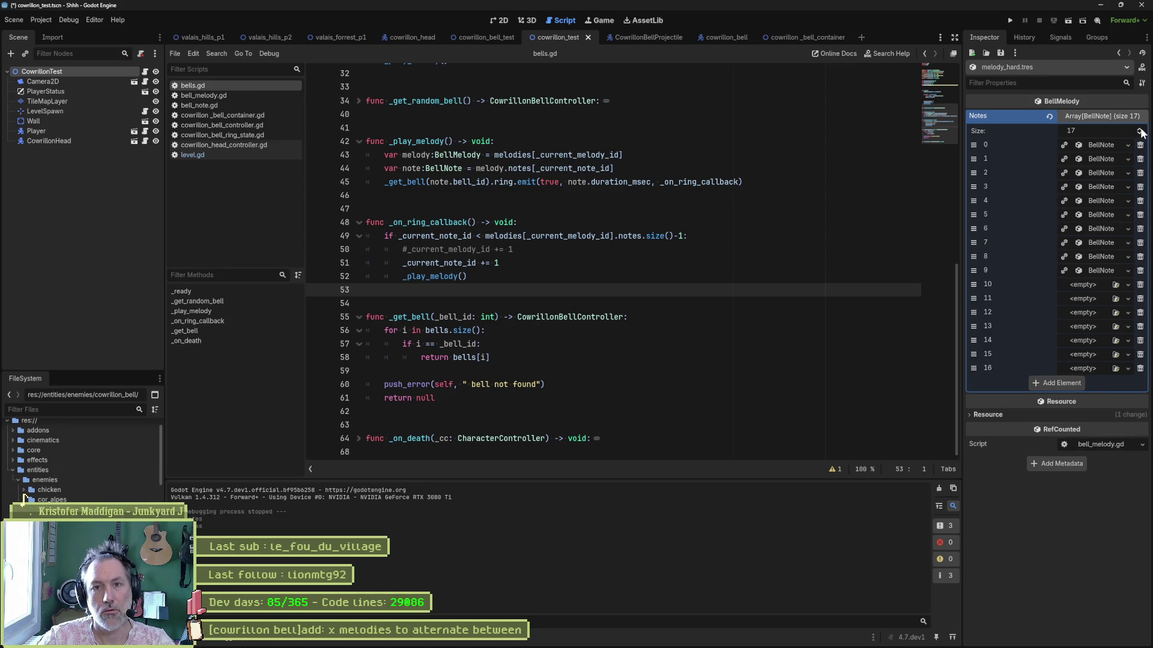
- Fill note slots 10 through 16 with new BellNote resources and save
left_click(1083, 285)
left_click(1086, 307)
left_click(1127, 299)
left_click(1093, 324)
left_click(1128, 312)
left_click(1093, 338)
left_click(1128, 326)
left_click(1093, 353)
left_click(1128, 340)
left_click(1089, 365)
left_click(1089, 354)
left_click(1094, 381)
left_click(1087, 369)
left_click(1094, 393)
key("ctrl+s")
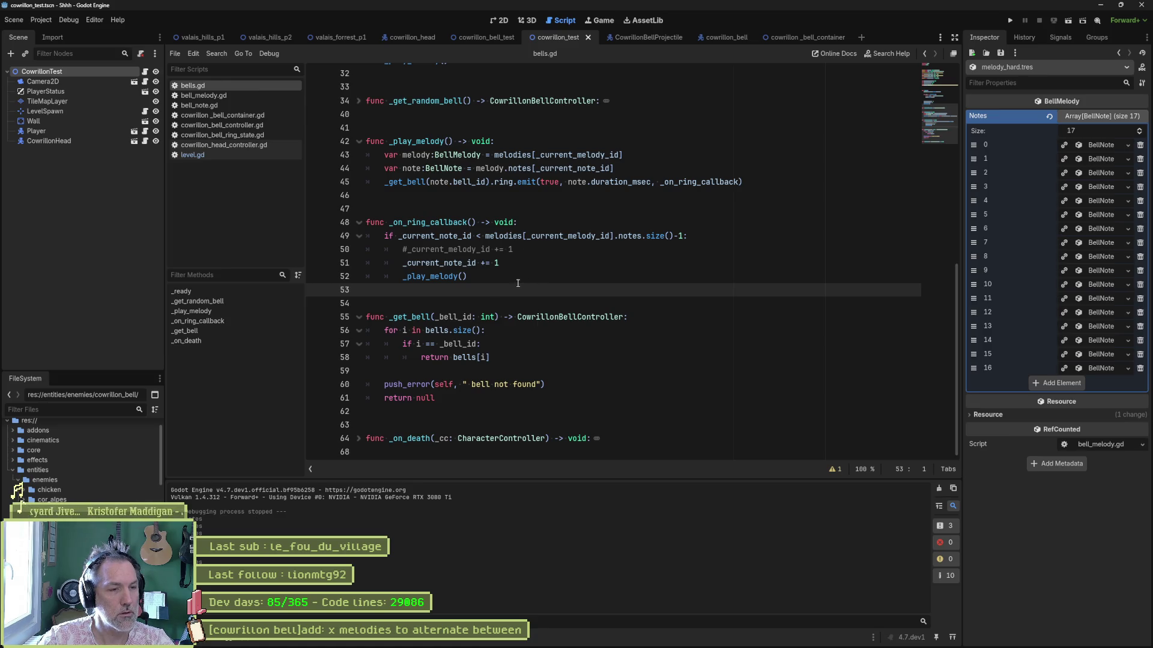
- Set the starting _current_melody_id on line 29 to 1 and save bells.gd
scroll(517, 278, "up", 5)
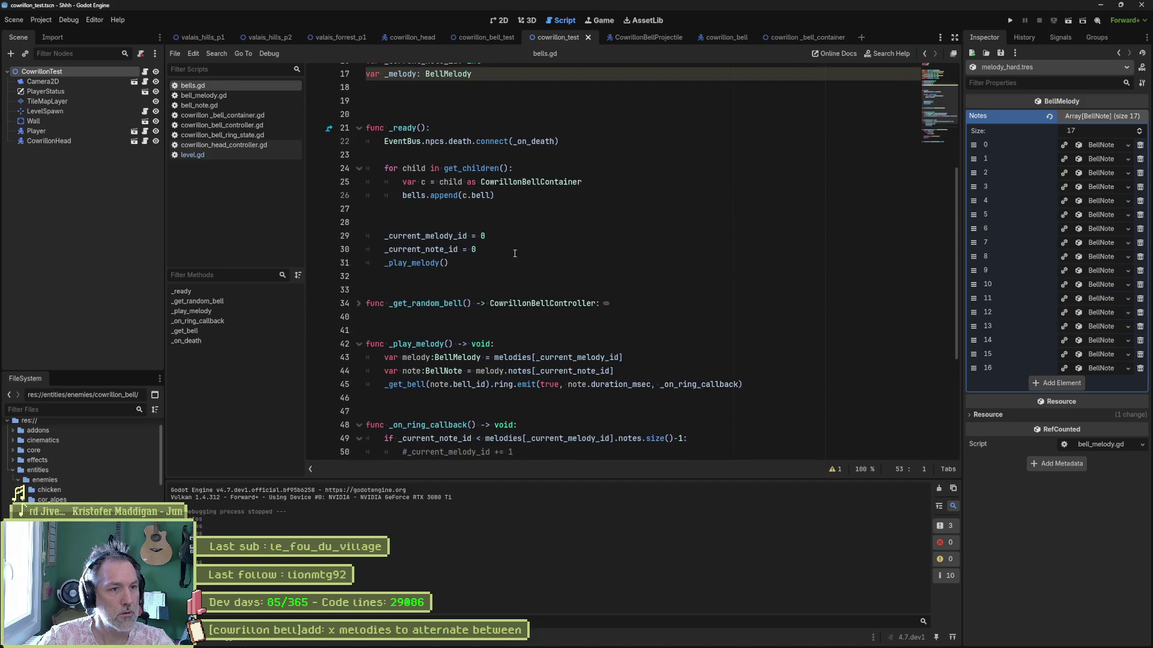
left_click(487, 236)
key("BackSpace")
type("1")
key("ctrl+s")
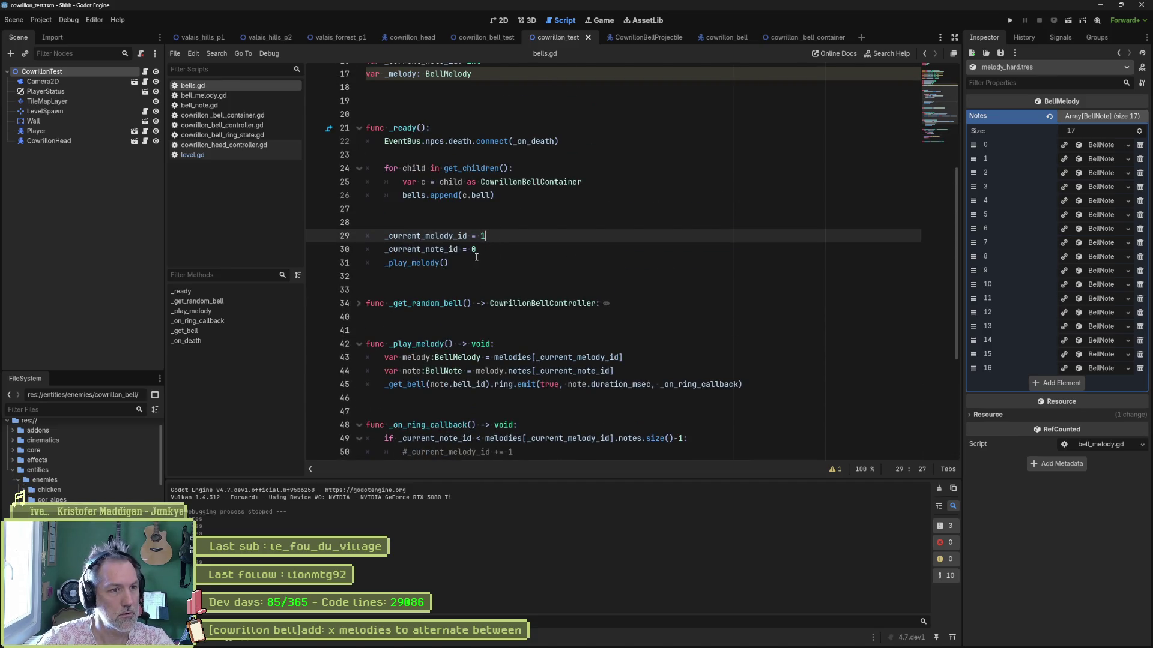
- Play-test the game, making the cat jump and restarting with F5, then stop it
key("F6")
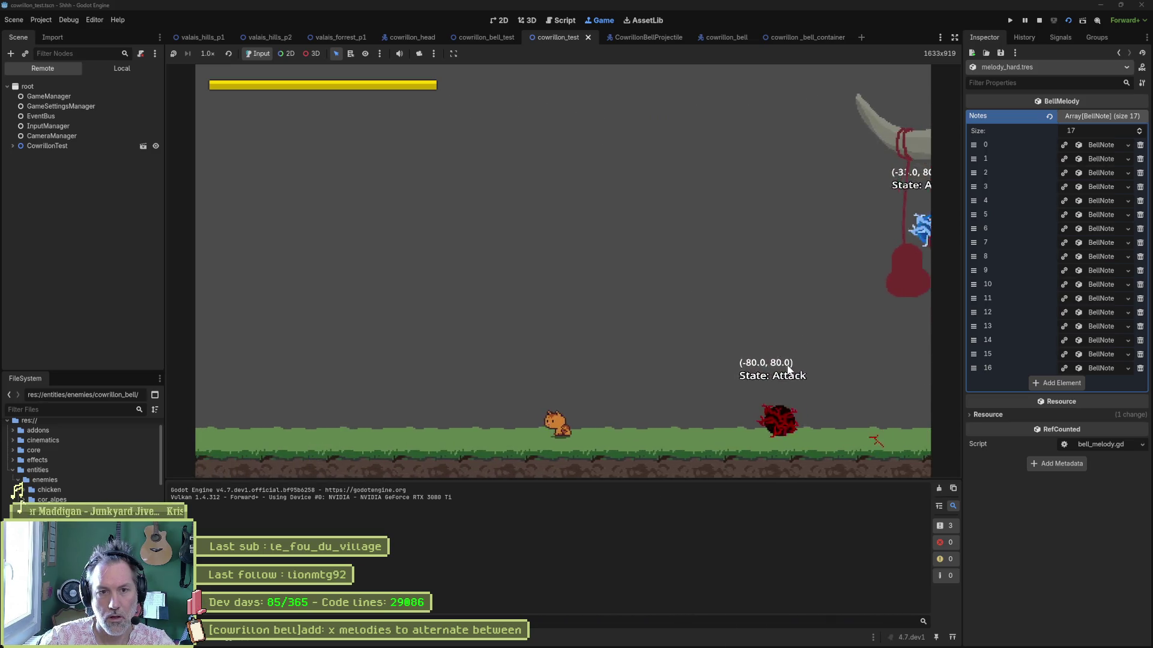
key("space")
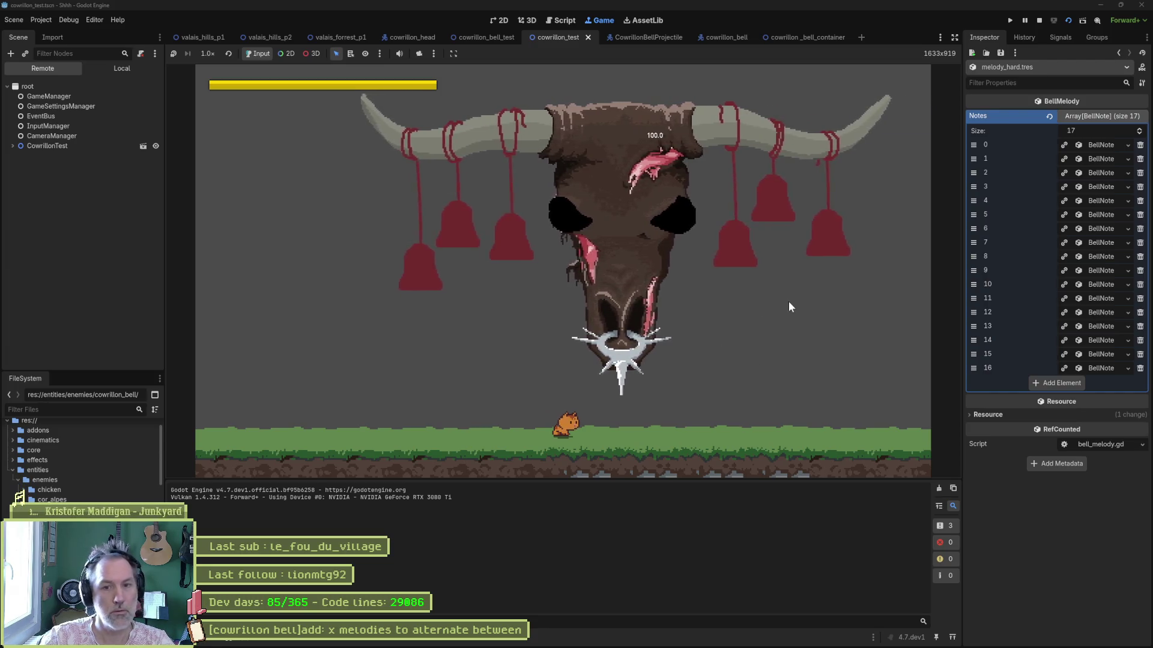
key("F5")
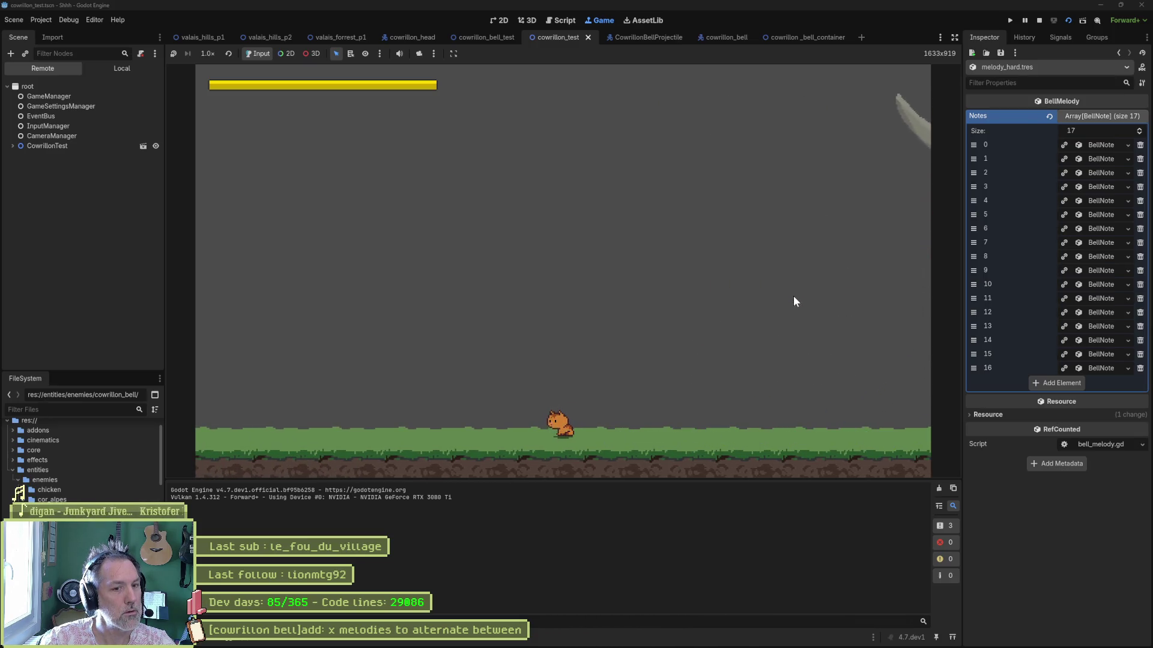
key("F8")
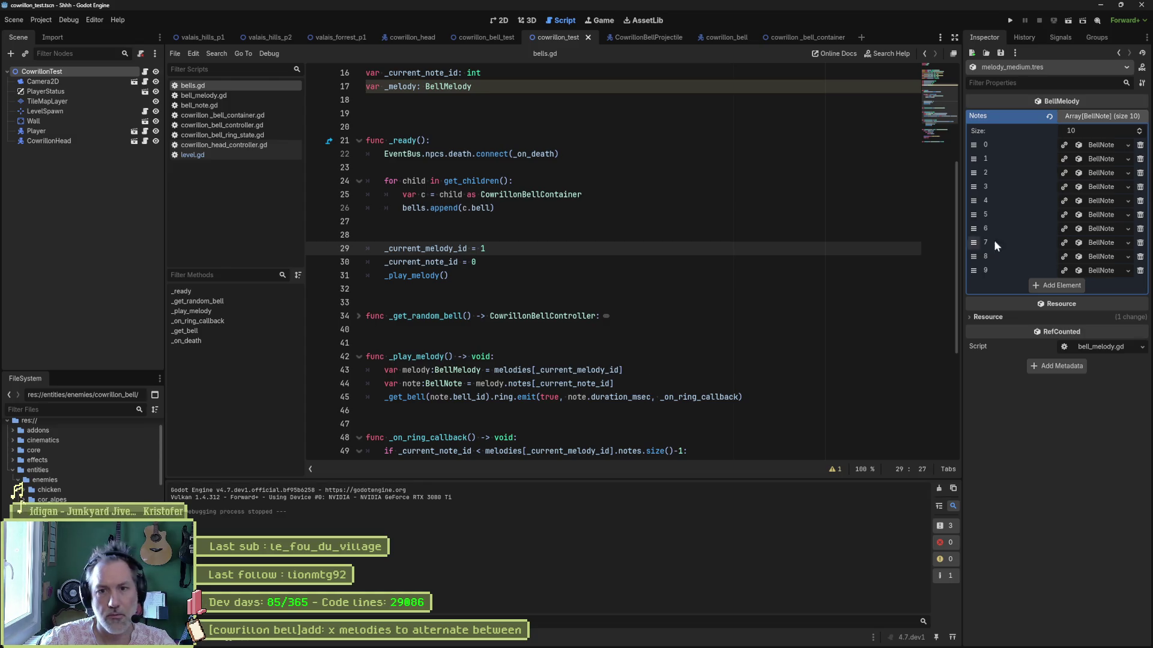
- Expand melody_medium.tres notes 7, 8 and 9 to reveal Bell IDs 0, 2 and 4
left_click(1101, 243)
left_click(1102, 298)
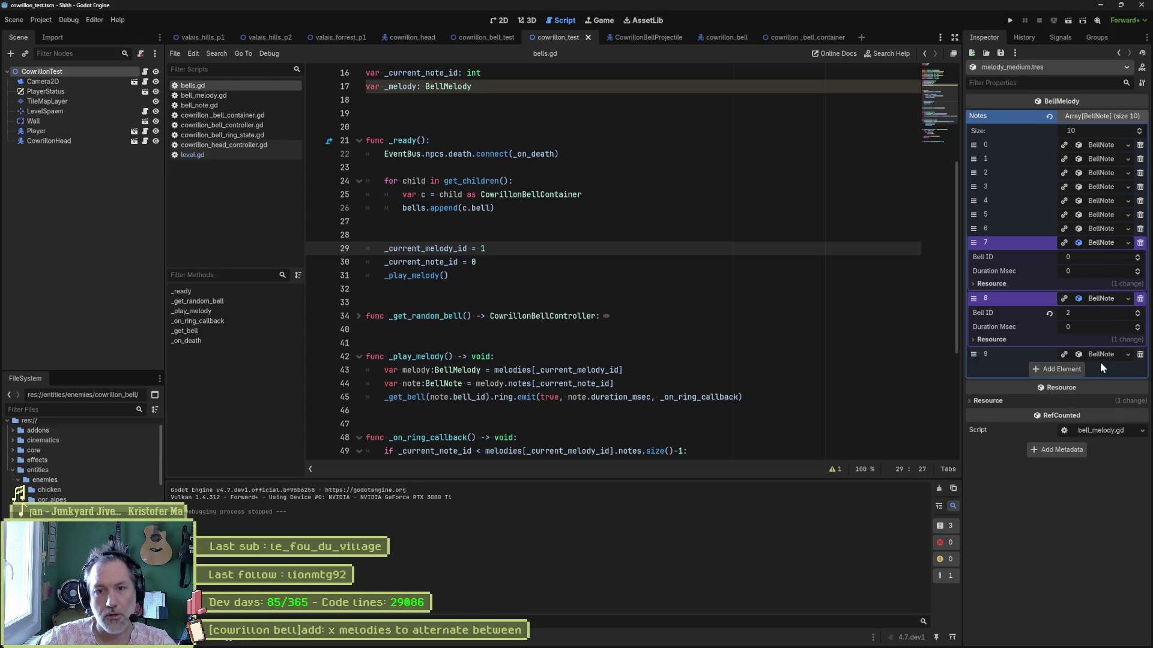
left_click(1100, 355)
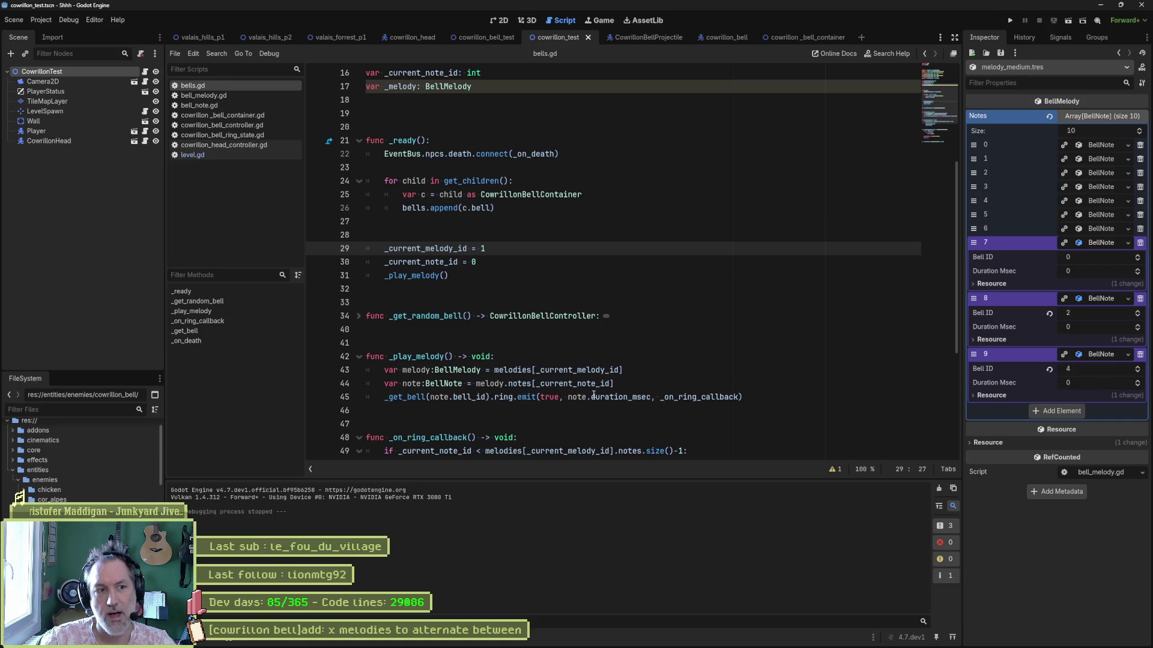
scroll(611, 398, "down", 4)
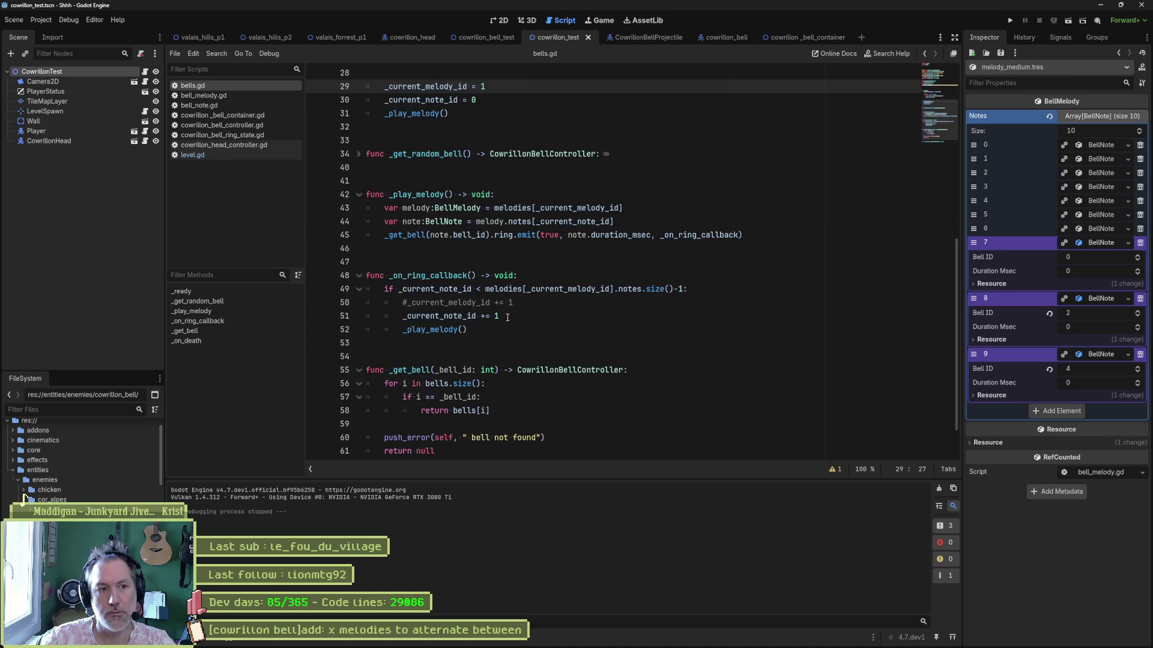
- Look over the note-advancing code in on_ring_callback, then bring up the cowrillon_bell scene
left_click_drag(522, 289, 519, 325)
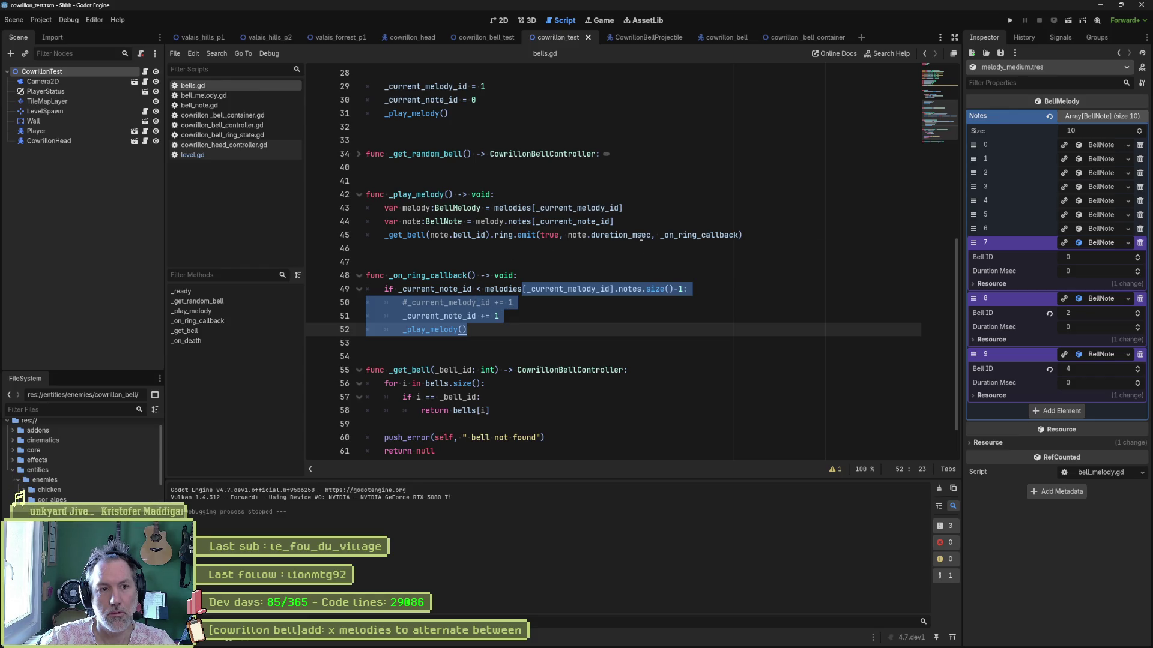
left_click(508, 237)
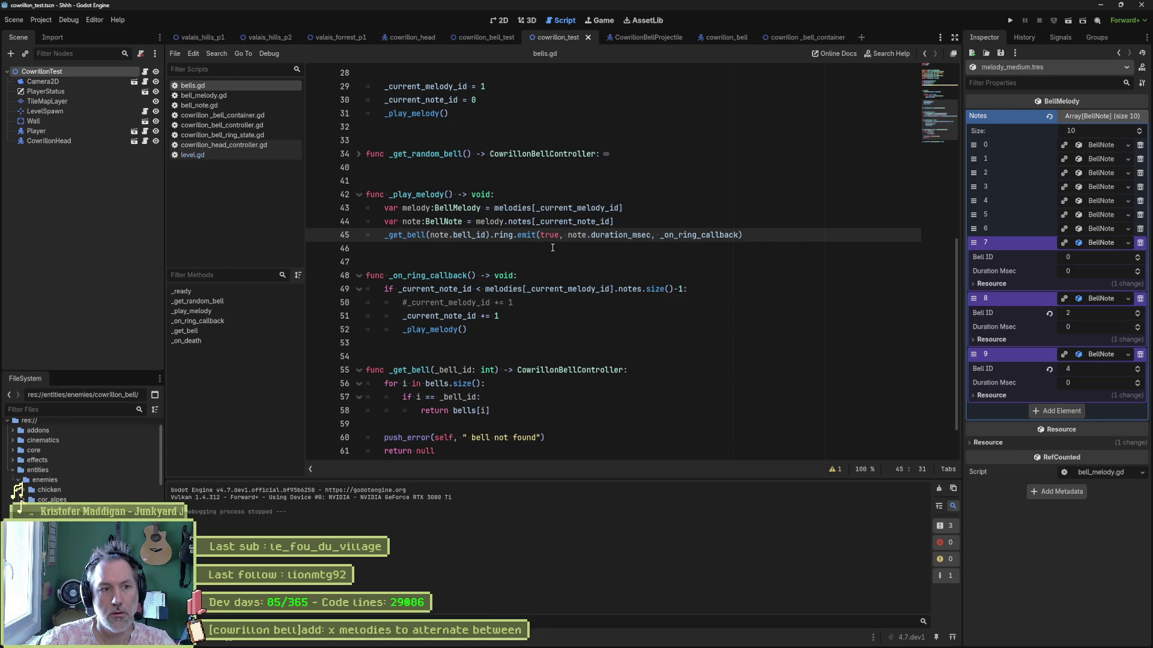
left_click(690, 40)
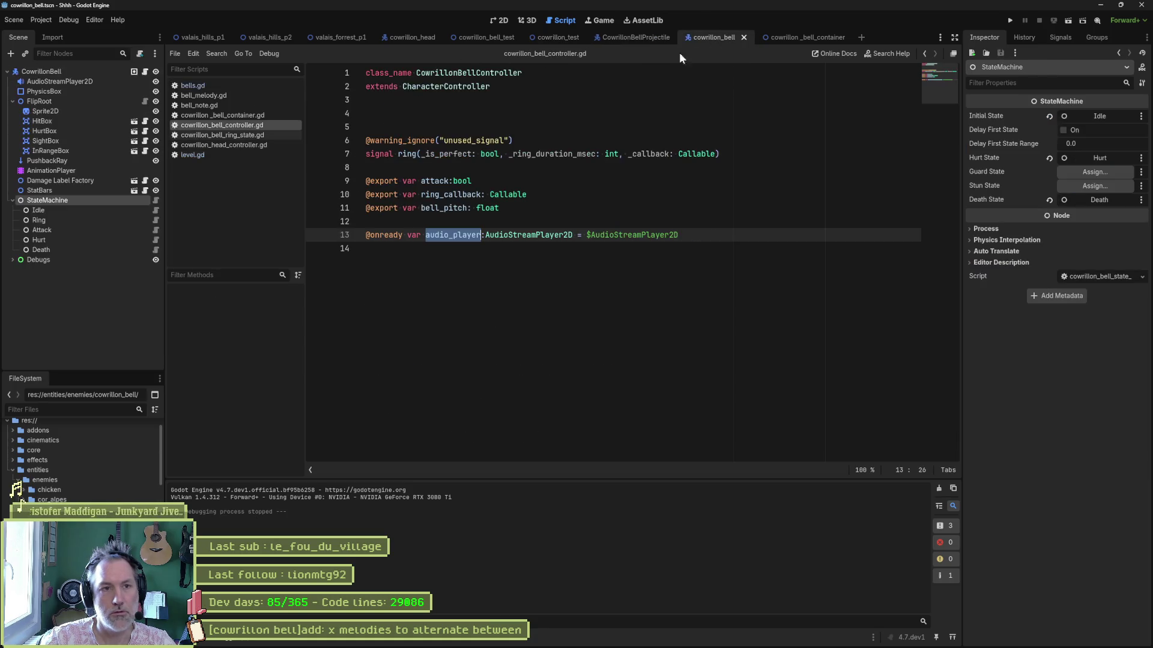
- Review the Idle, StateMachine and Ring state scripts, including the ring start time and on_animation_finished
left_click(157, 211)
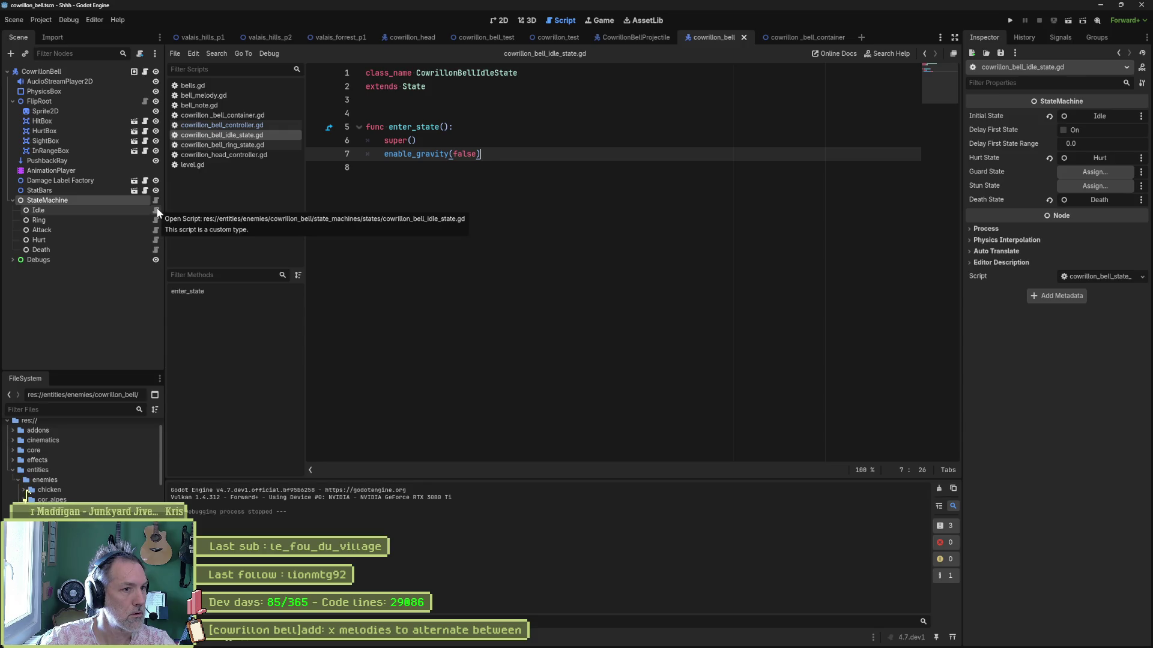
left_click(157, 201)
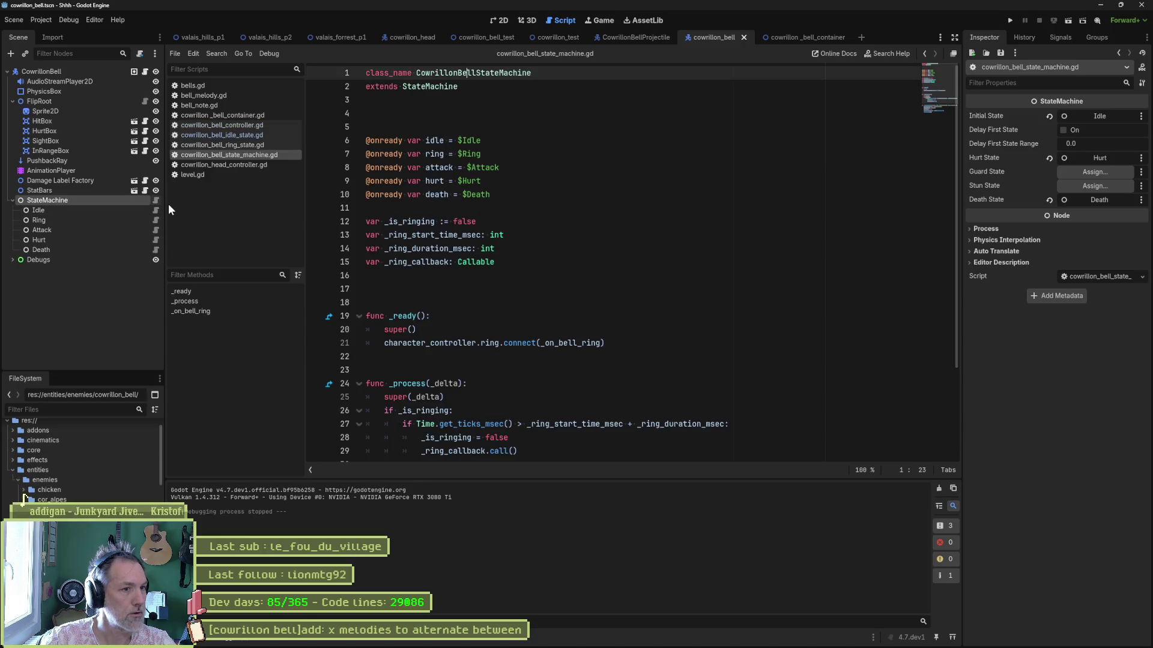
scroll(512, 316, "down", 3)
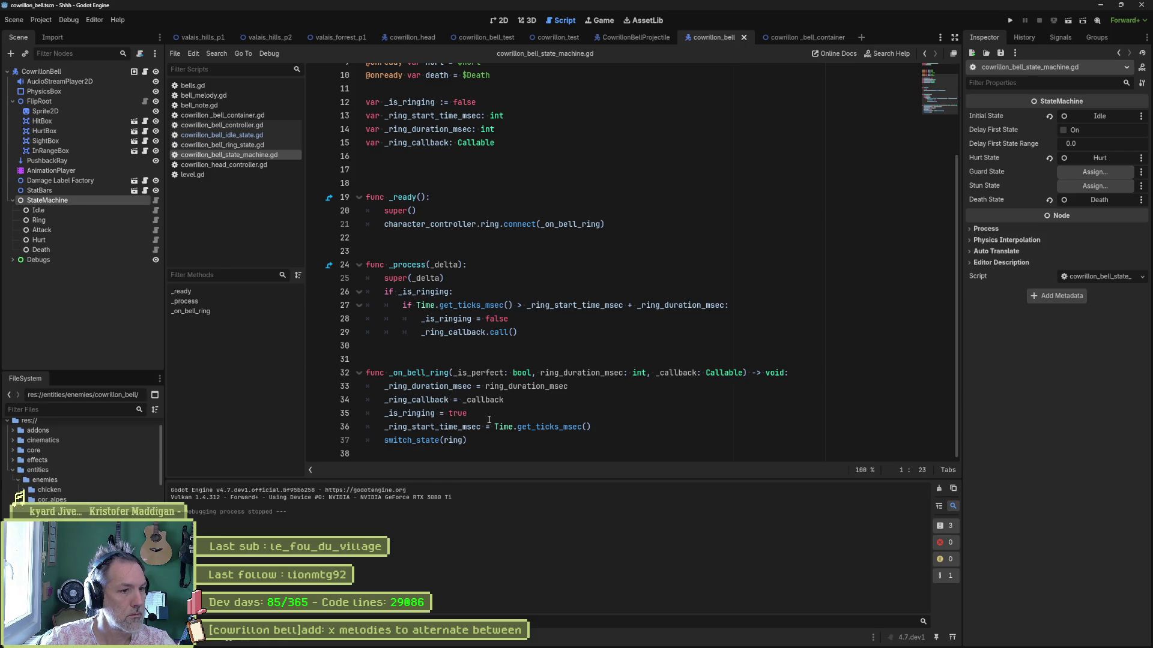
left_click_drag(591, 427, 389, 427)
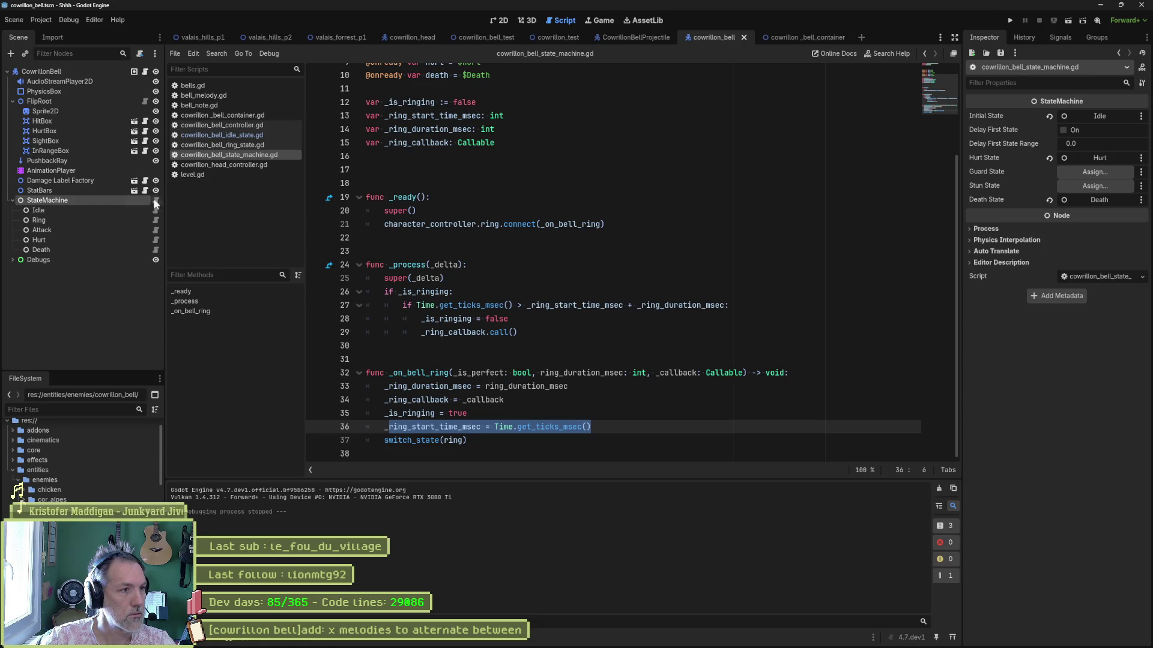
left_click(111, 220)
left_click(152, 219)
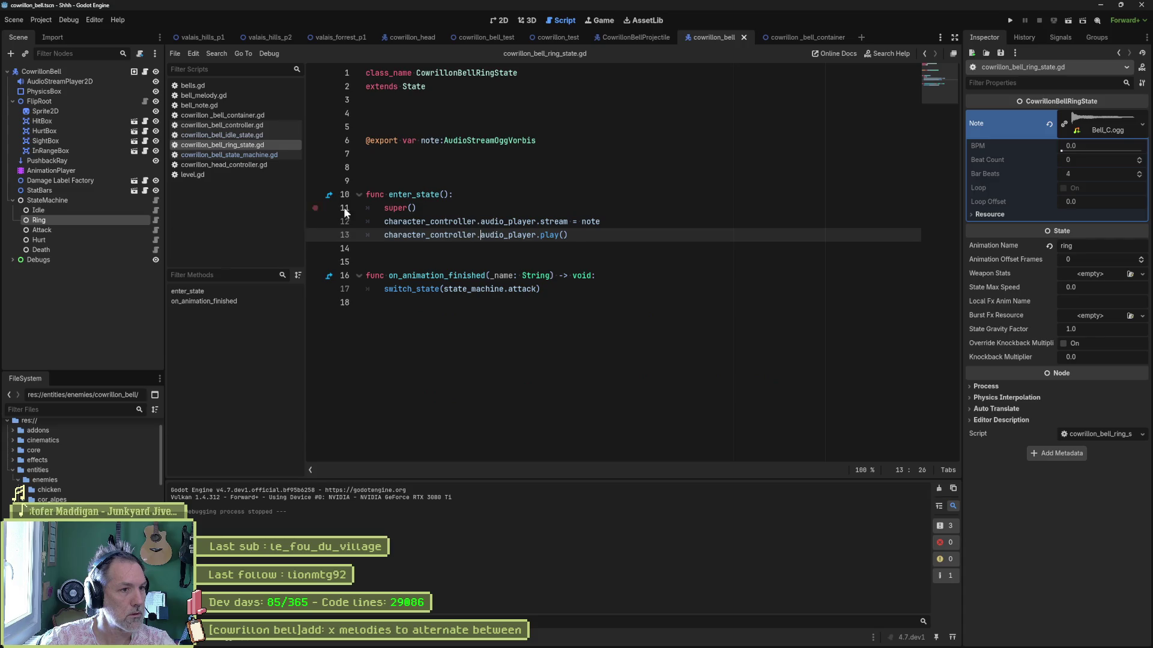
mouse_move(543, 288)
left_mouse_down()
mouse_move(408, 289)
mouse_move(311, 274)
left_mouse_up()
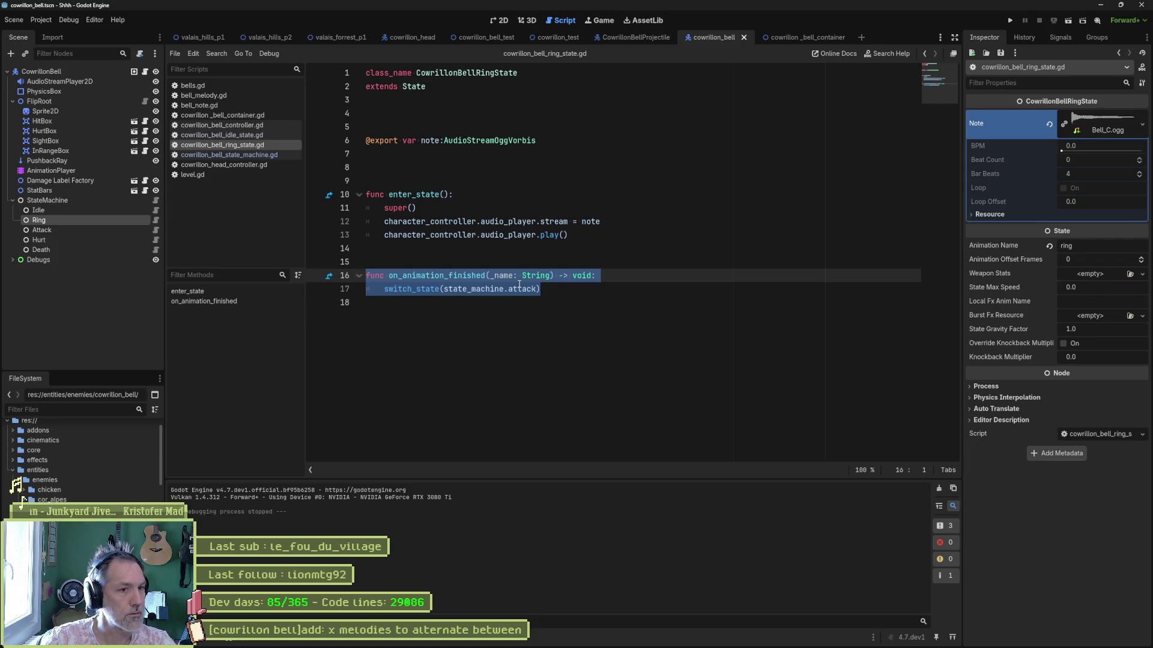
- In the StateMachine script, check the ring timeout condition and the _ring_callback.call() line, then go to cowrillon_test
left_click(155, 210)
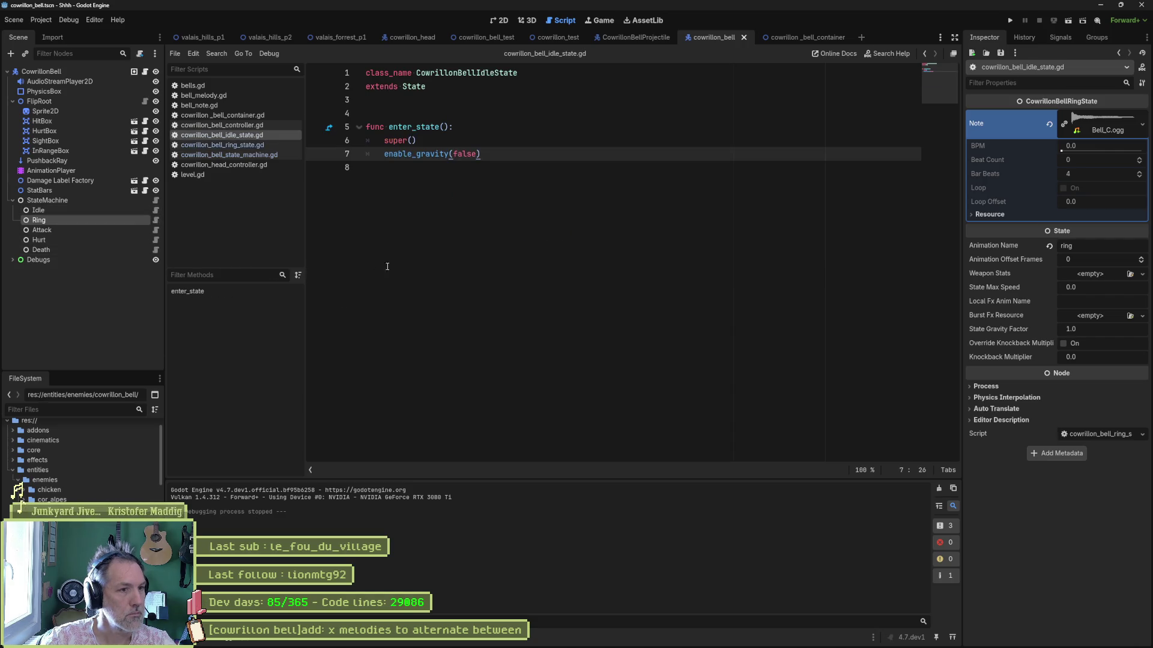
left_click(155, 200)
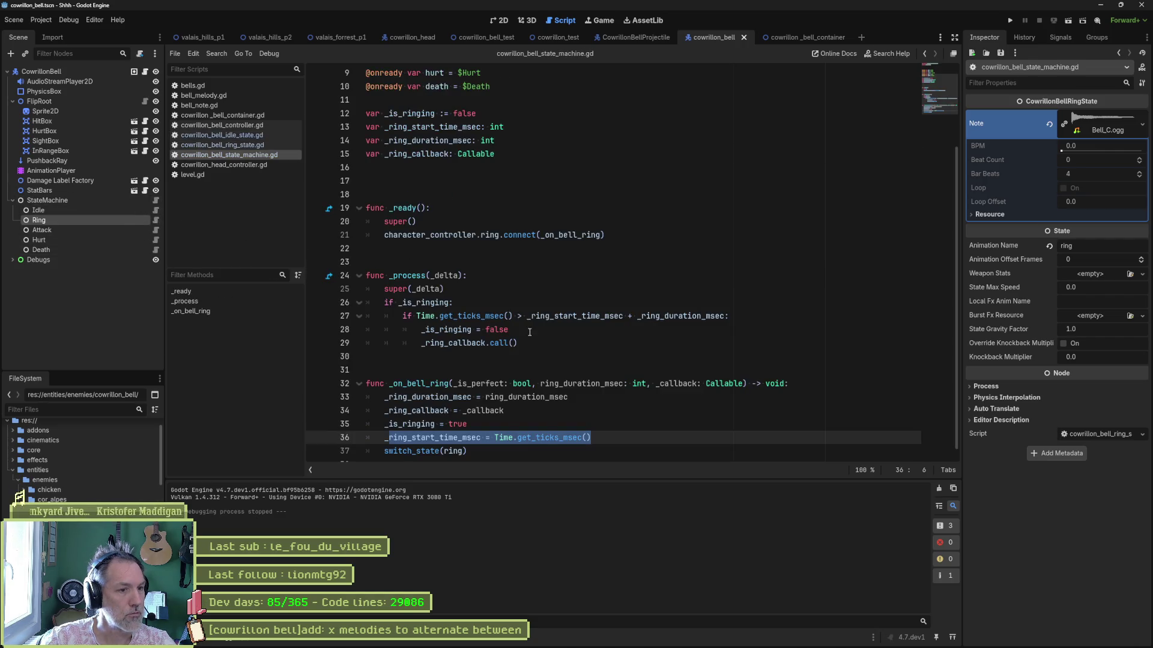
double_click(486, 411)
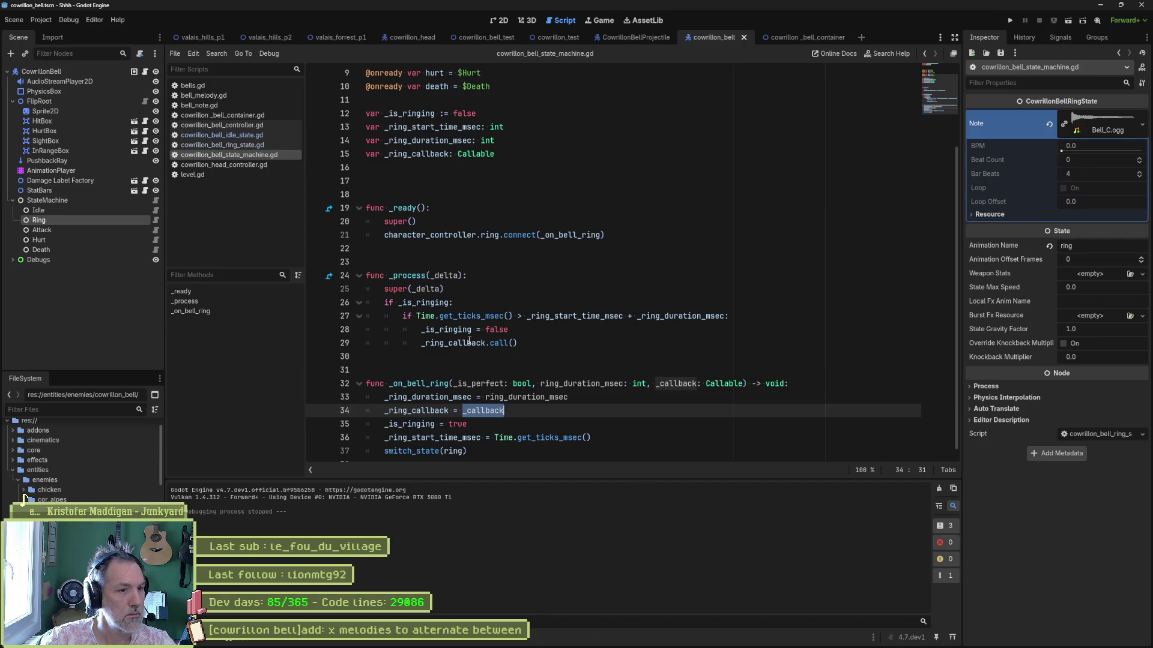
double_click(469, 343)
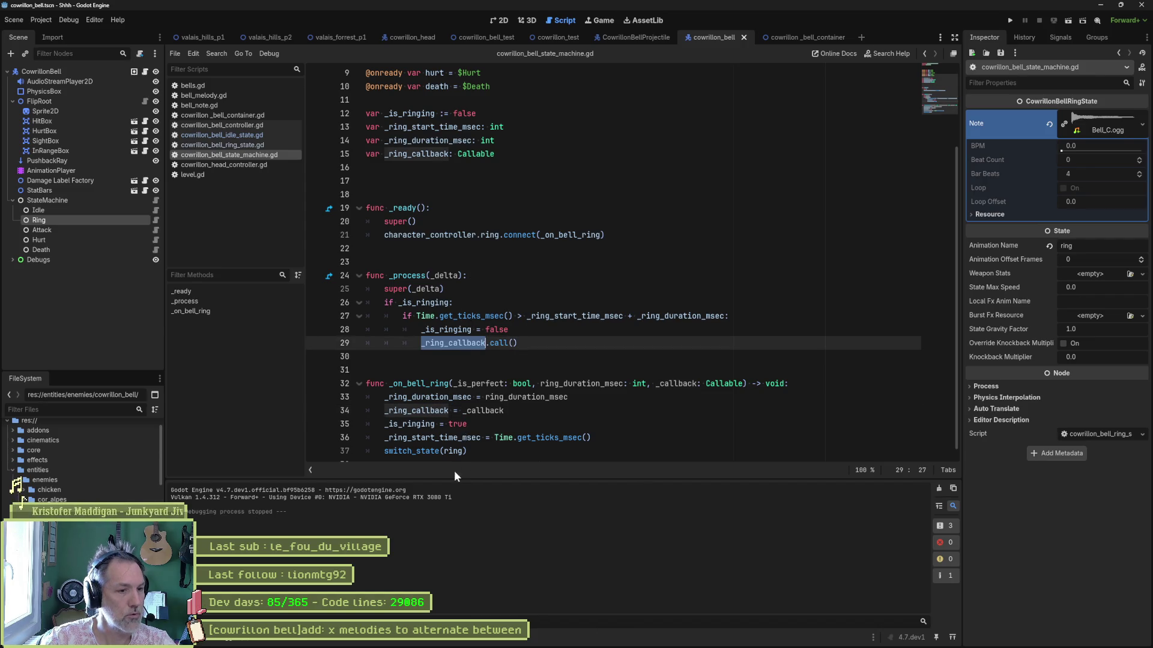
left_click(532, 343)
mouse_move(416, 318)
left_mouse_down()
mouse_move(425, 329)
mouse_move(729, 317)
left_mouse_up()
left_click(527, 335)
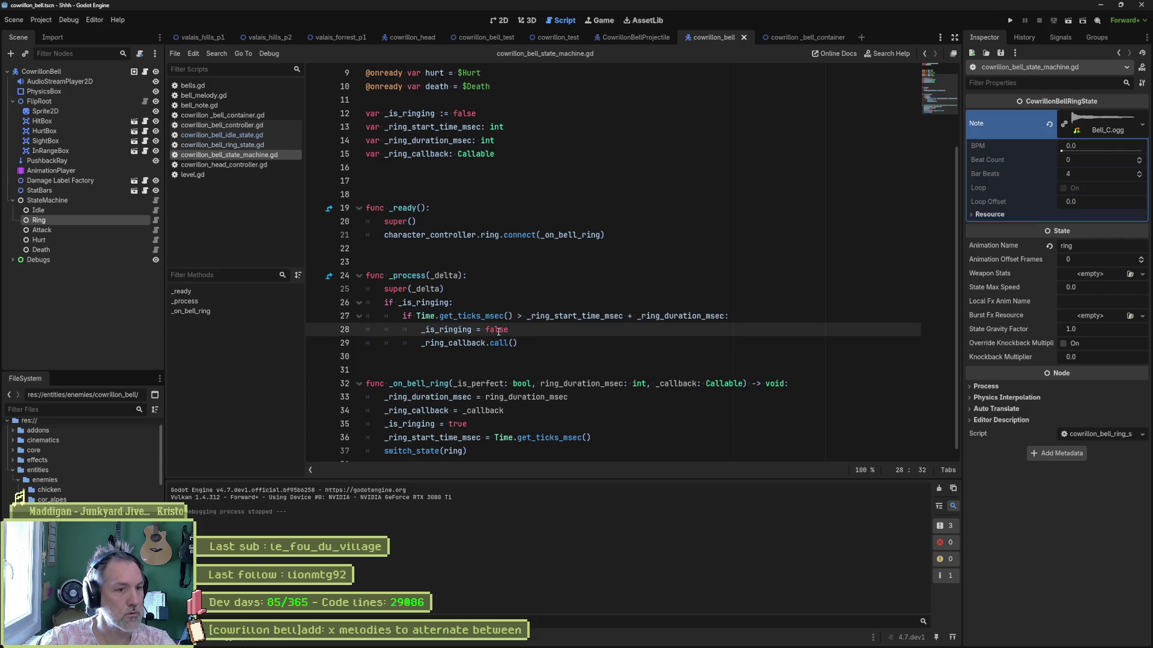
left_click_drag(517, 342, 421, 343)
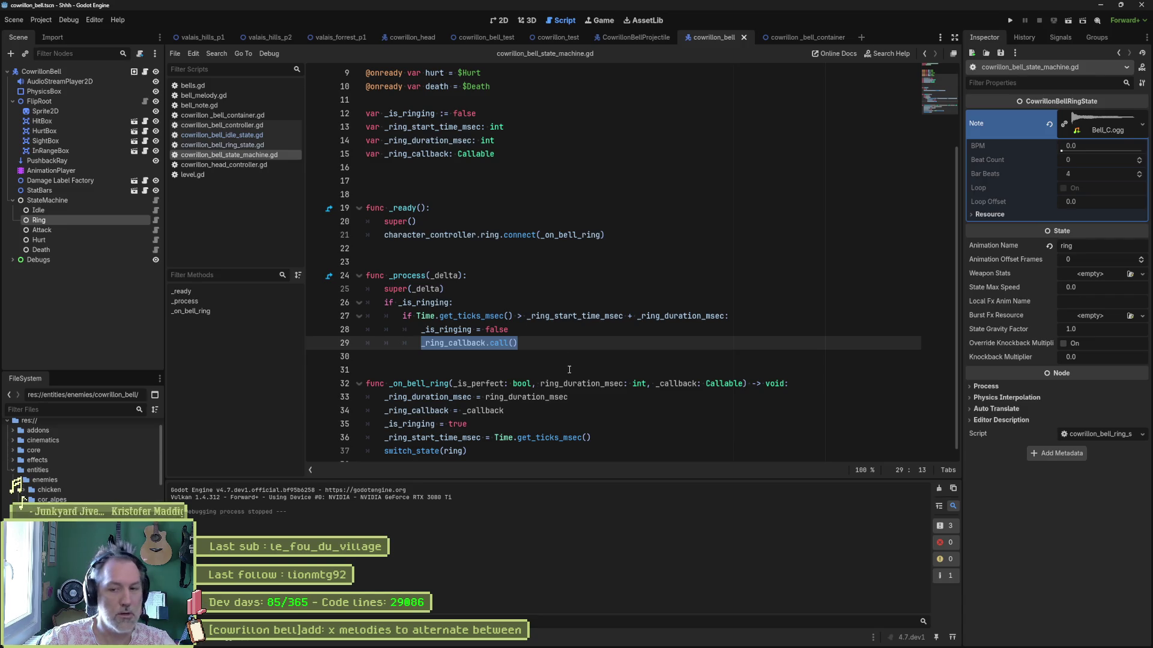
key("Down")
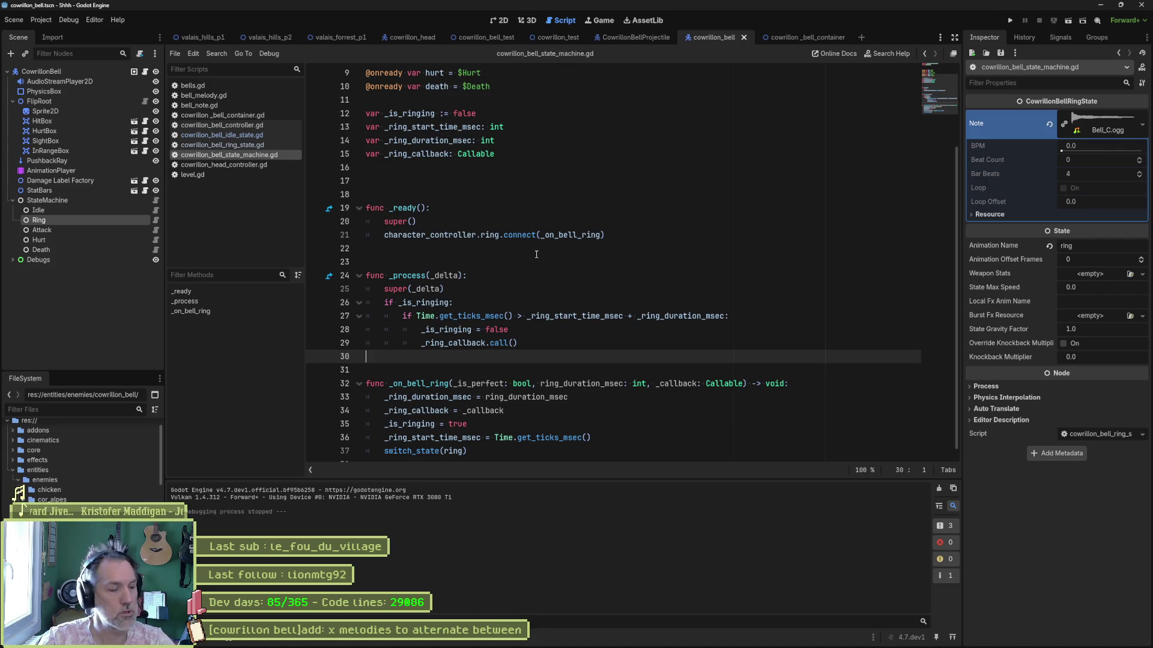
left_click(558, 37)
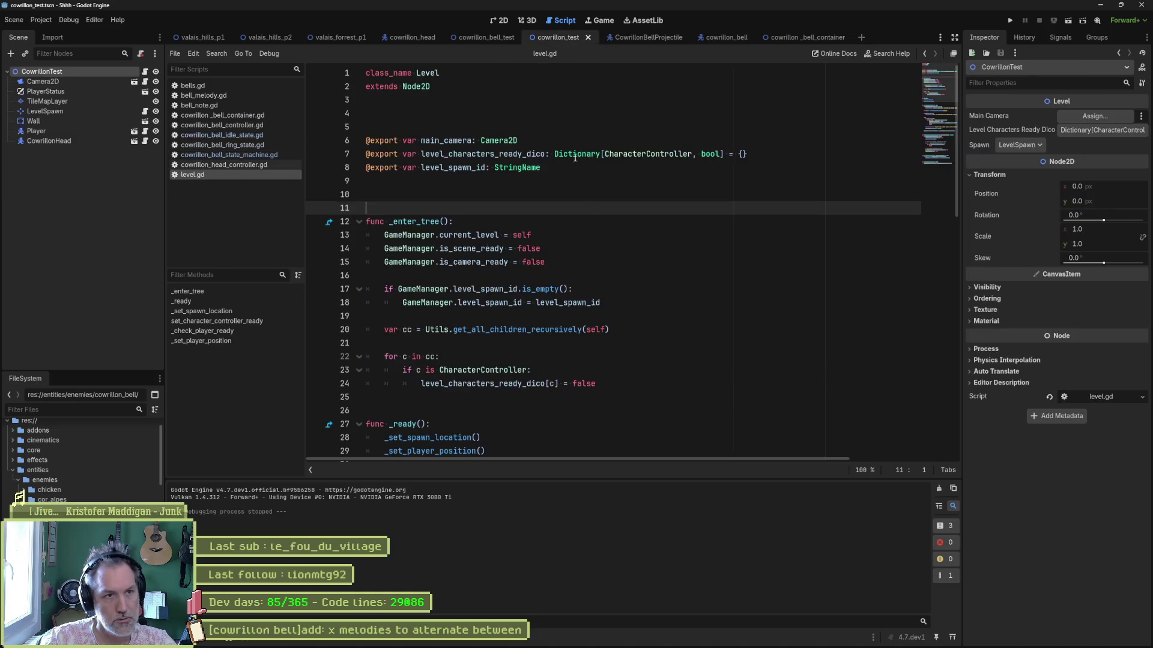
- Run the cowrillon_test scene to watch the bell boss attack the cat, then stop it
key("F6")
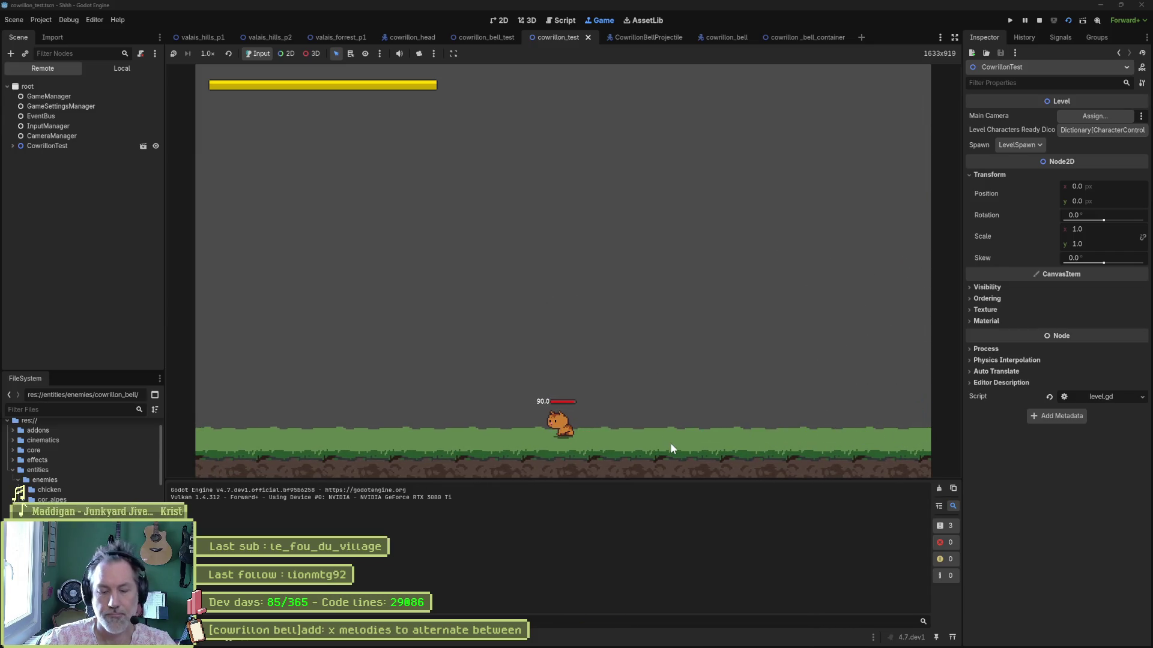
key("F8")
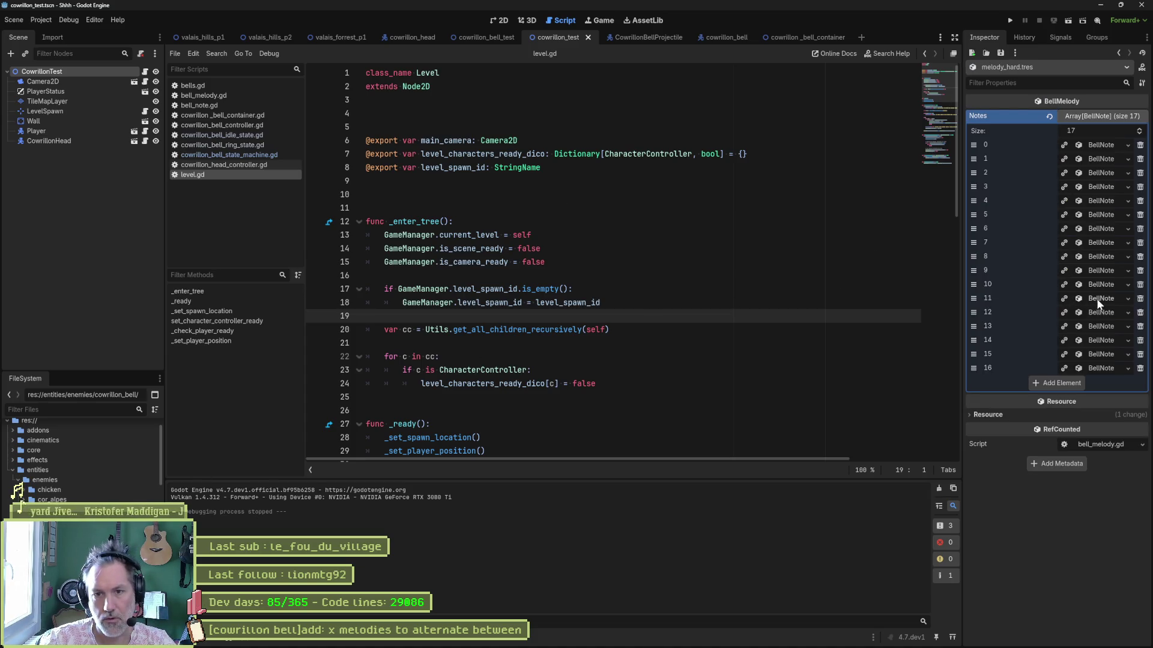
- Expand BellNote entries 11, 10, 9, 8 and 0 in the Inspector to view their values
left_click(1107, 298)
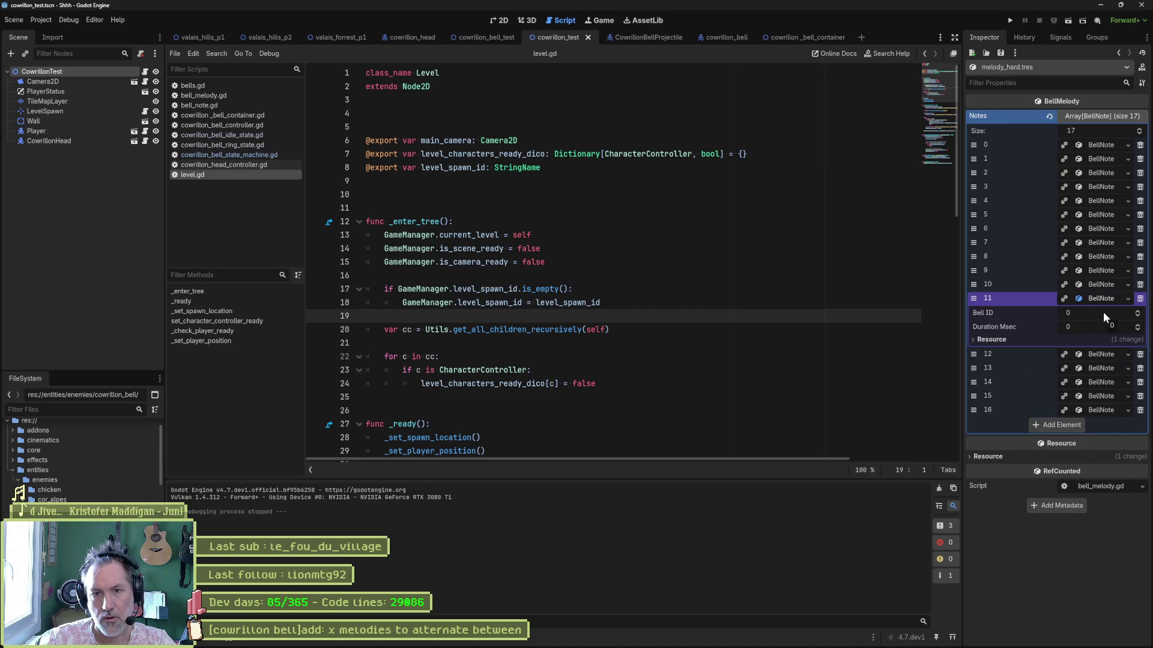
left_click(1105, 286)
left_click(1105, 271)
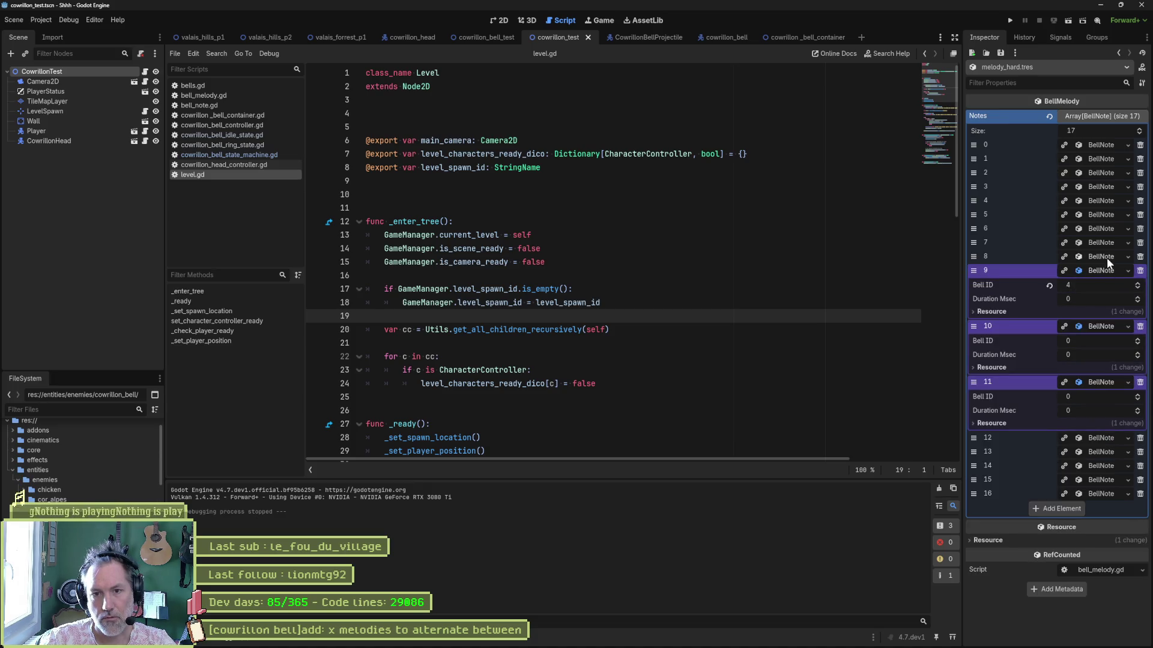
left_click(1107, 257)
left_click(1101, 145)
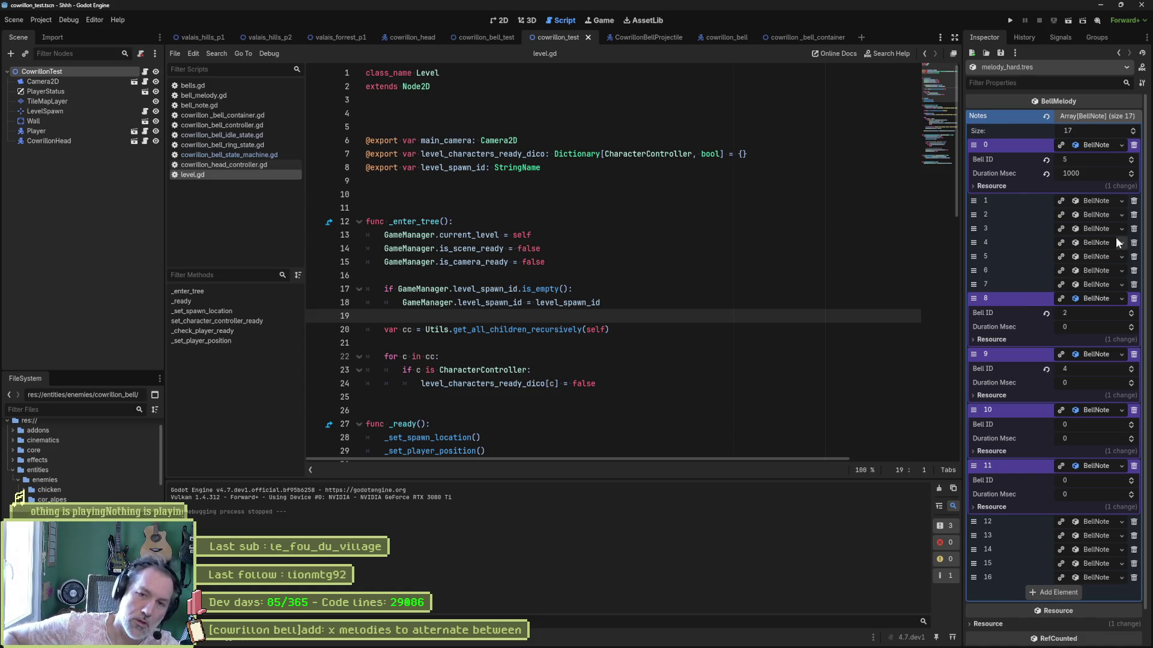
- Set note 0's Duration Msec to 2000 and its Bell ID to 2
left_click(1088, 171)
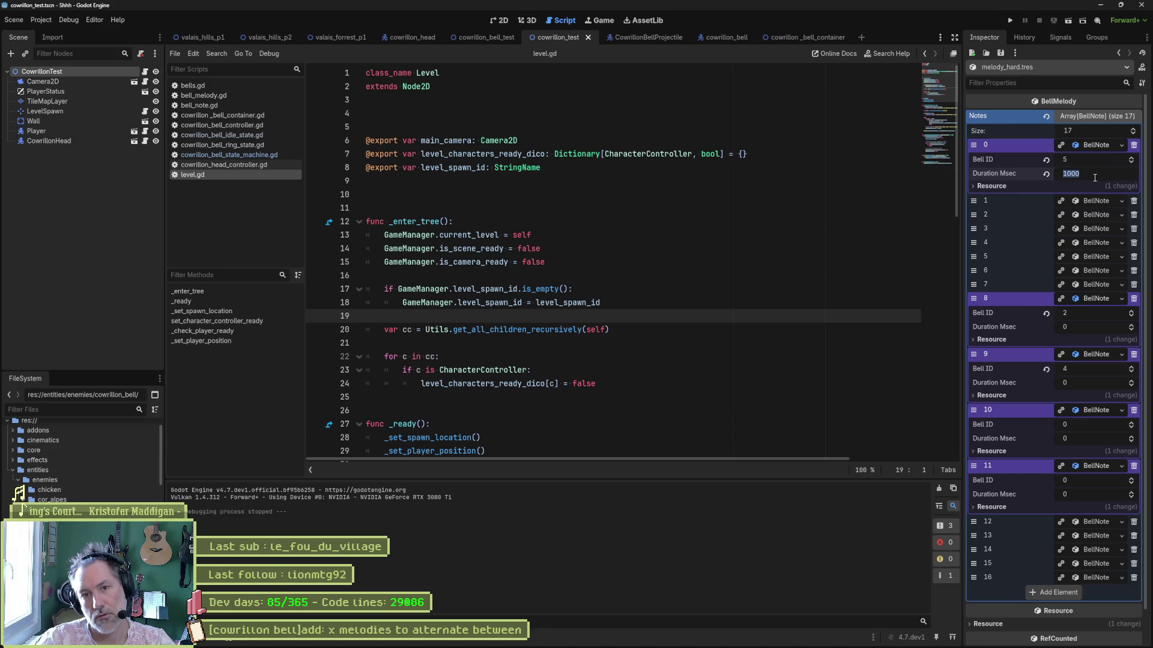
type("2000")
key("Return")
left_click(1095, 172)
left_click(1088, 159)
type("2")
key("Return")
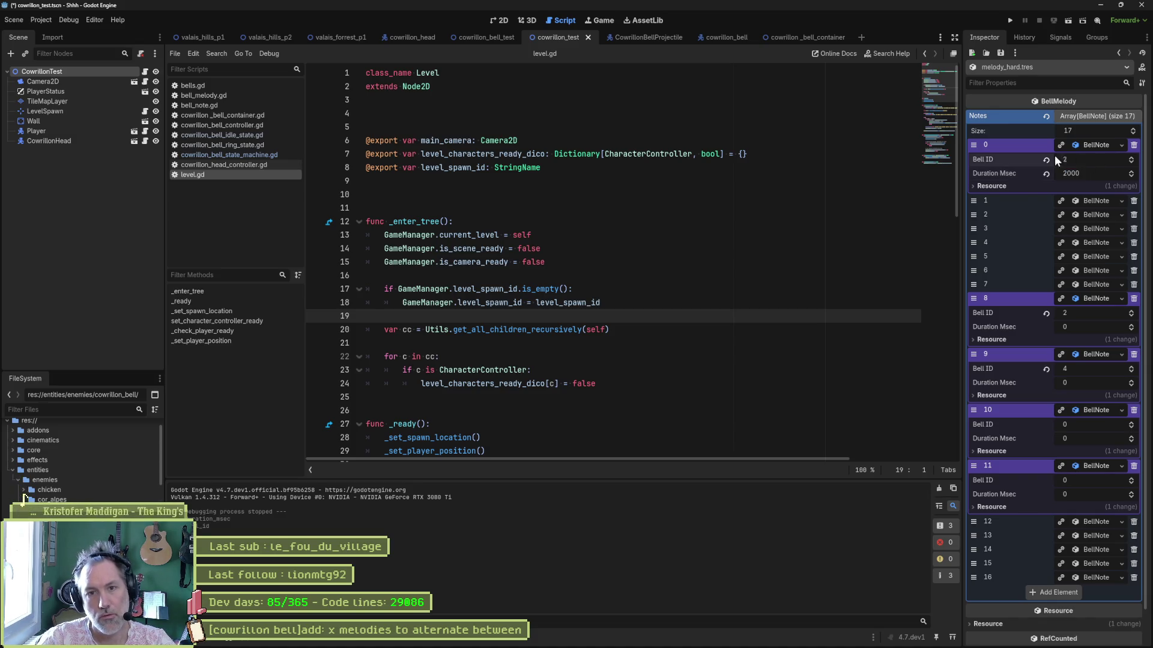
left_click(1101, 146)
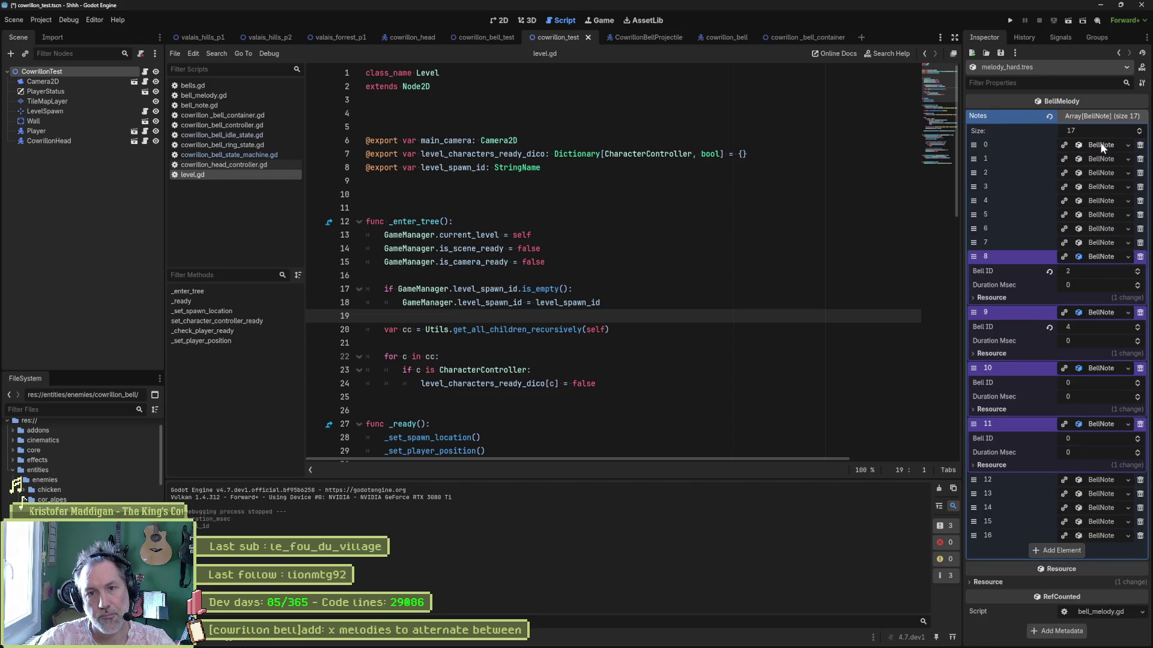
left_click(1102, 146)
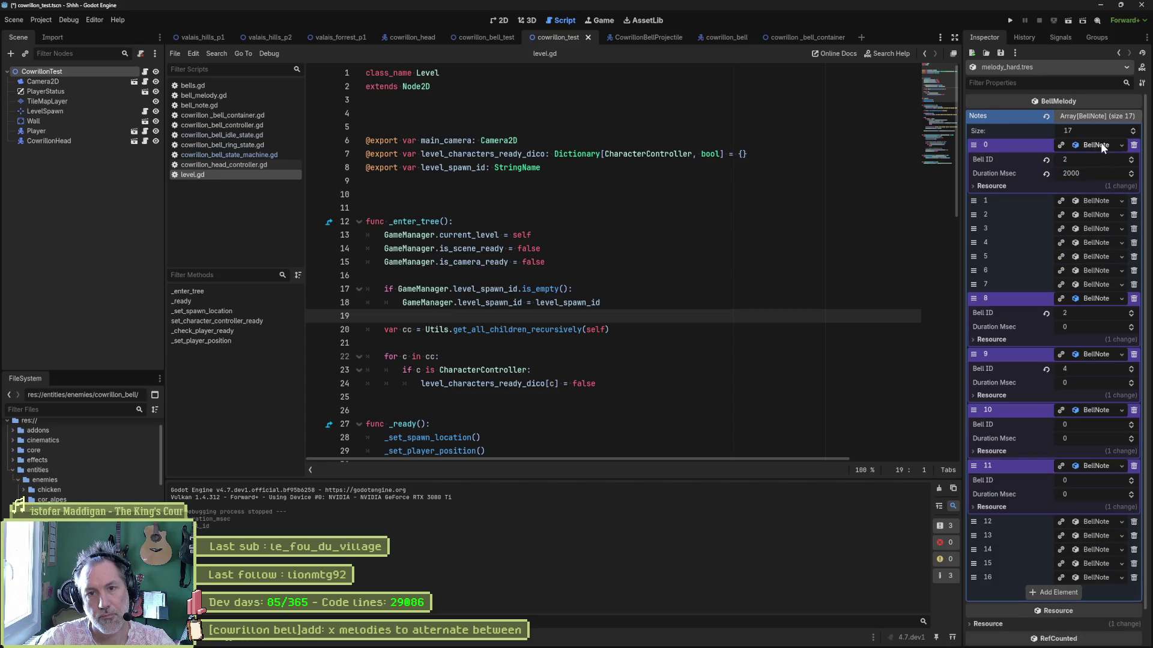
left_click(1097, 201)
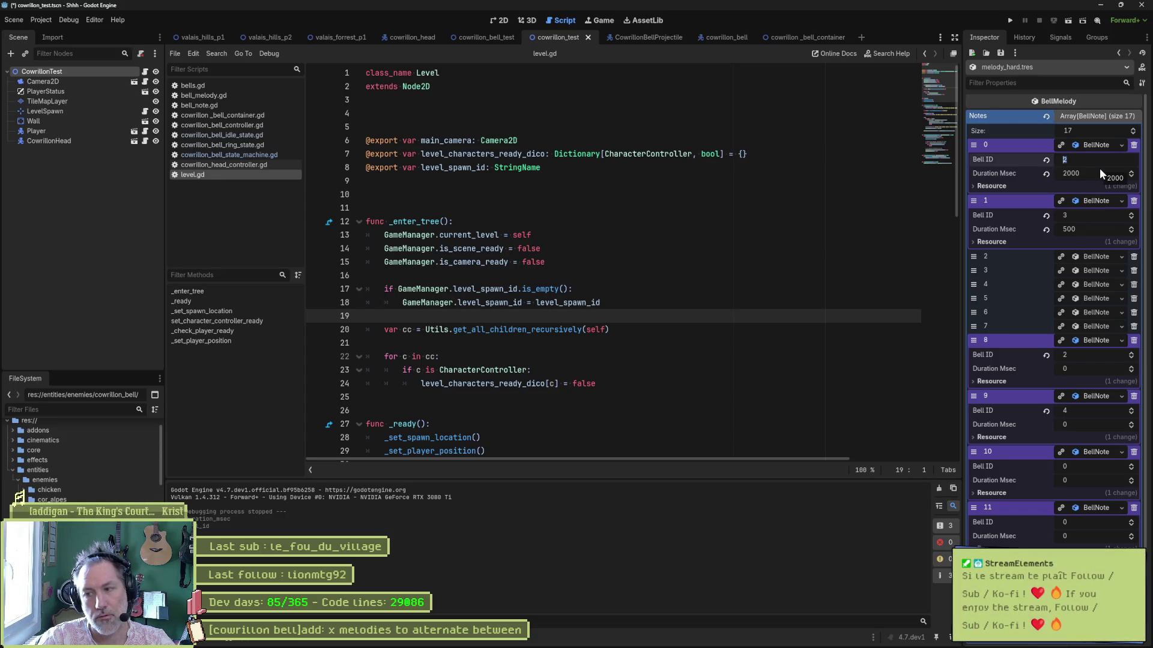
- Give note 0 Bell ID 5 and a 500 ms duration, and note 1 Bell ID 4
type("5")
key("Return")
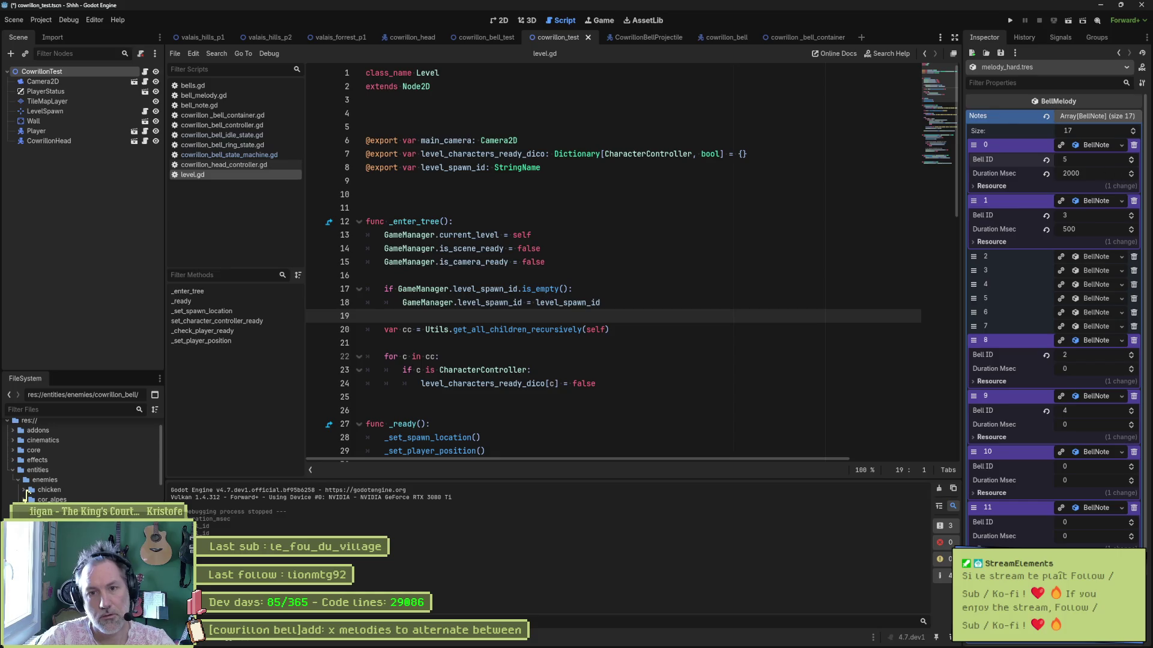
left_click(1079, 214)
type("4")
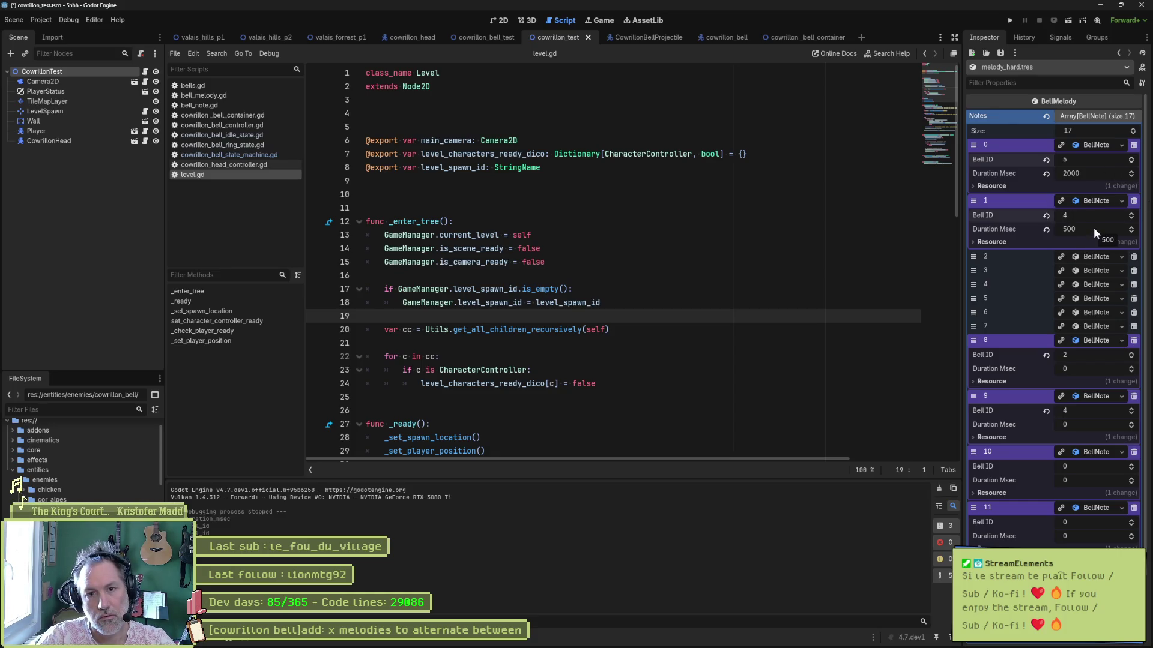
left_click(1096, 171)
type("500")
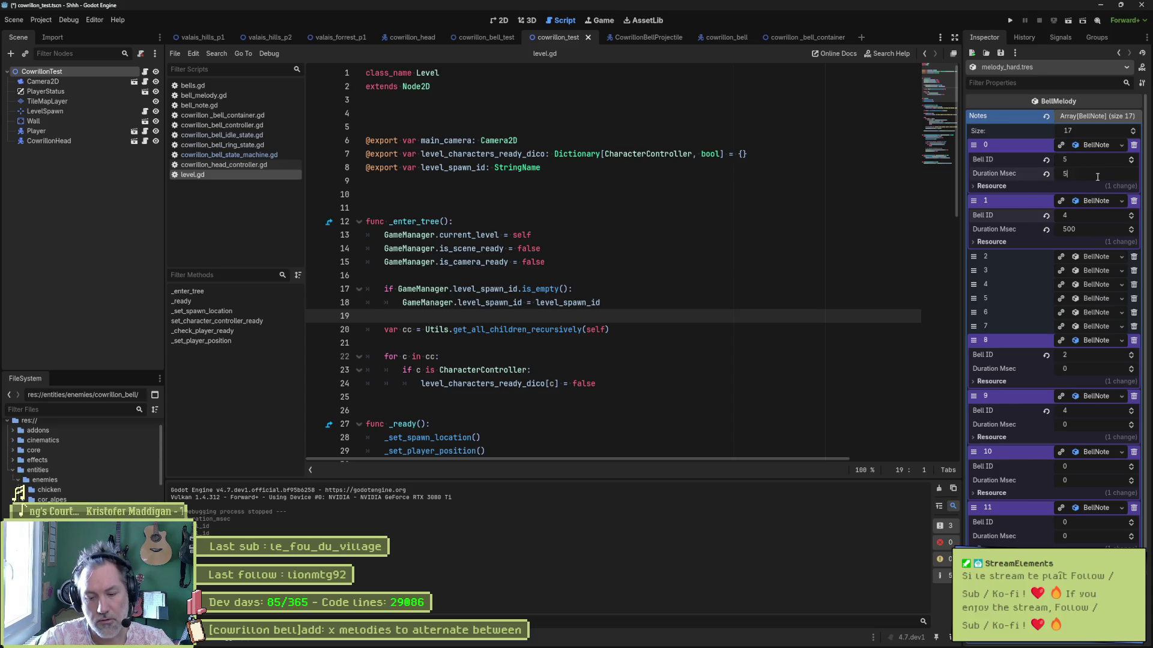
key("Return")
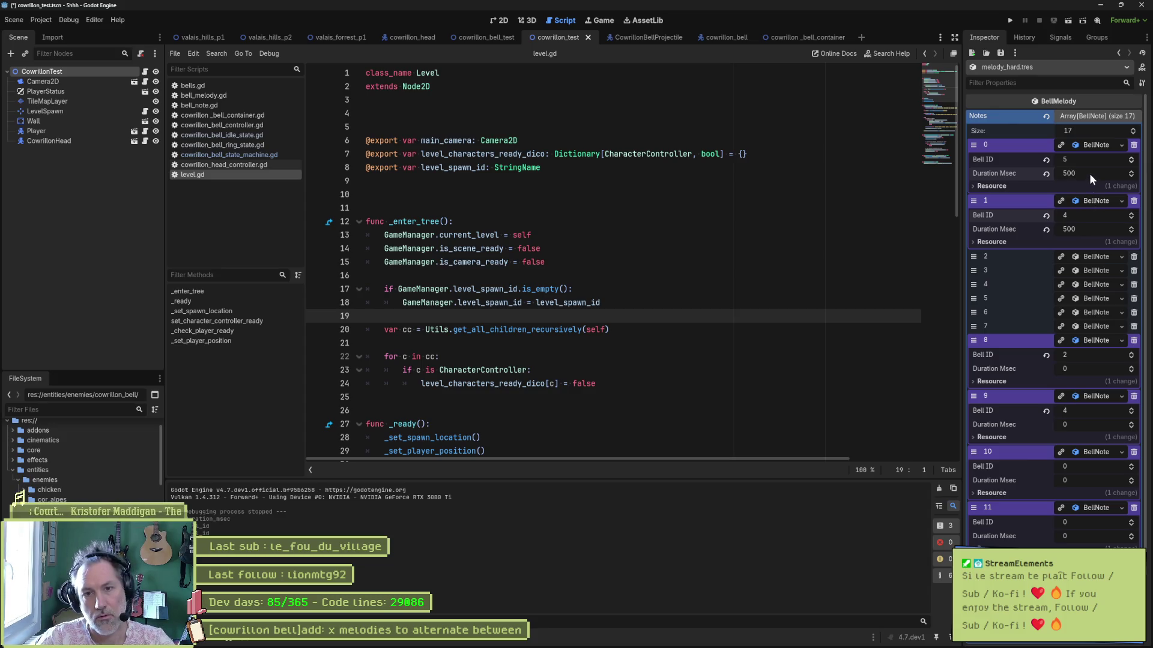
- Give note 2 Bell ID 3 and expand notes 3 and 4
left_click(1096, 257)
left_click(1086, 271)
type("3")
key("Return")
left_click(1089, 311)
left_click(1092, 367)
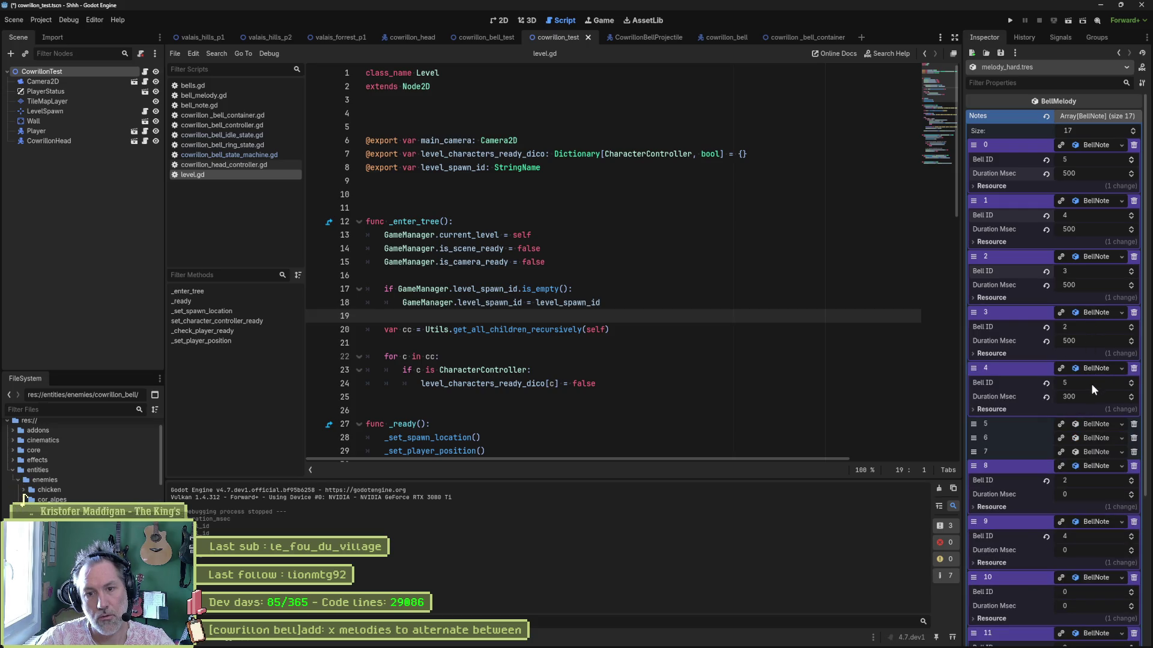
left_click(1090, 396)
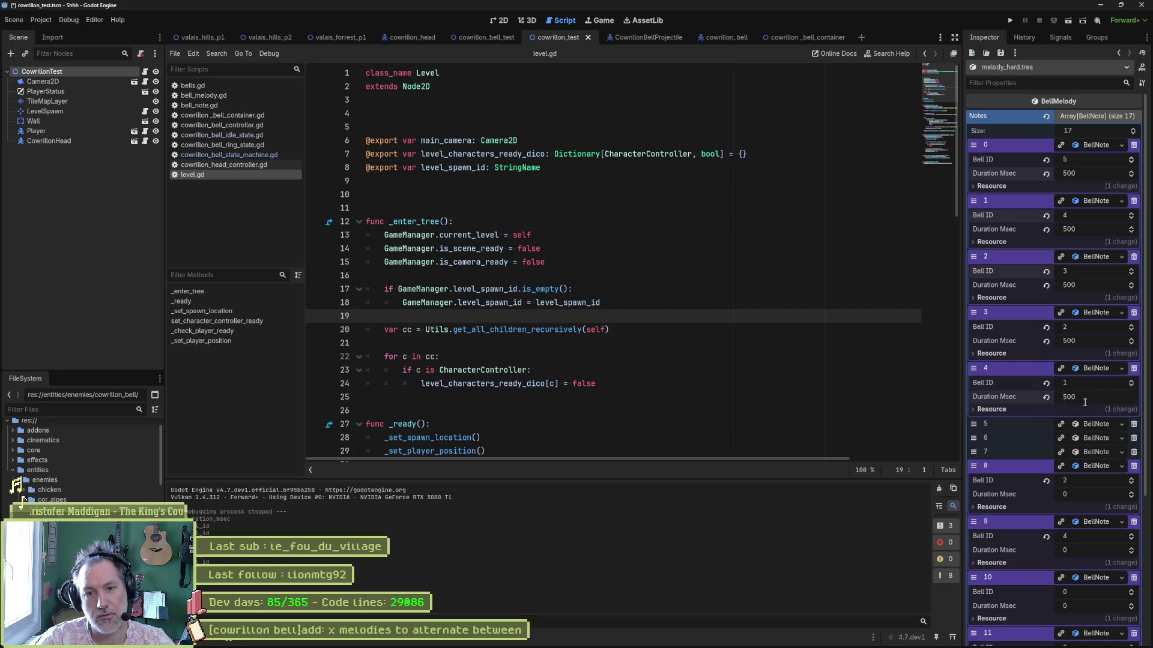
- Give note 5 Bell ID 0 and a 2000 ms duration
left_click(1093, 423)
left_click(1089, 434)
type("0")
left_click(1093, 451)
type("2000")
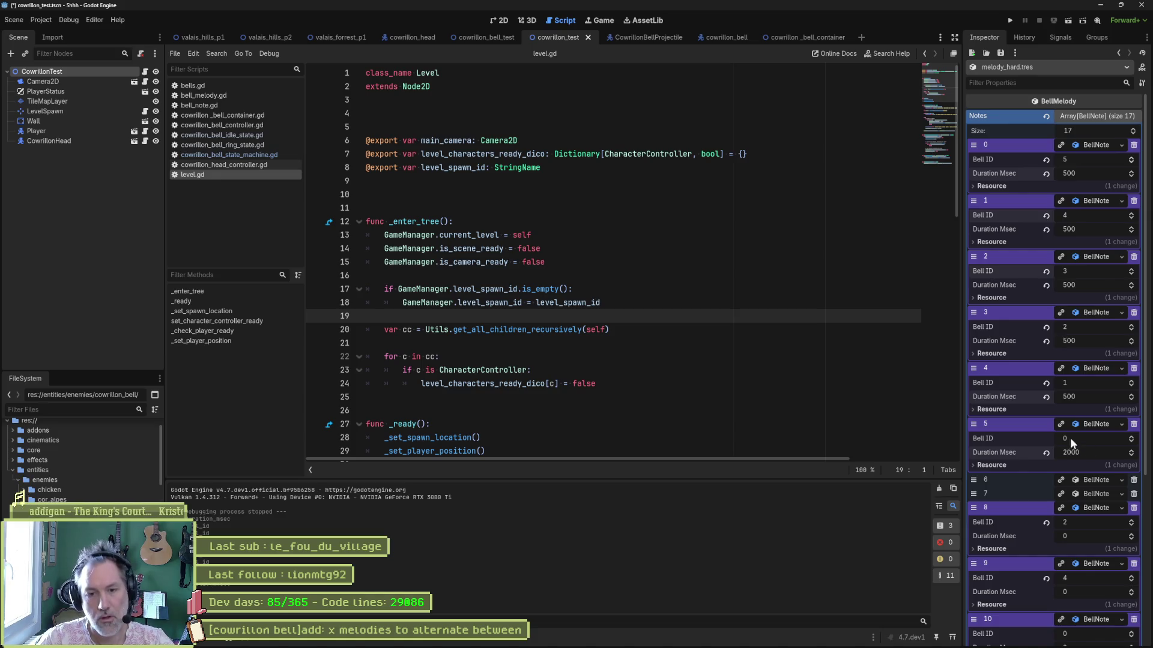
scroll(1079, 441, "down", 1)
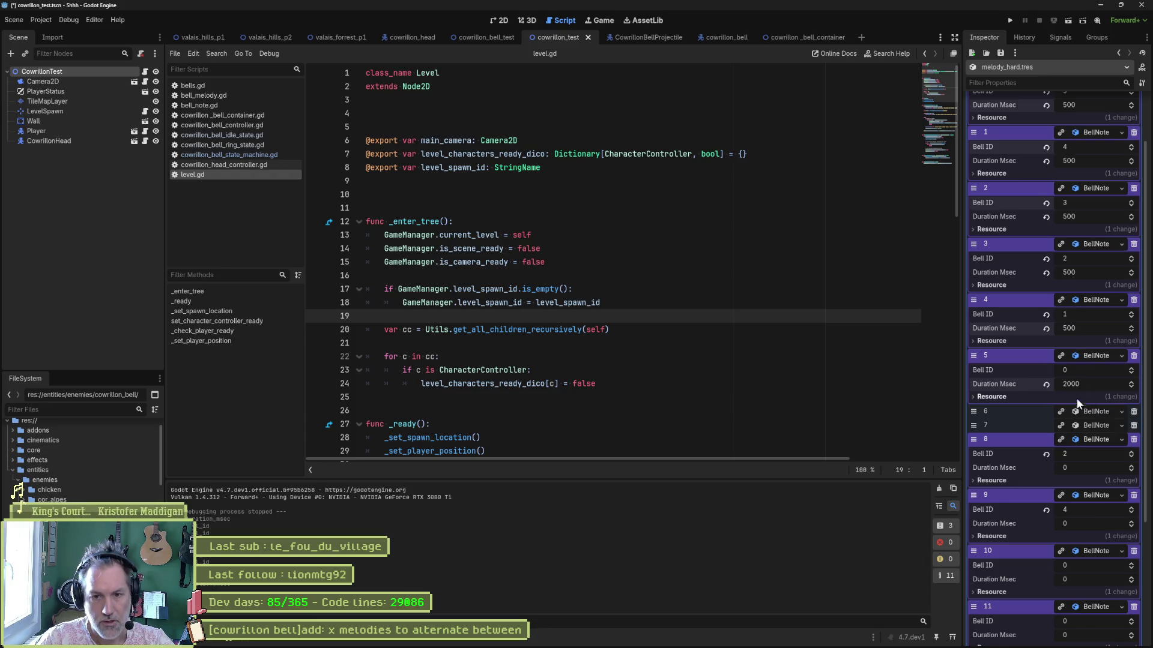
- Give note 6 Bell ID 2 and a 1000 ms duration
left_click(1090, 412)
left_click(1086, 428)
type("2")
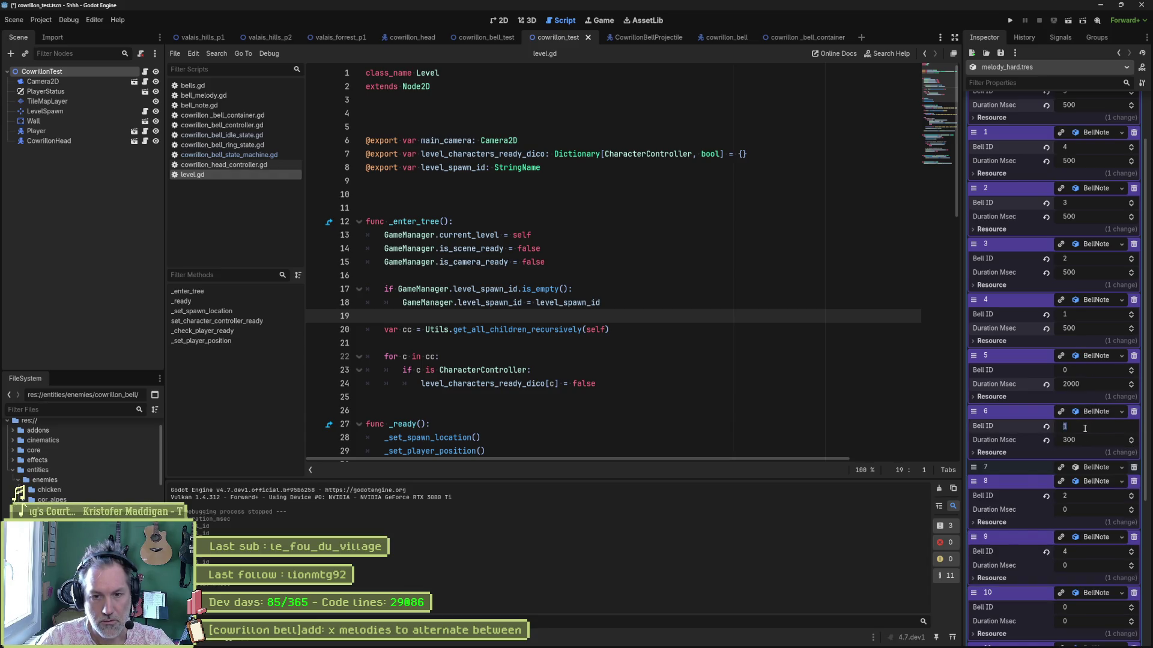
left_click(1087, 440)
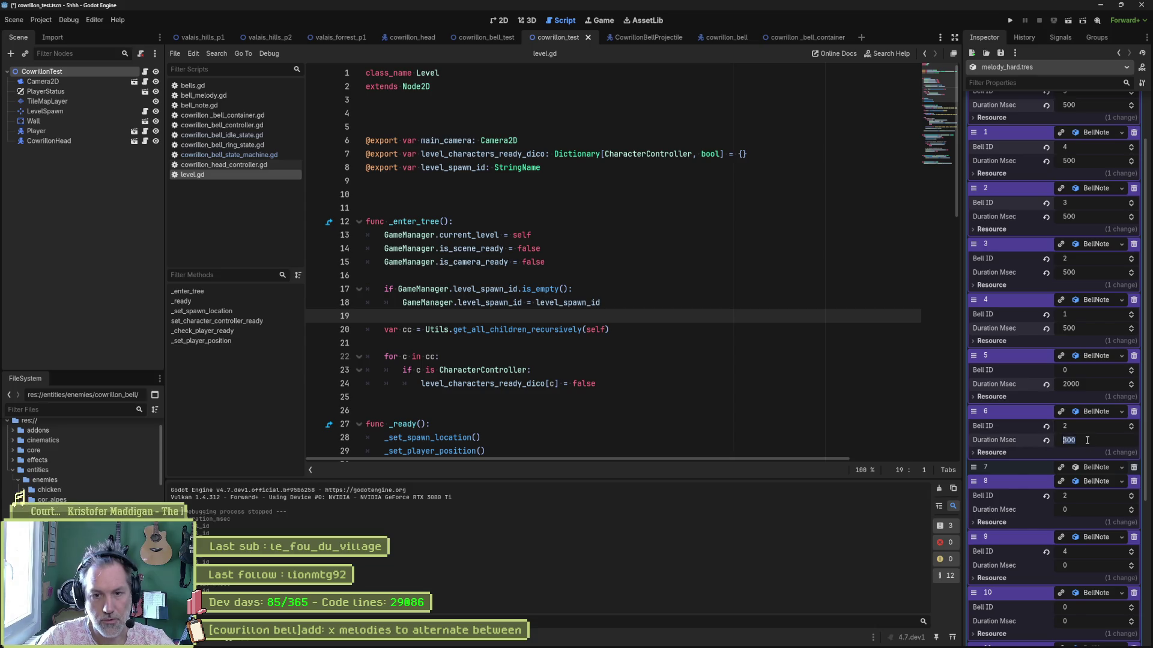
type("100")
key("Return")
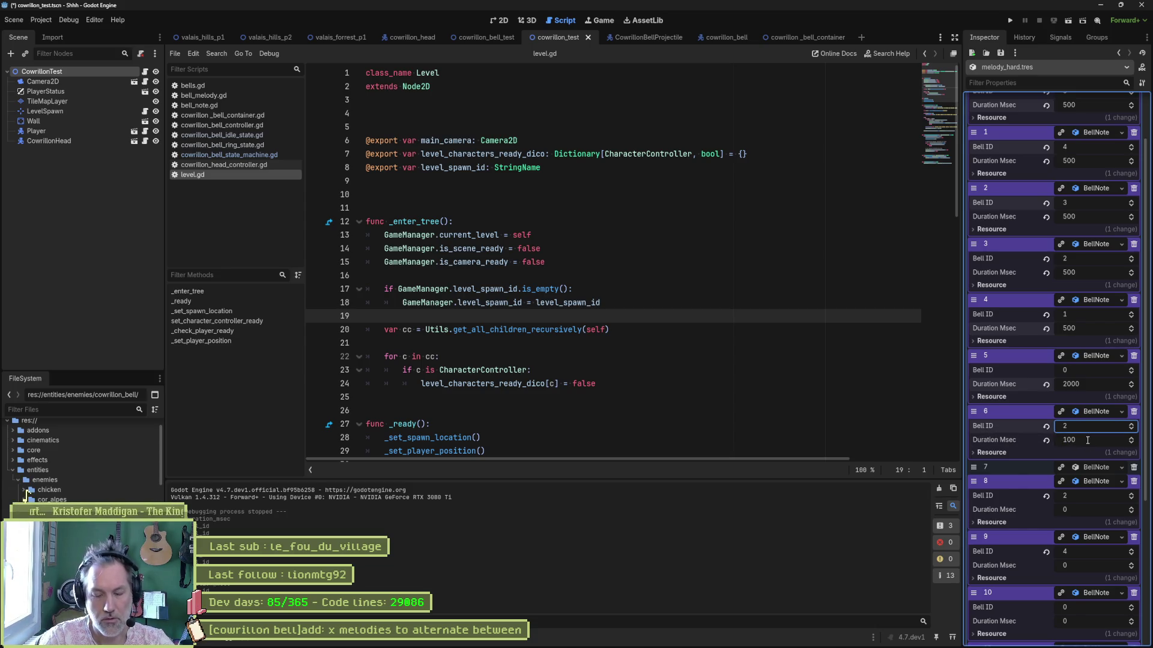
left_click(1087, 440)
type("1000")
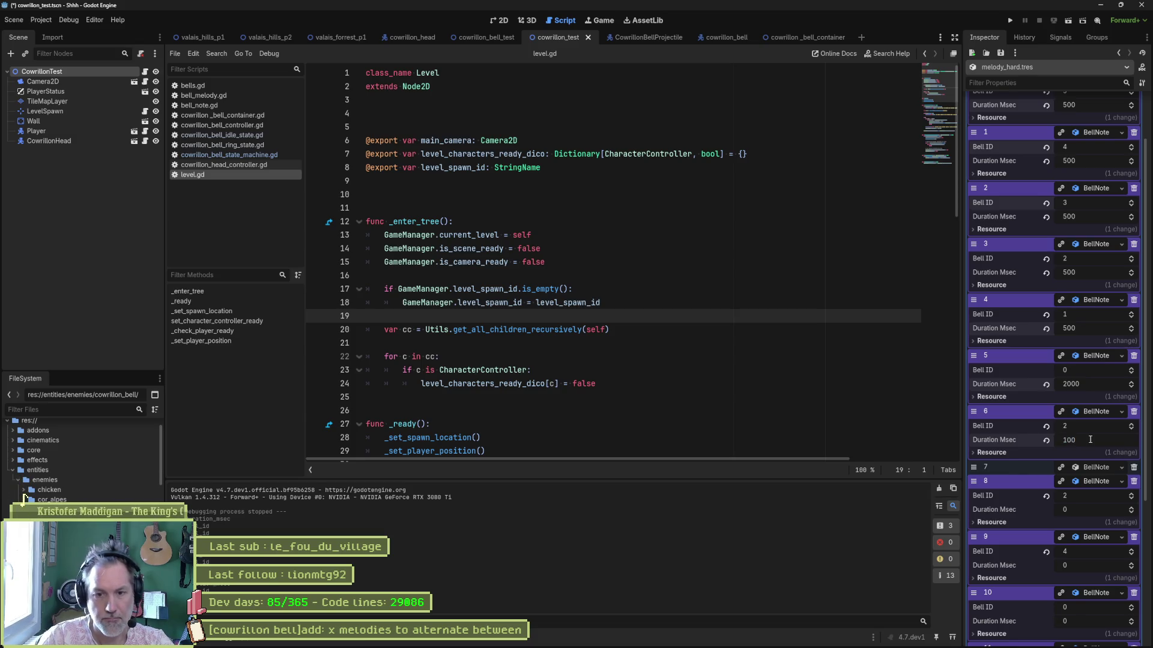
key("Return")
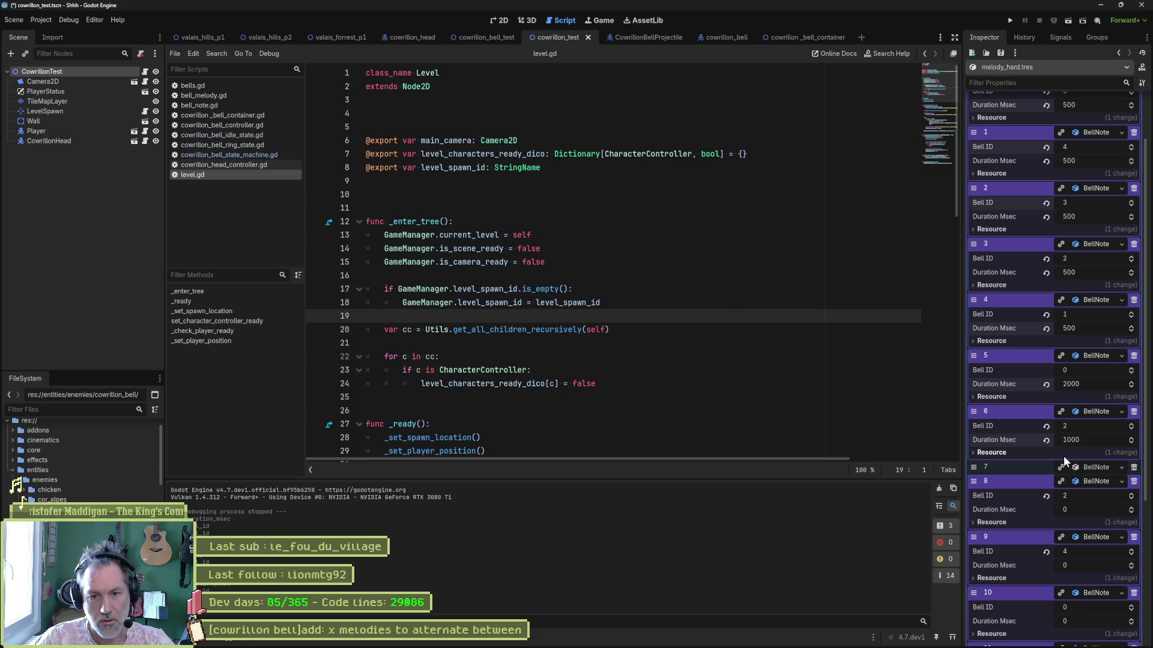
- Give note 7 Bell ID 4 and a 1000 ms duration
scroll(1028, 441, "down", 4)
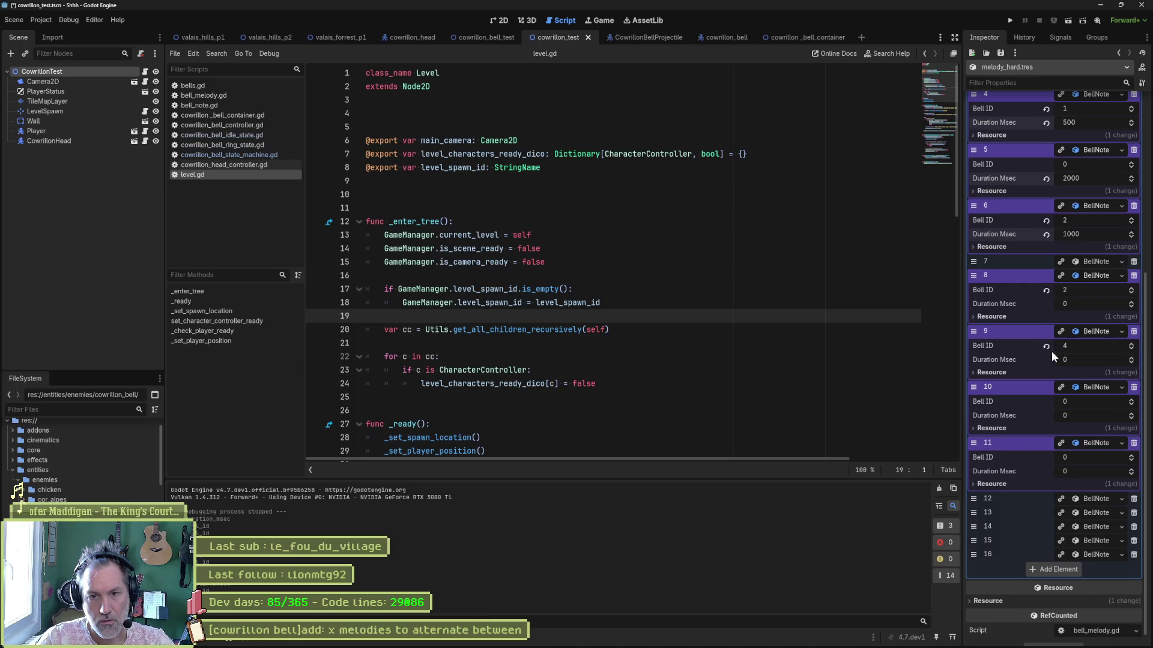
left_click(1092, 259)
left_click(1093, 273)
type("4")
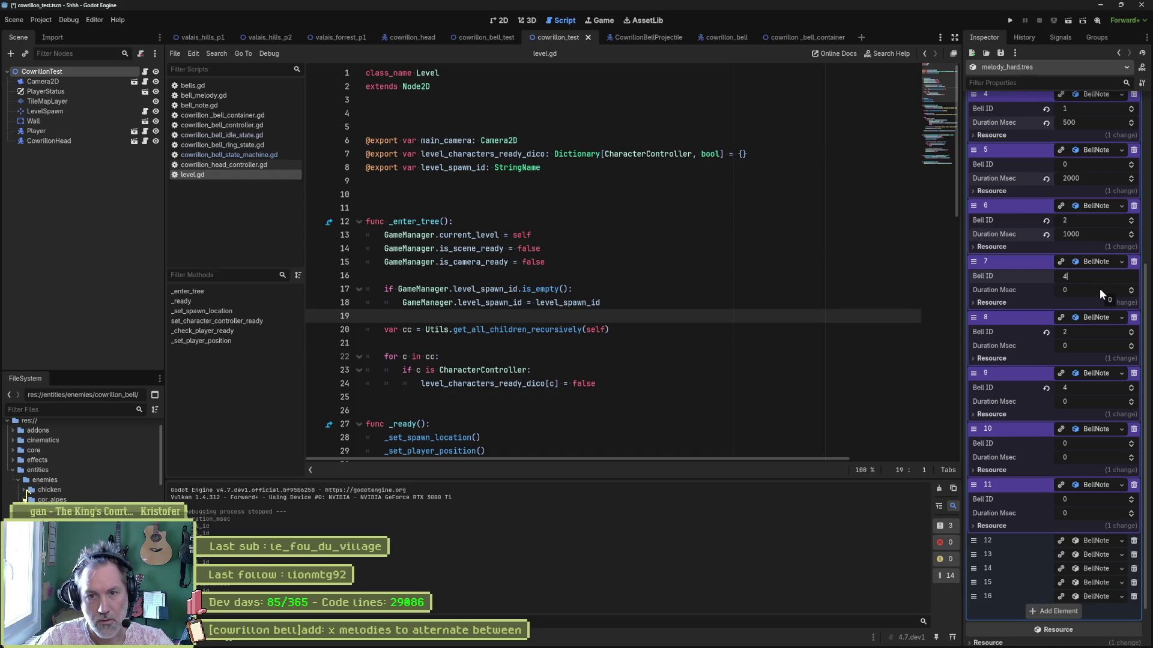
left_click(1099, 289)
type("1000")
key("Return")
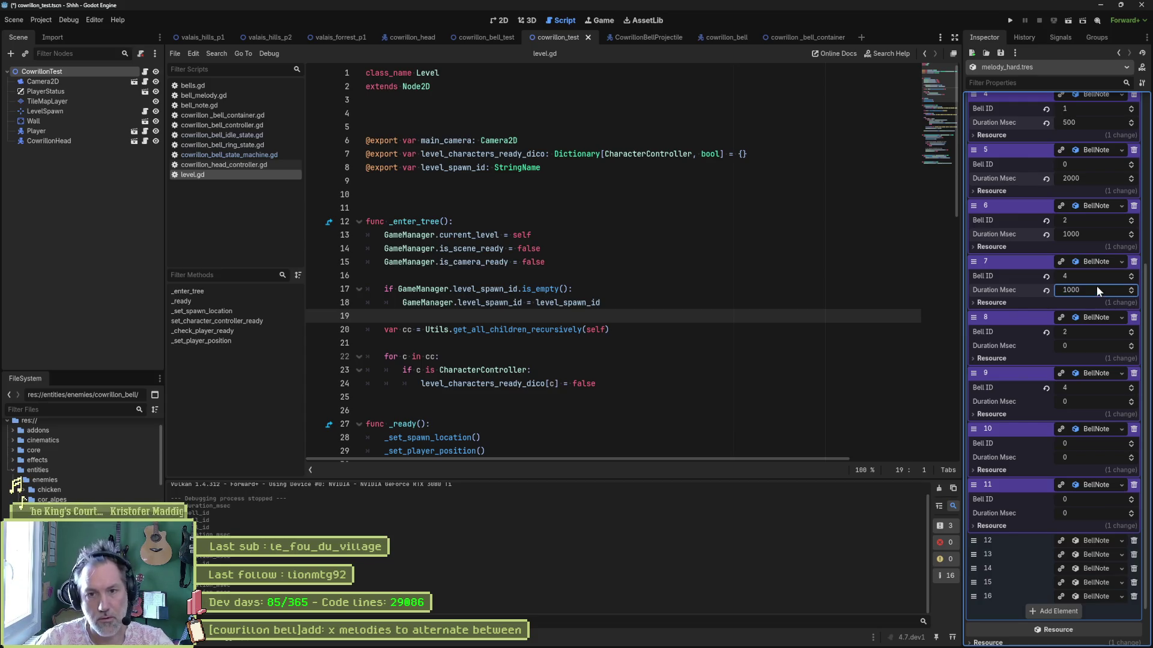
- Give note 8 Bell ID 4 and note 9 Bell ID 5, both with 100 ms durations
left_click(1085, 333)
type("4")
left_click(1083, 347)
type("100")
key("Return")
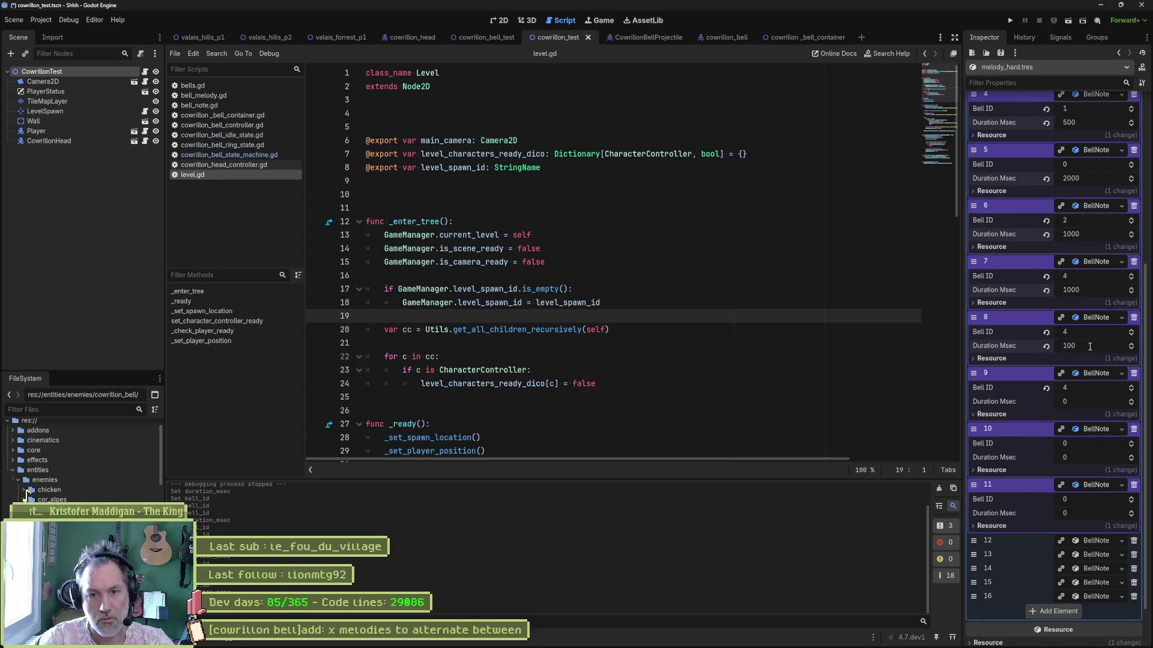
left_click(1089, 389)
type("5")
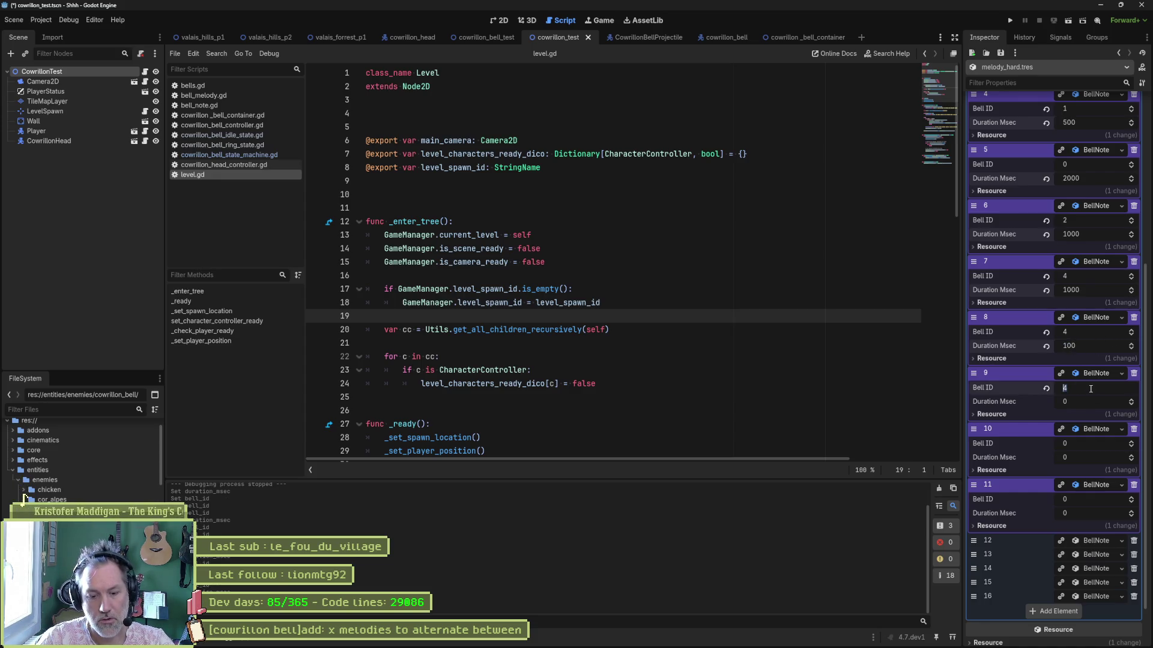
left_click(1091, 402)
type("0")
key("Return")
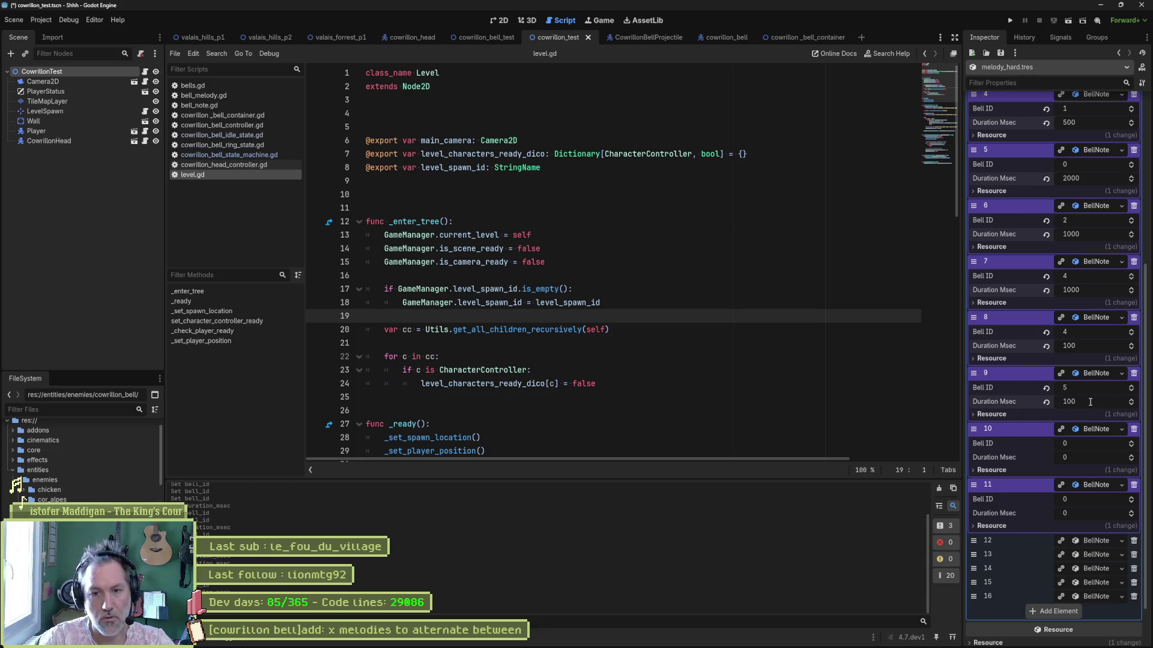
- Give element 10 Bell ID 6 and edit its Duration Msec value
left_click(1089, 444)
type("6")
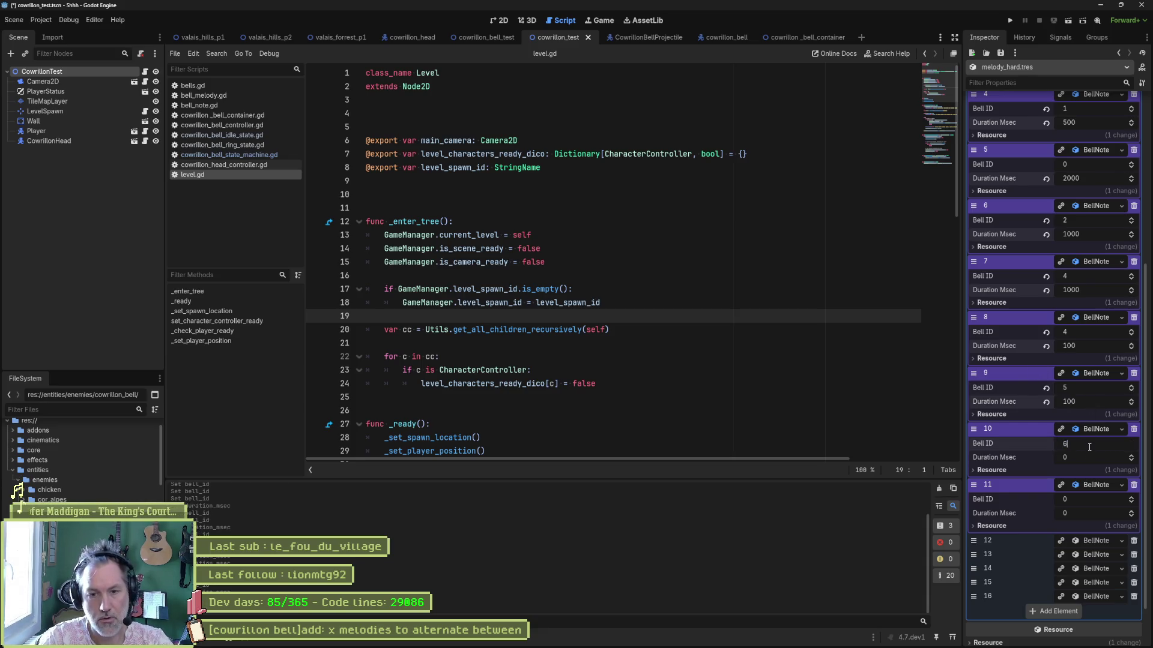
key("Tab")
type("1000")
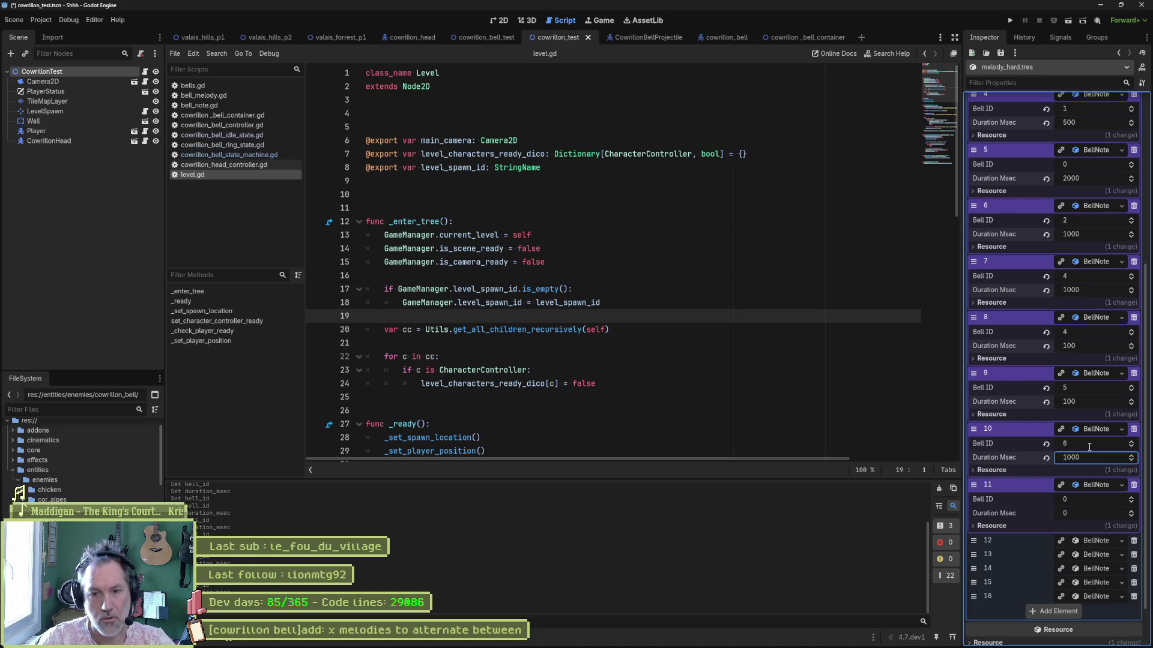
key("BackSpace")
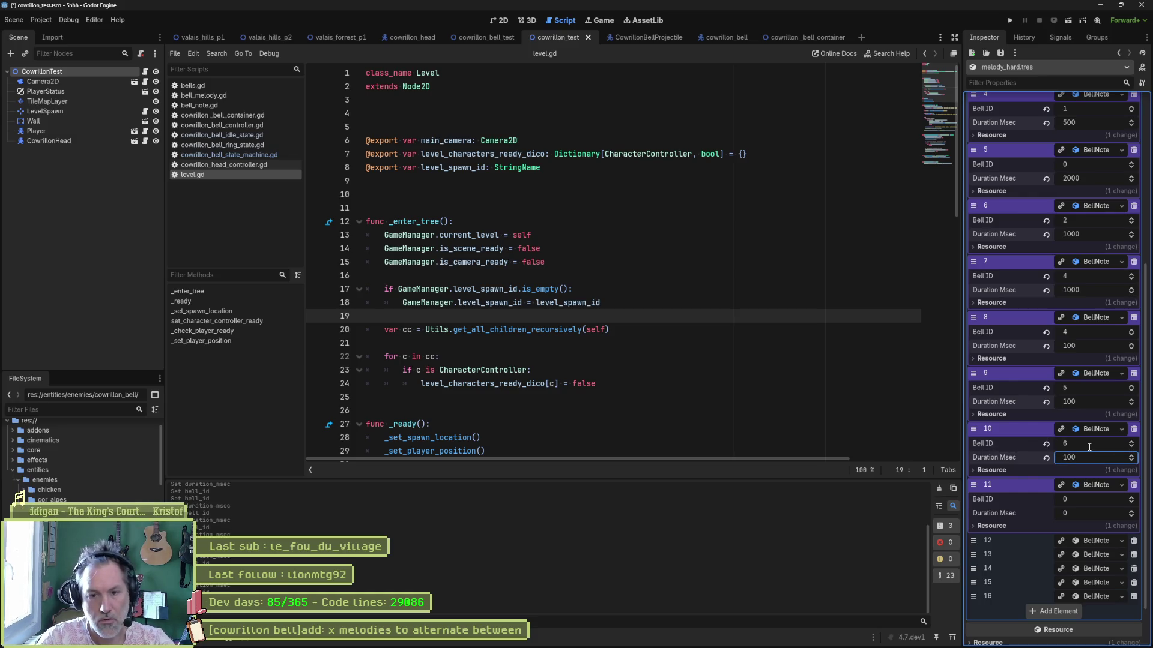
scroll(1092, 455, "down", 2)
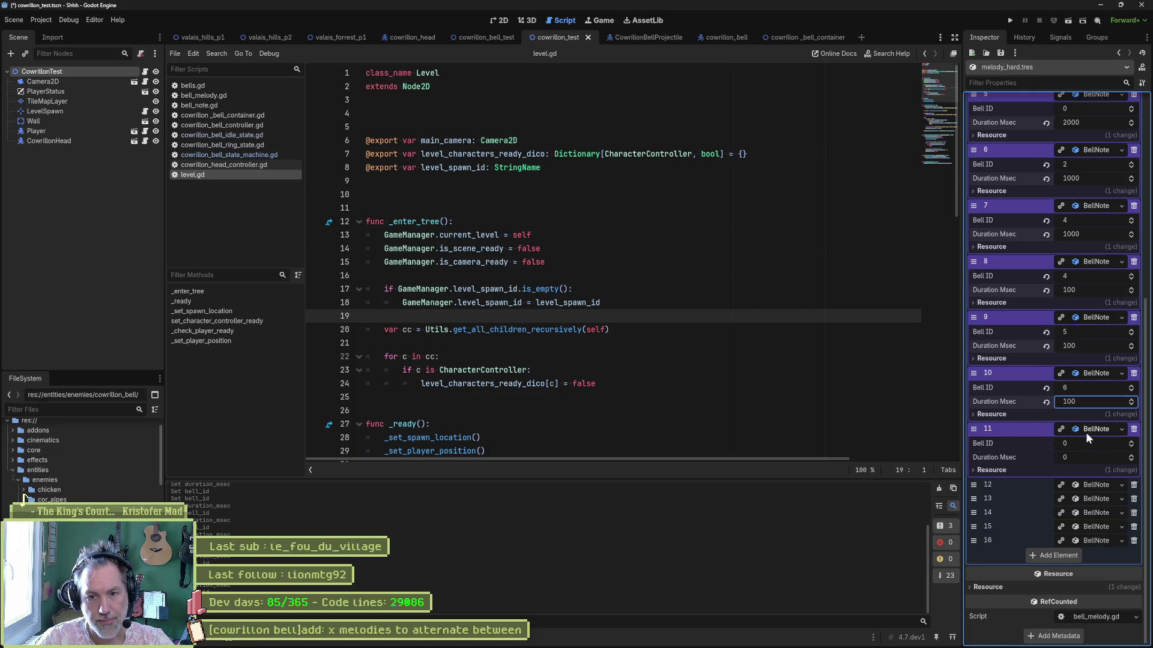
left_click(1092, 402)
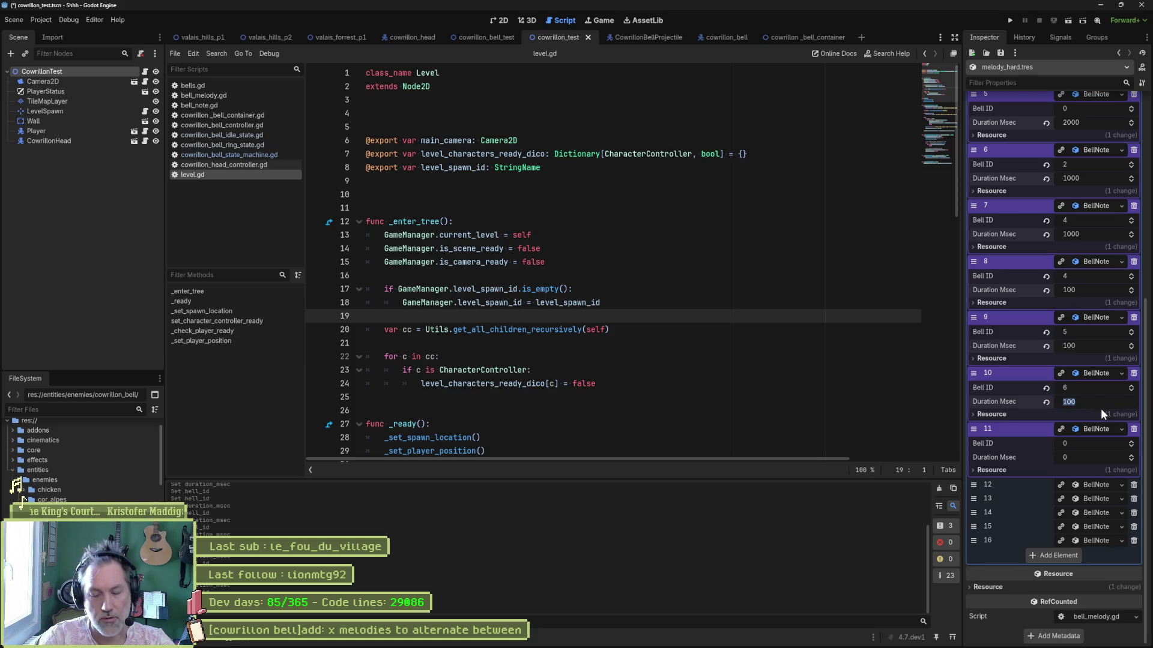
key("Home")
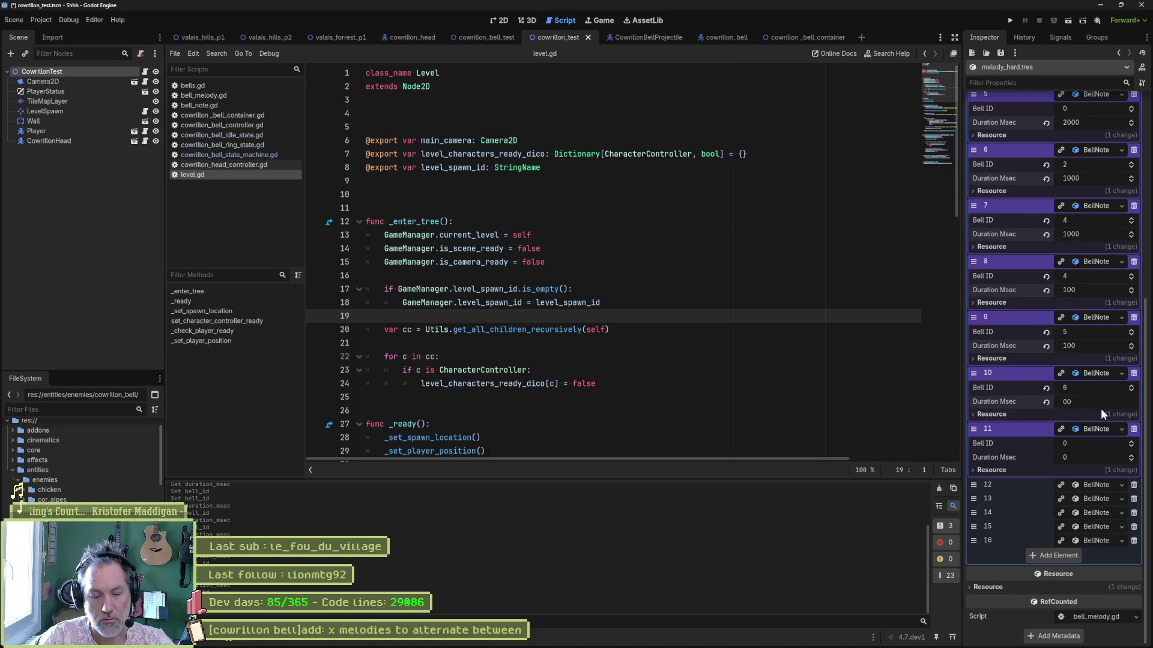
type("30")
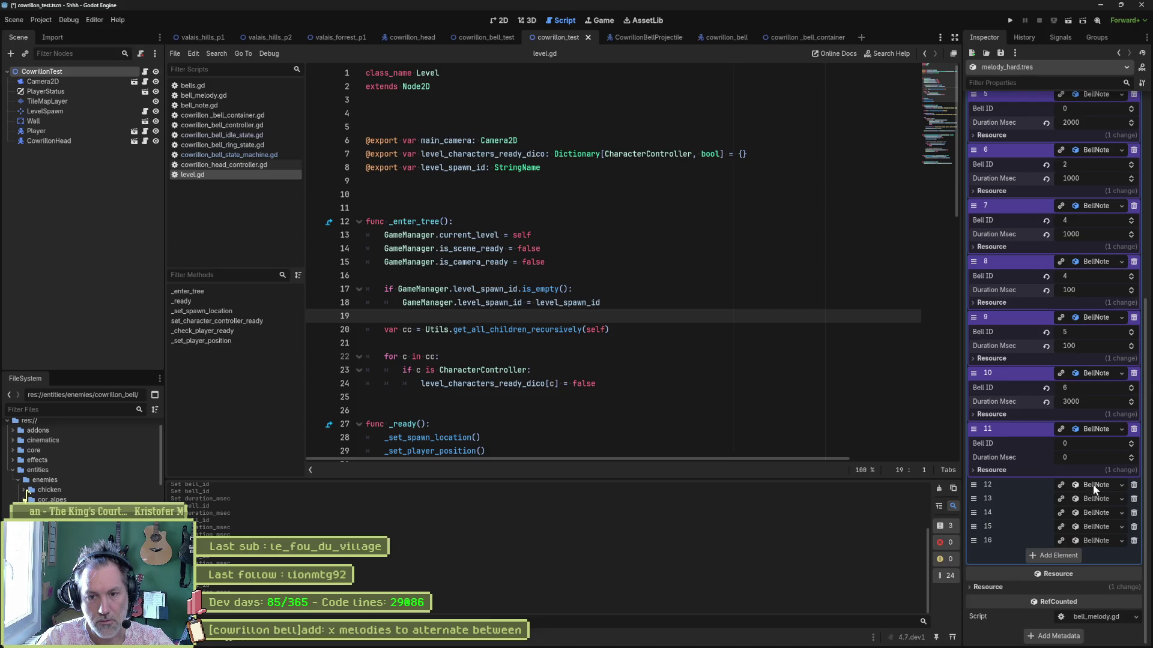
- Give note 12 Bell ID 2, and note 13 Bell ID 4 with a 1000 ms duration
left_click(1093, 486)
left_click(1089, 501)
type("2")
left_click(1094, 539)
left_click(1087, 555)
type("4")
left_click(1086, 570)
type("100")
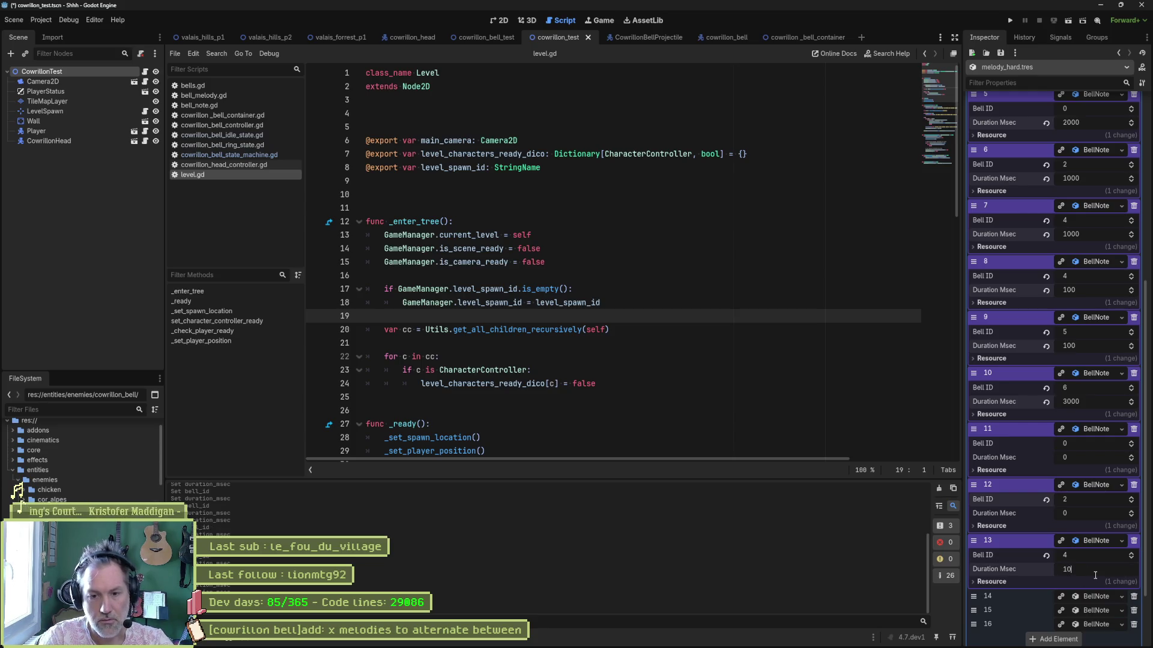
key("Return")
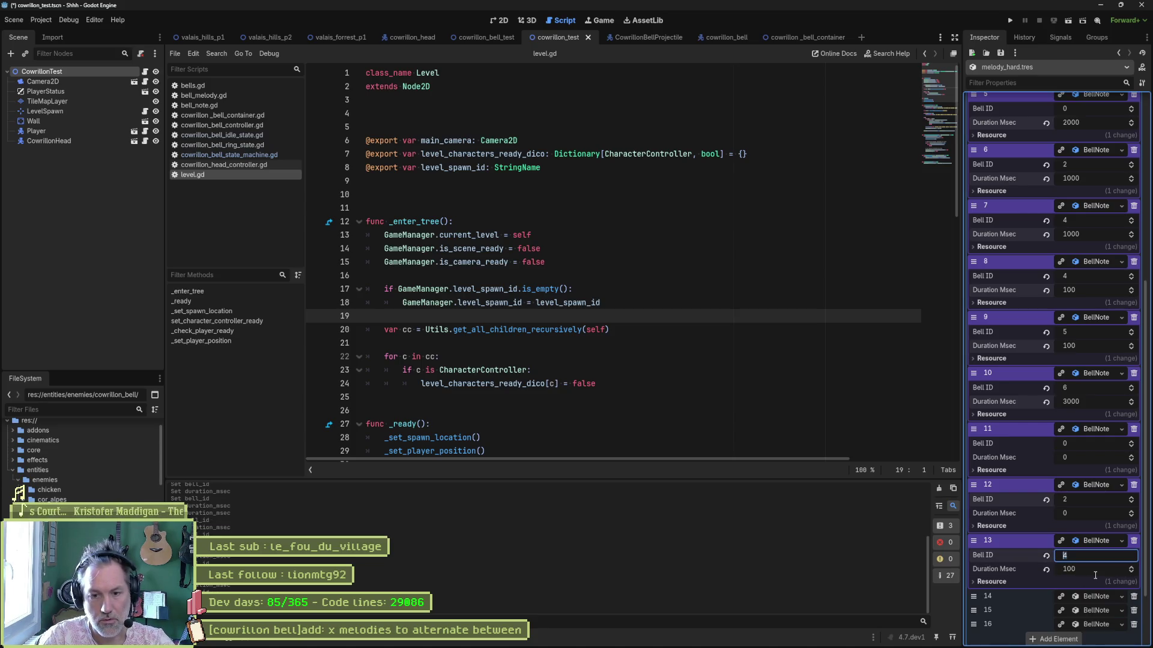
key("Tab")
type("0")
key("Return")
- Give notes 14, 15 and 16 Bell IDs 5, 3 and 1, then save
scroll(1095, 575, "down", 3)
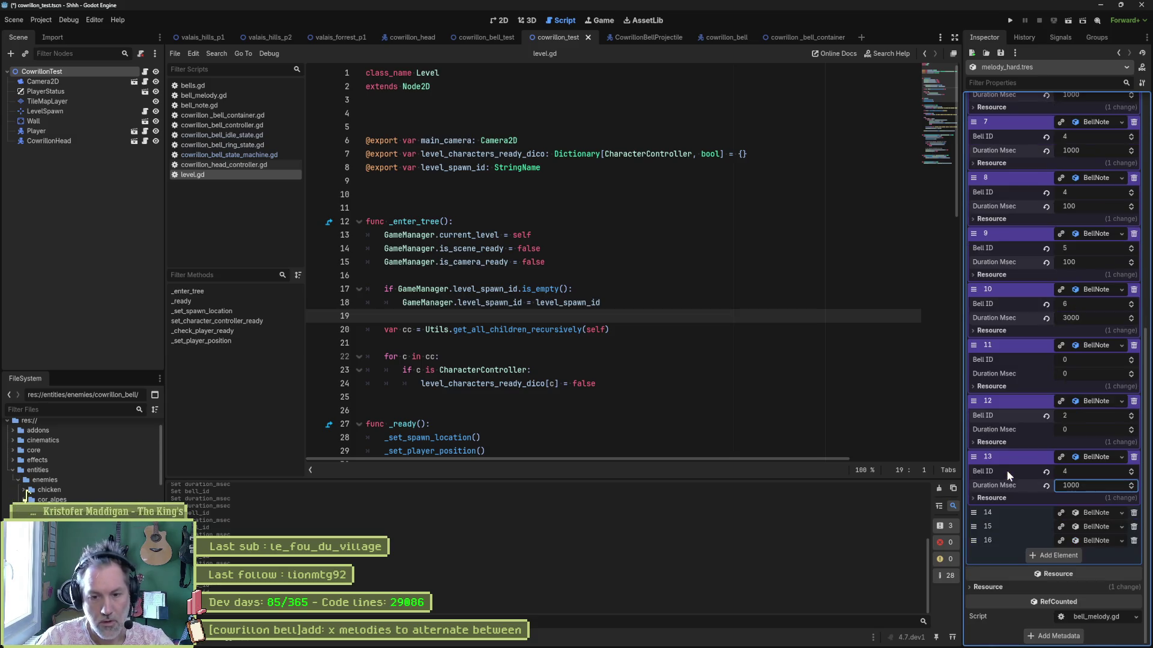
left_click(1093, 512)
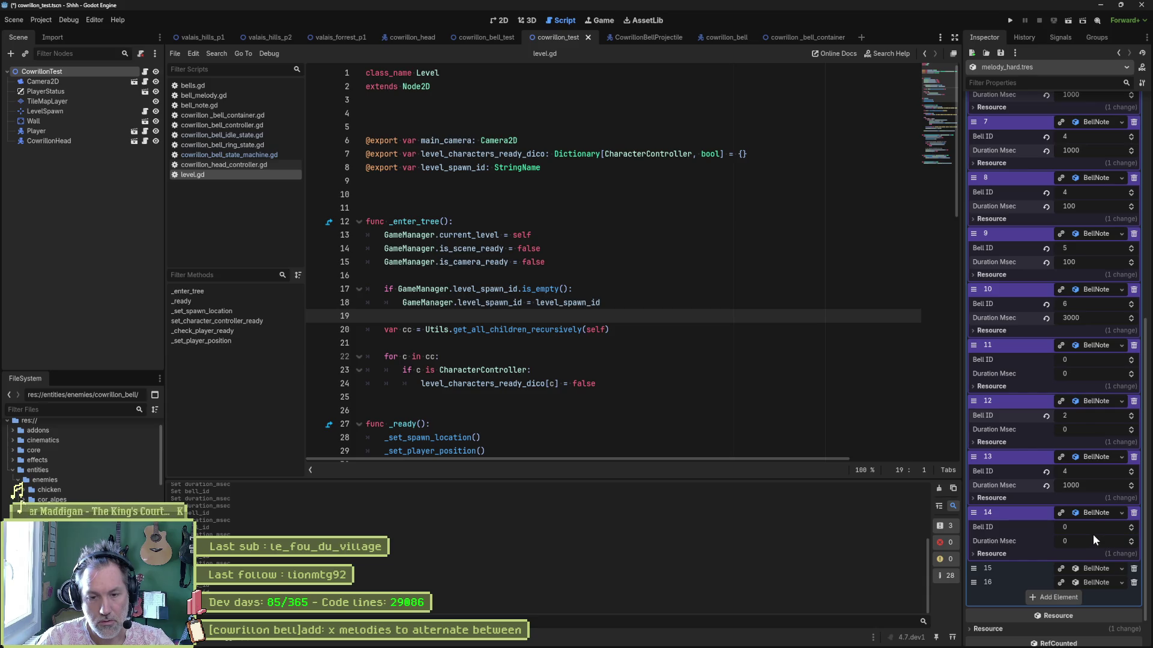
left_click(1090, 527)
type("5")
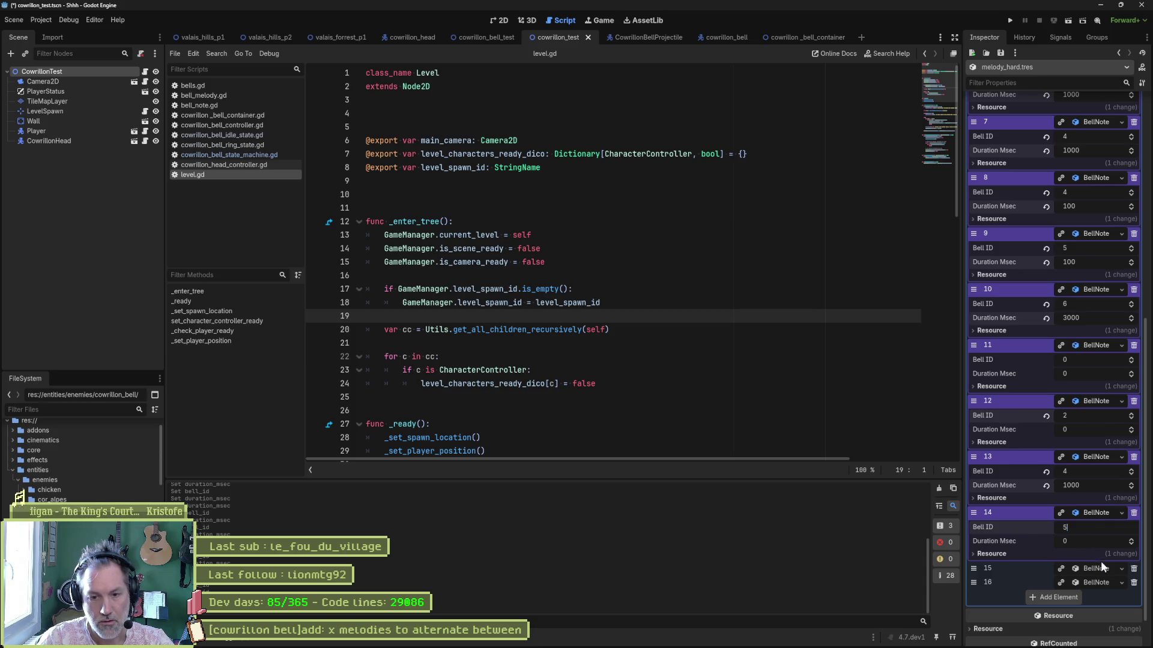
left_click(1100, 570)
left_click(1094, 583)
type("3")
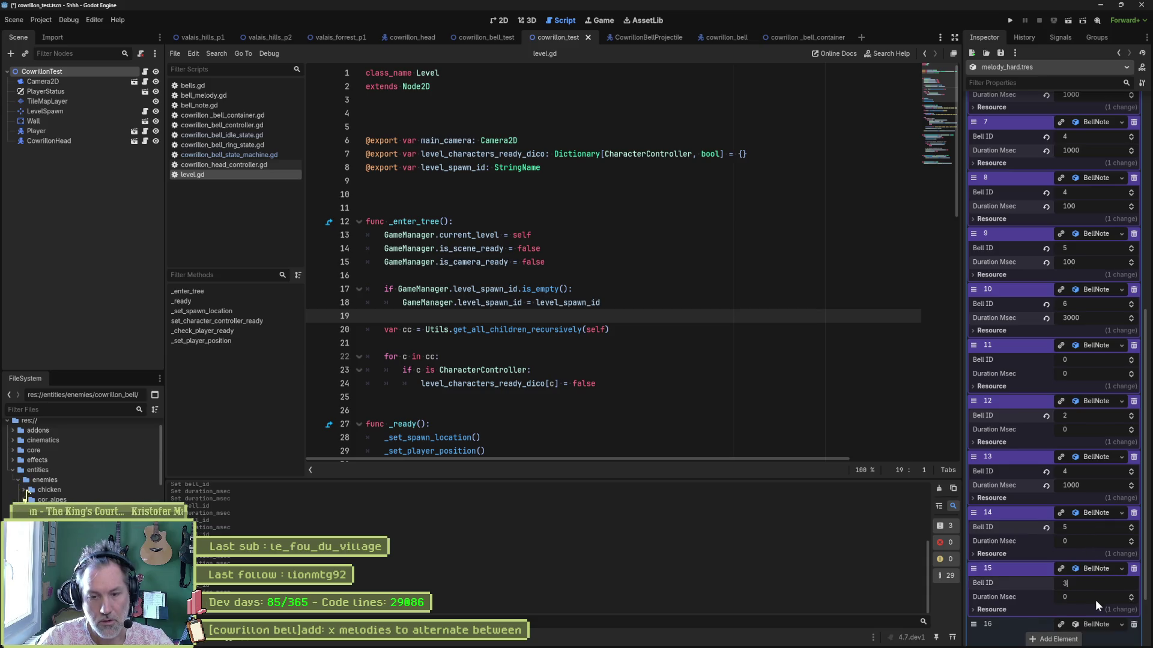
left_click(1101, 626)
left_click(1099, 640)
type("1")
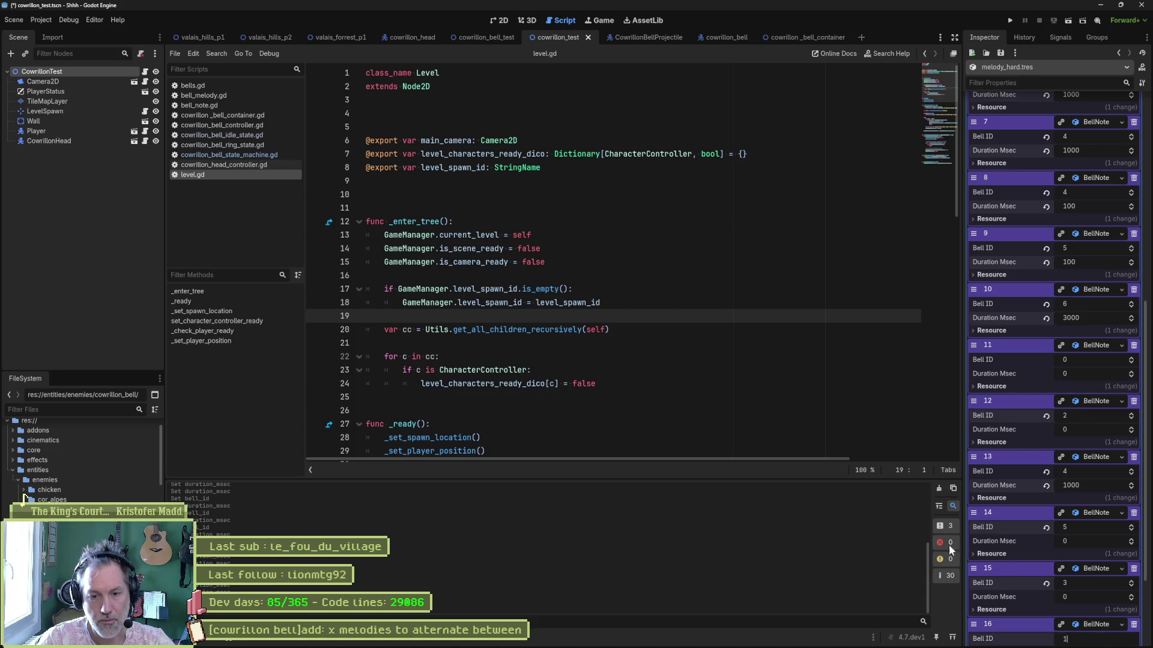
key("ctrl+s")
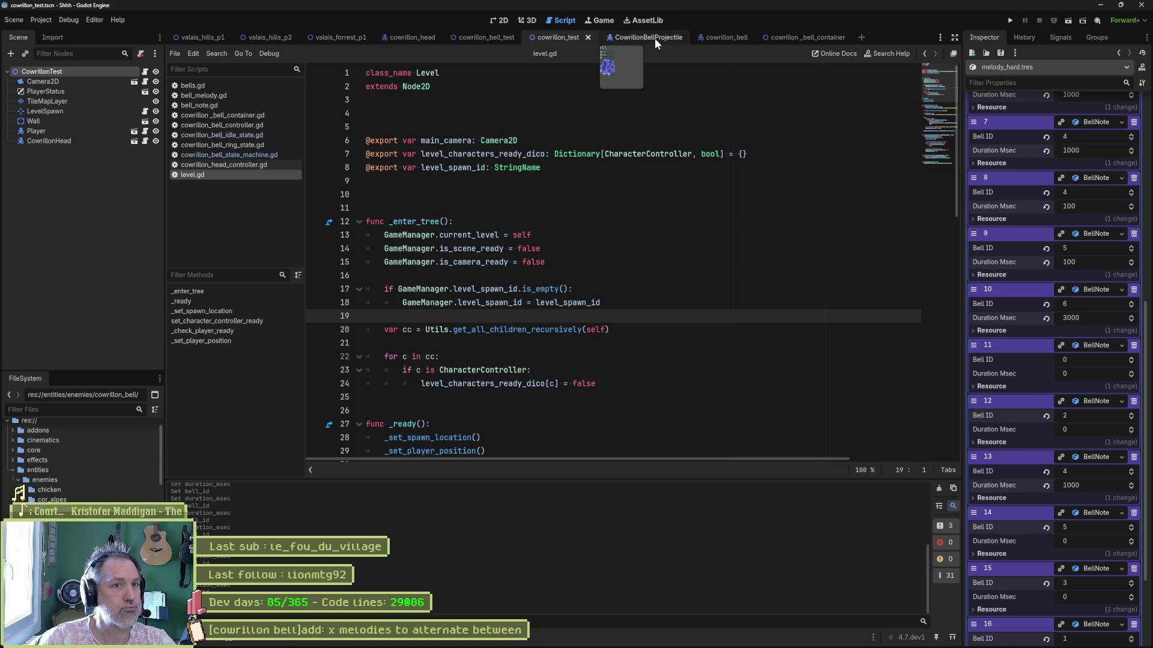
- Add melody_hard.tres as a third element of the Bells Melodies array in cowrillon_head and save
left_click(416, 38)
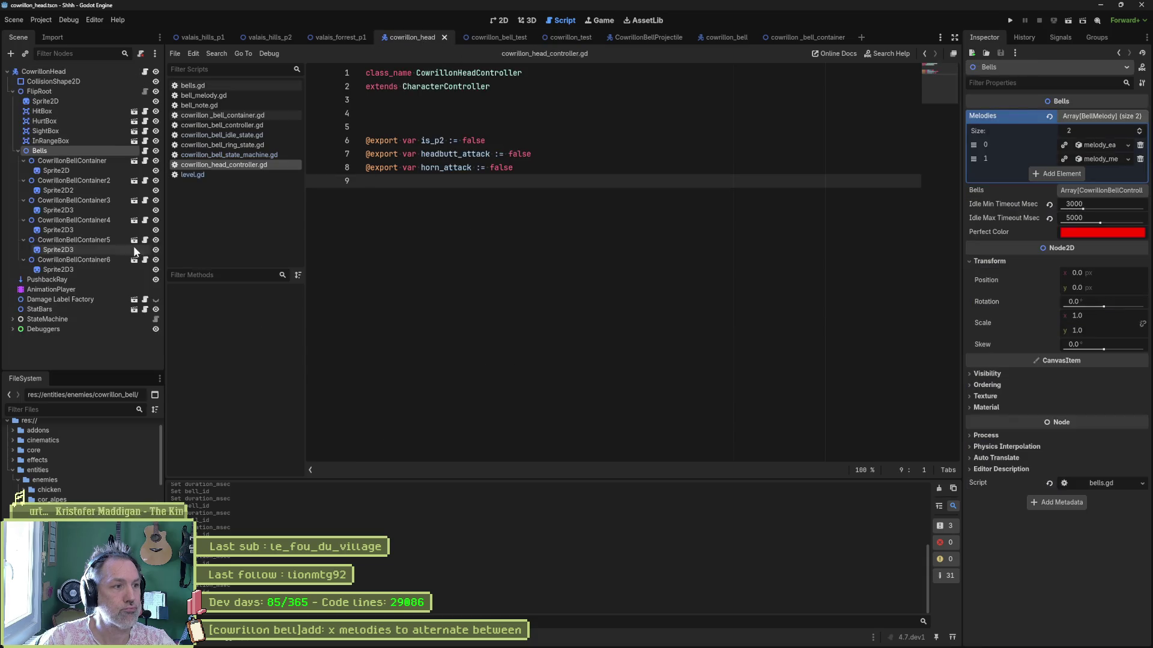
left_click(1060, 174)
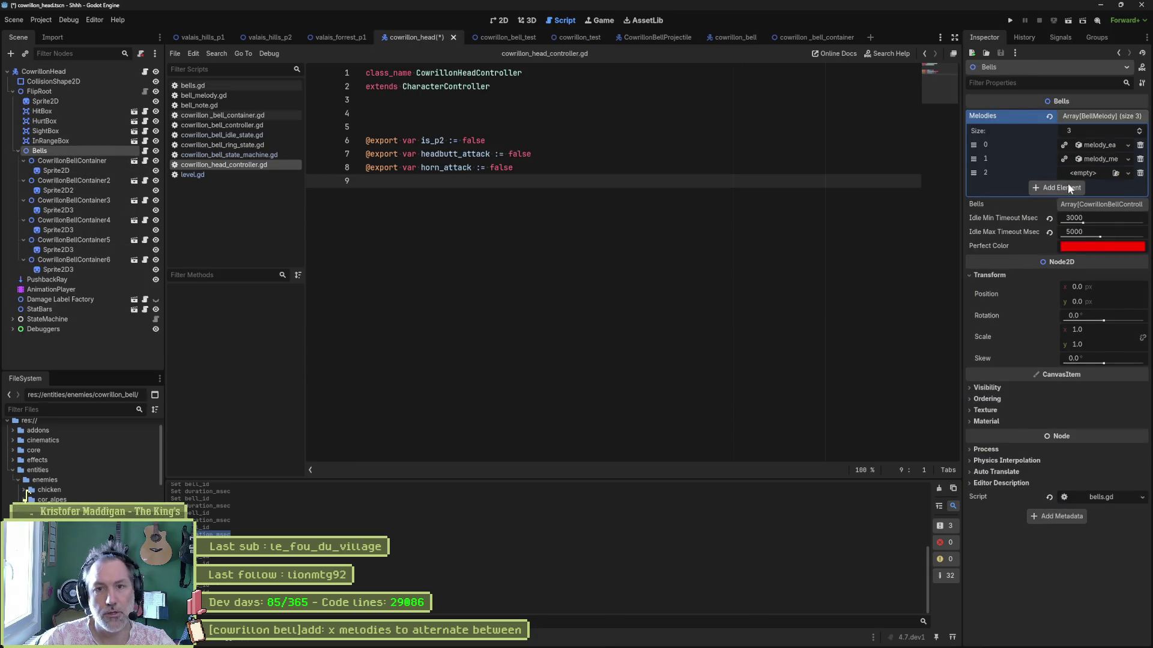
mouse_move(1015, 264)
left_mouse_down()
mouse_move(1120, 191)
mouse_move(1095, 174)
left_mouse_up()
key("ctrl+s")
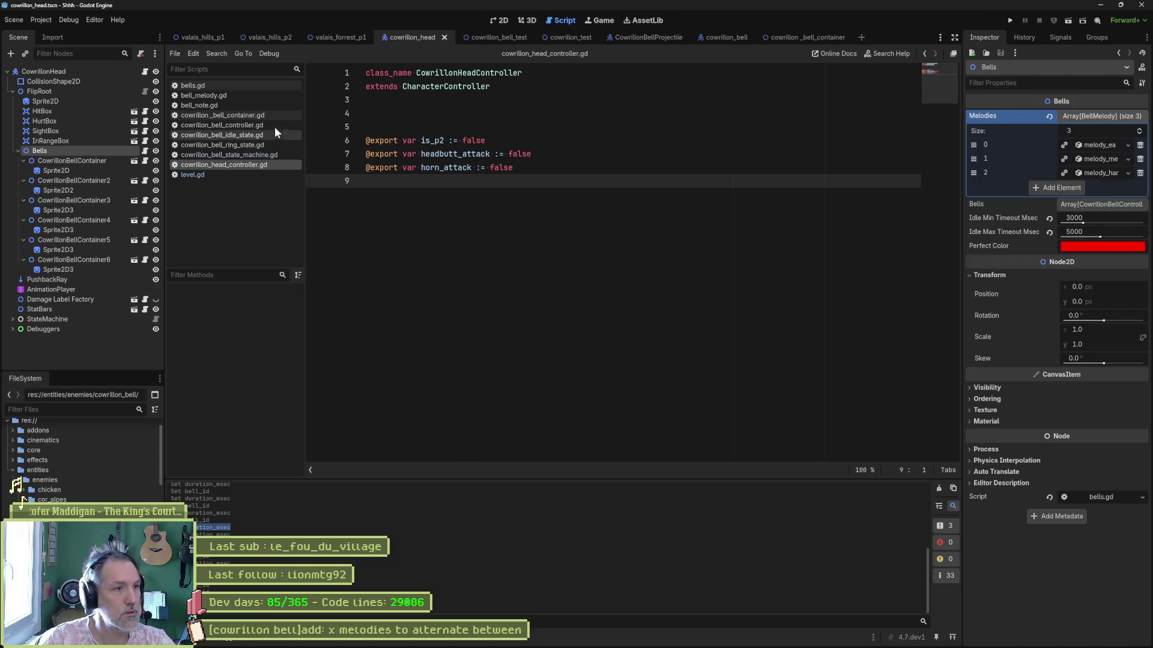
- Change _current_melody_id from 1 to 2 on line 29 of bells.gd
left_click(204, 86)
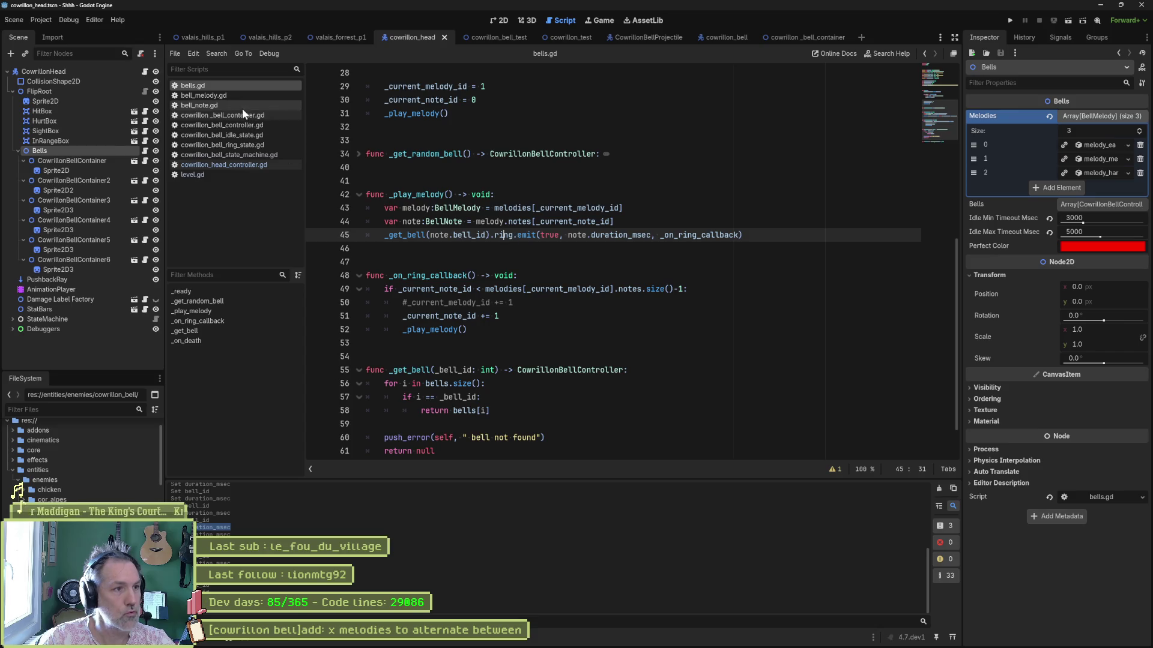
scroll(500, 232, "up", 3)
left_click(558, 207)
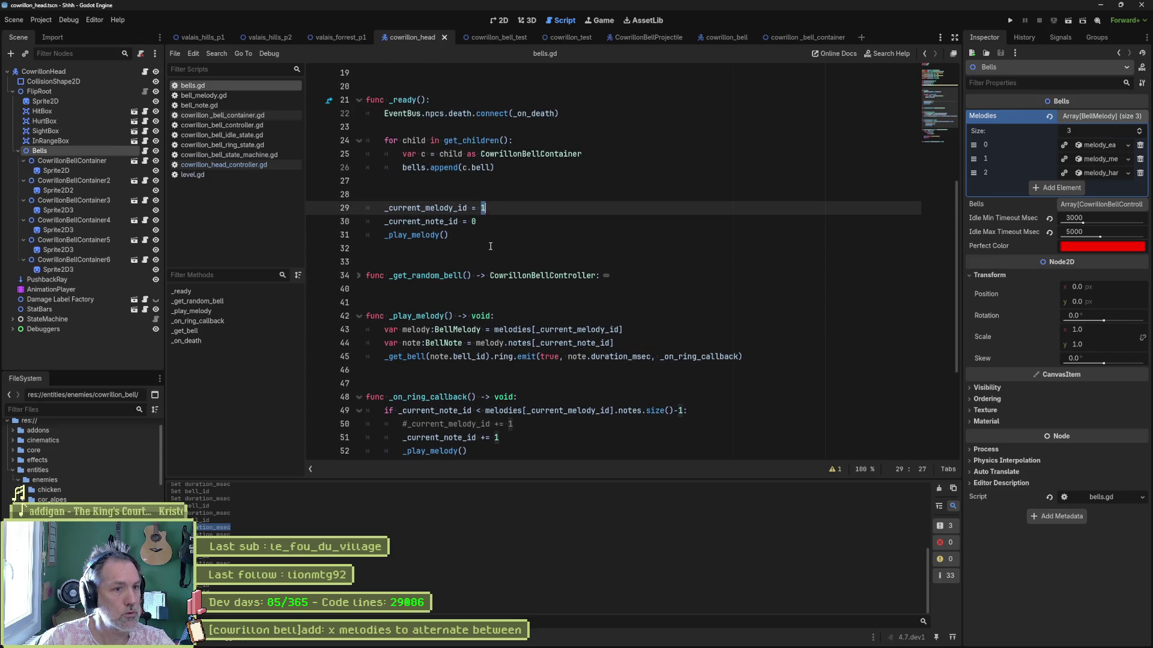
key("BackSpace")
type("2")
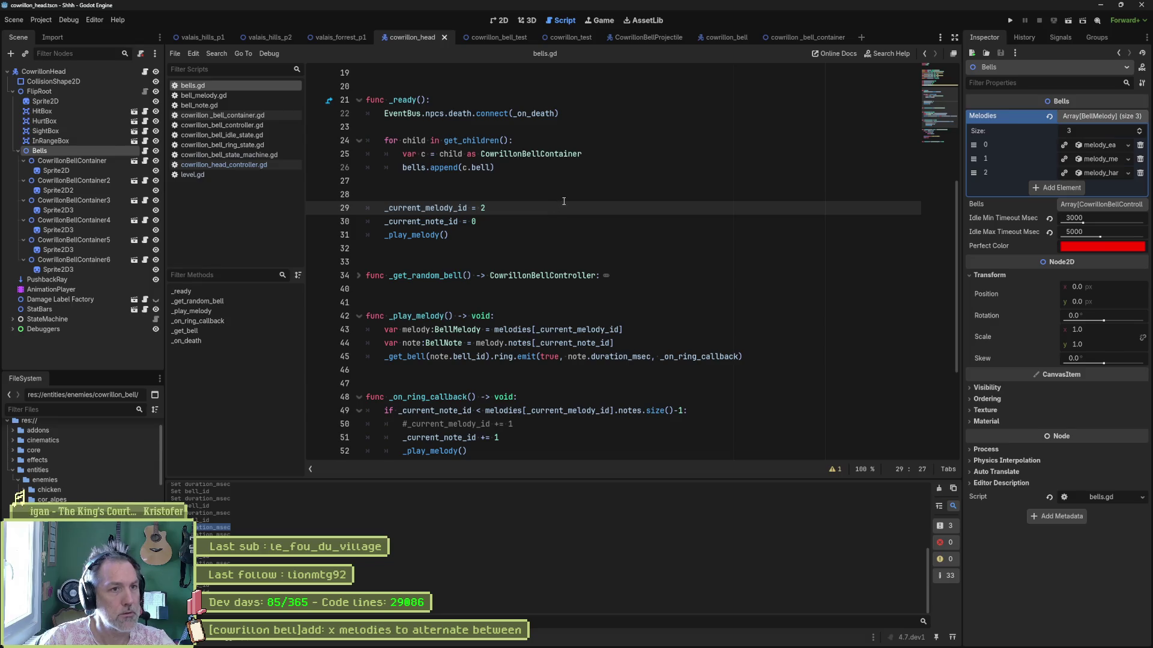
left_click(578, 36)
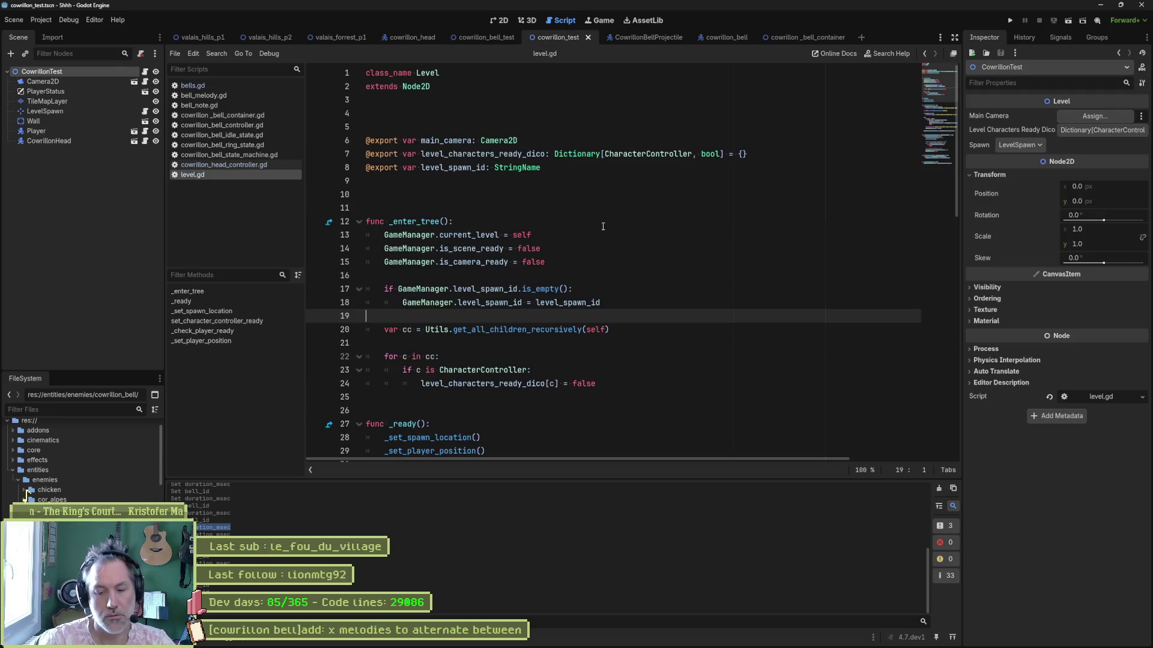
- Run the cowrillon_test scene with F6 to hear the hard melody
key("F6")
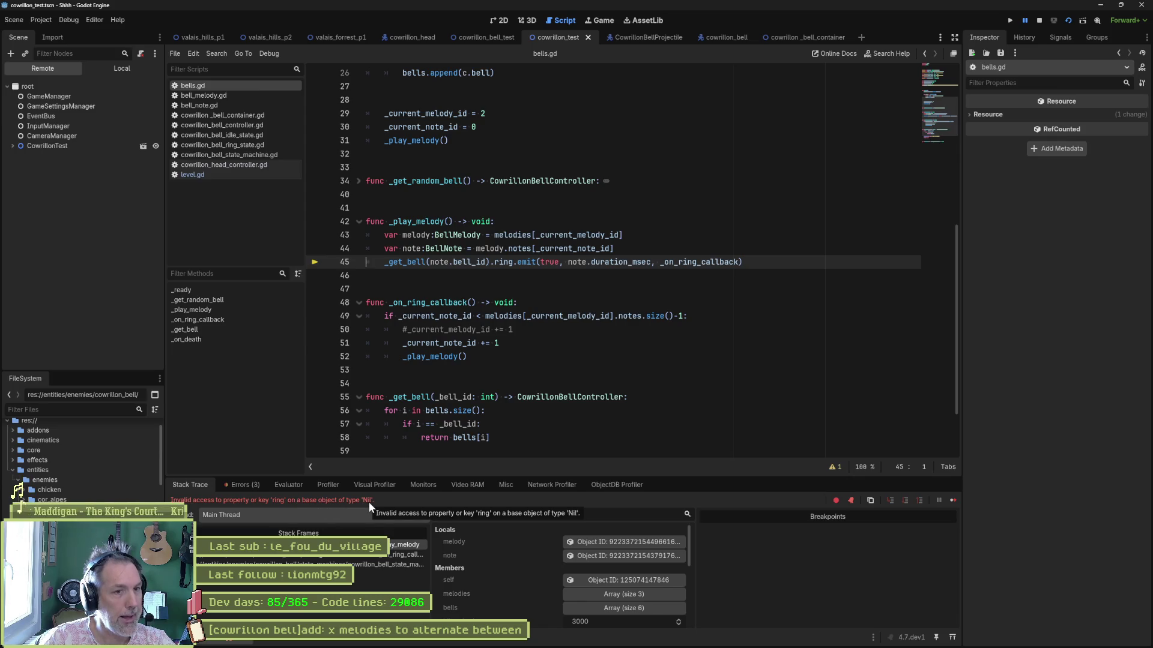
- Inspect the _on_ring_callback frame and evaluate line 49's note-count expression, which returns 17
left_click(368, 555)
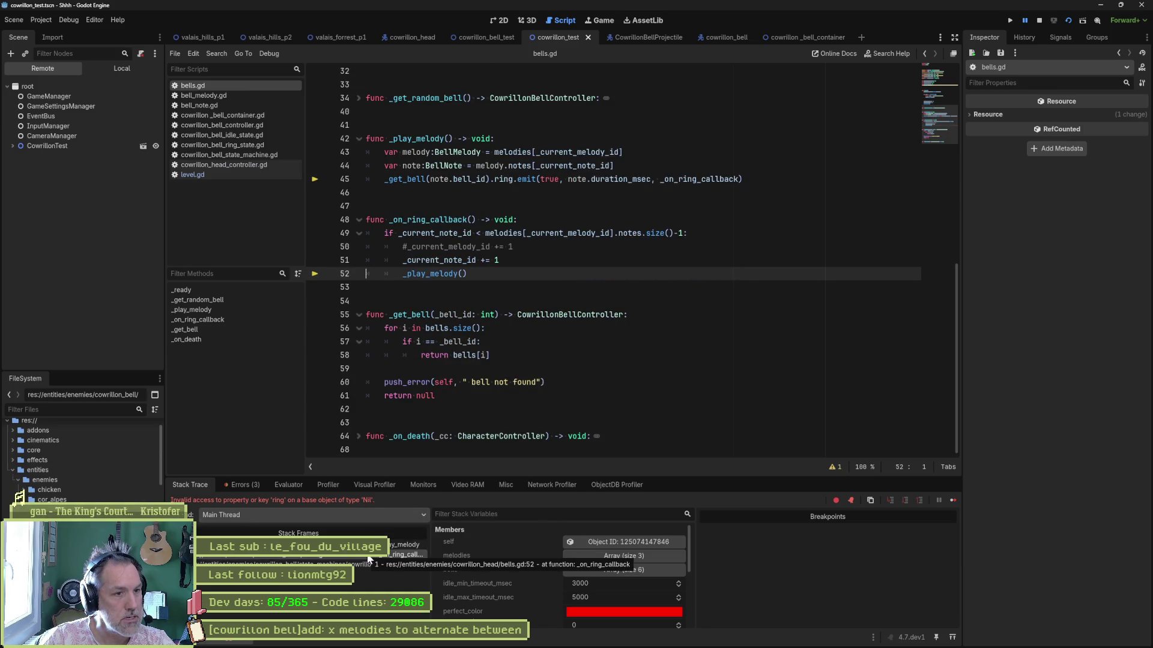
mouse_move(449, 232)
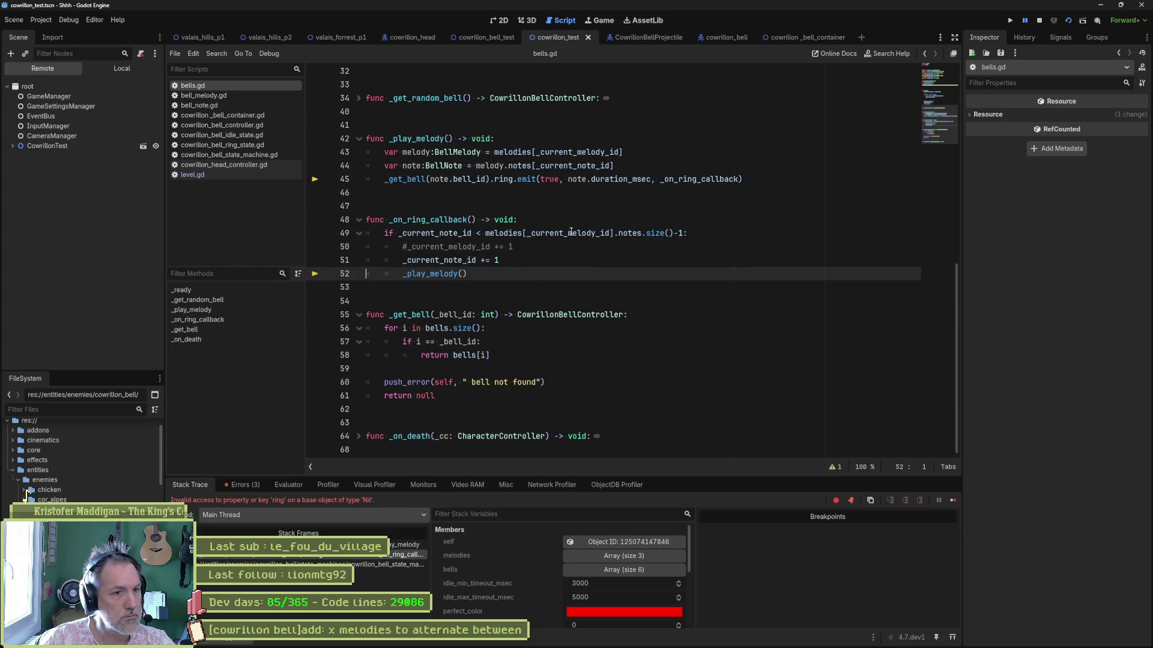
mouse_move(570, 232)
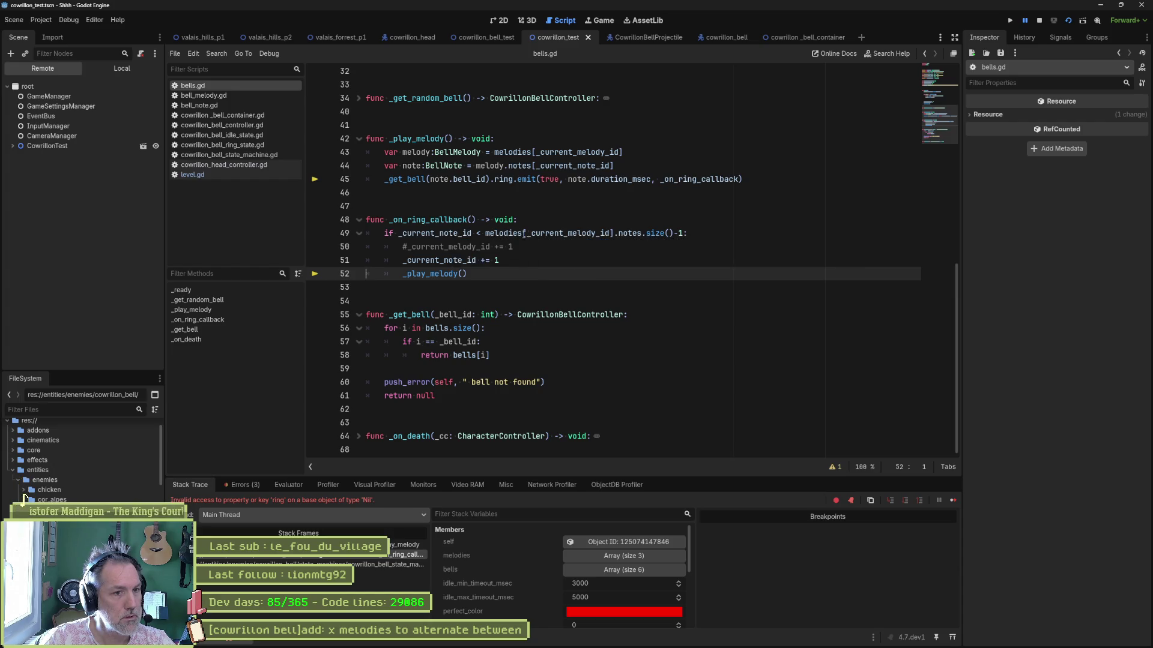
mouse_move(519, 234)
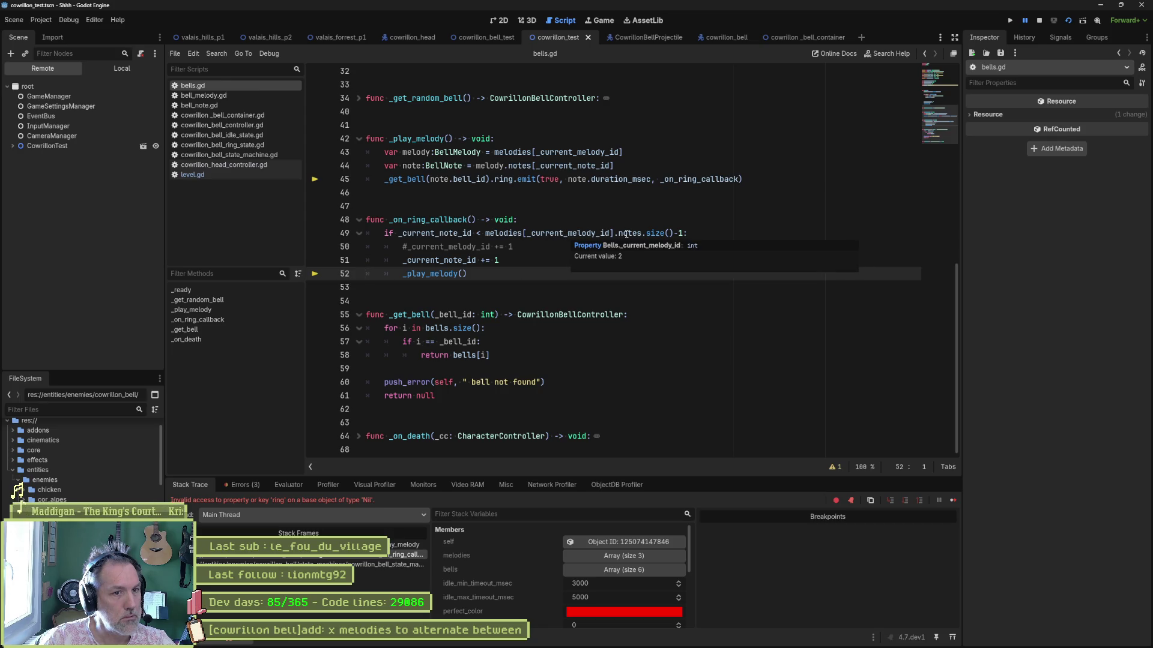
mouse_move(631, 234)
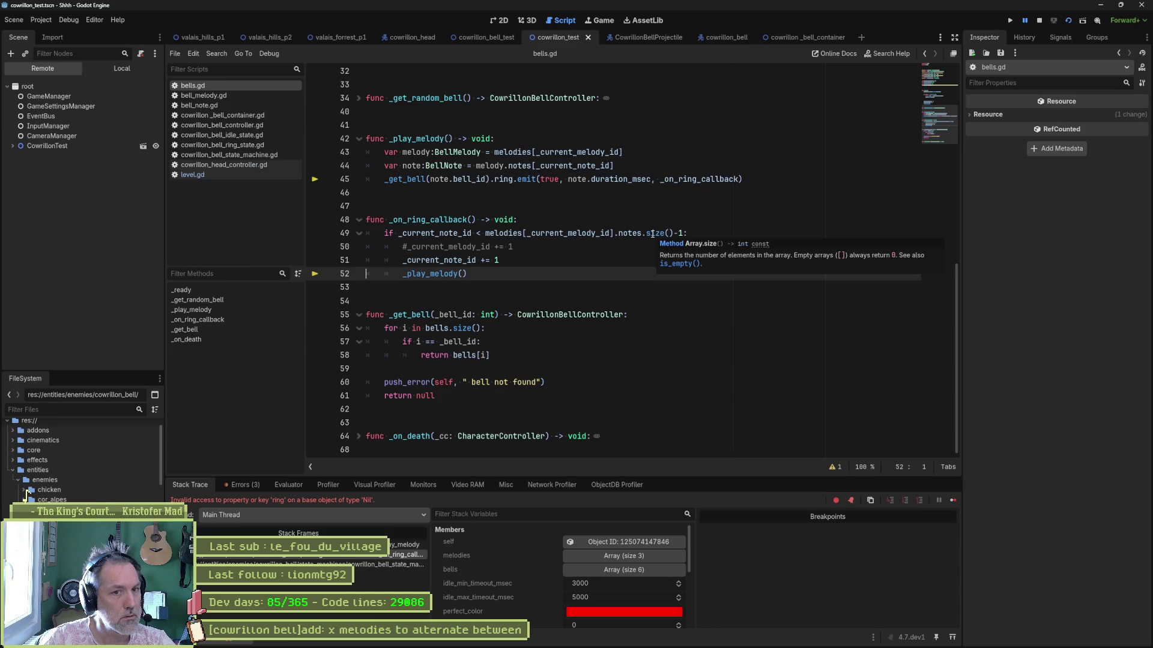
left_click_drag(487, 233, 673, 235)
key("ctrl+c")
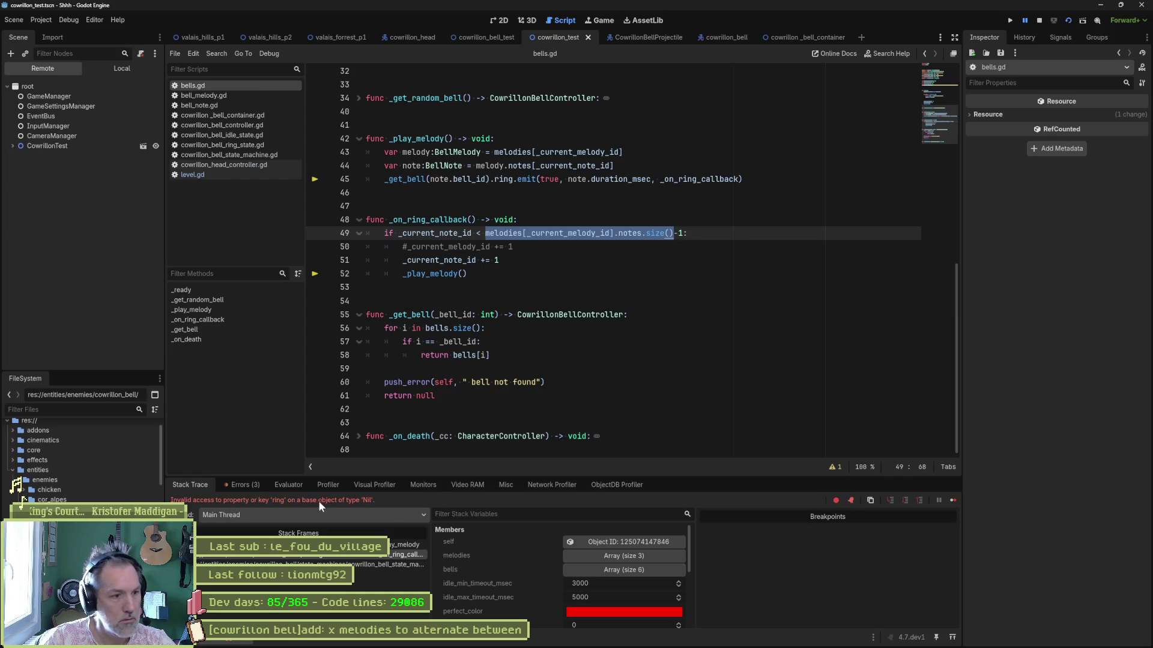
left_click(283, 484)
key("ctrl+v")
key("Return")
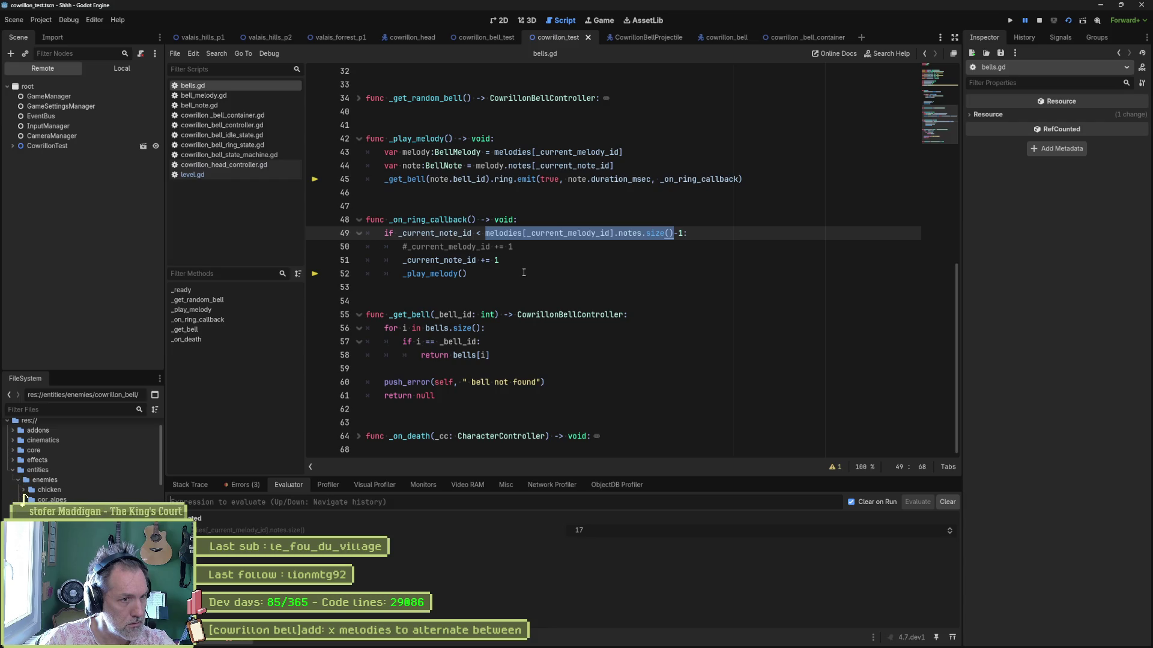
- Follow the 'bell not found' error's stack trace to the bell lookup in bells.gd, then stop the game
mouse_move(469, 261)
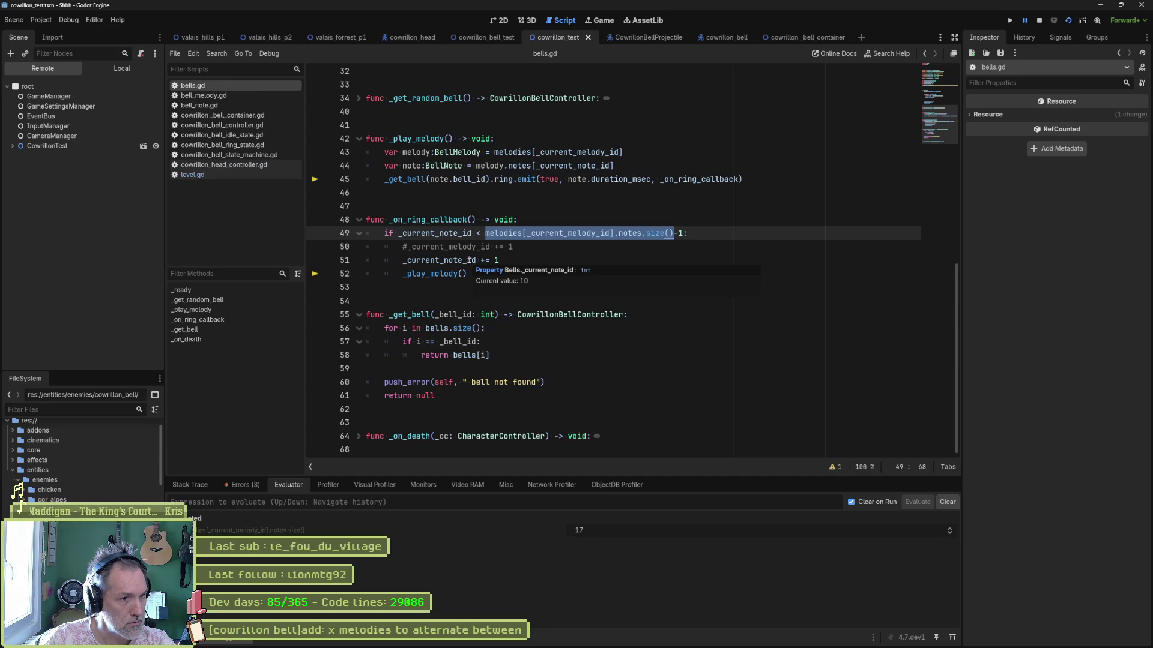
left_click(242, 486)
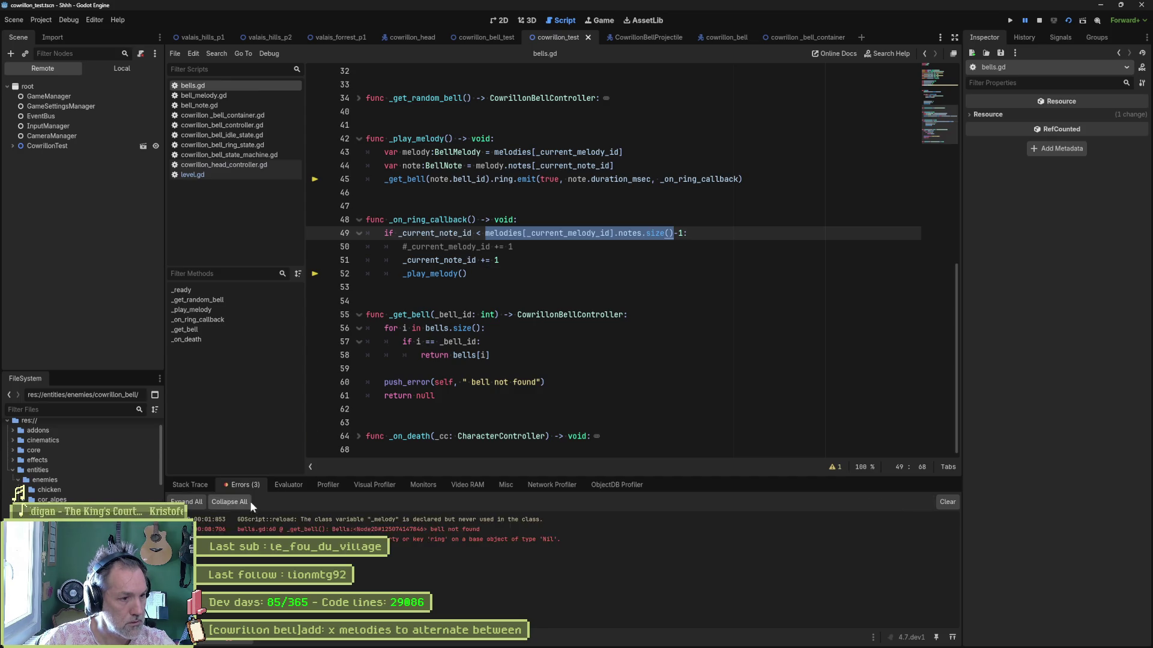
mouse_move(288, 533)
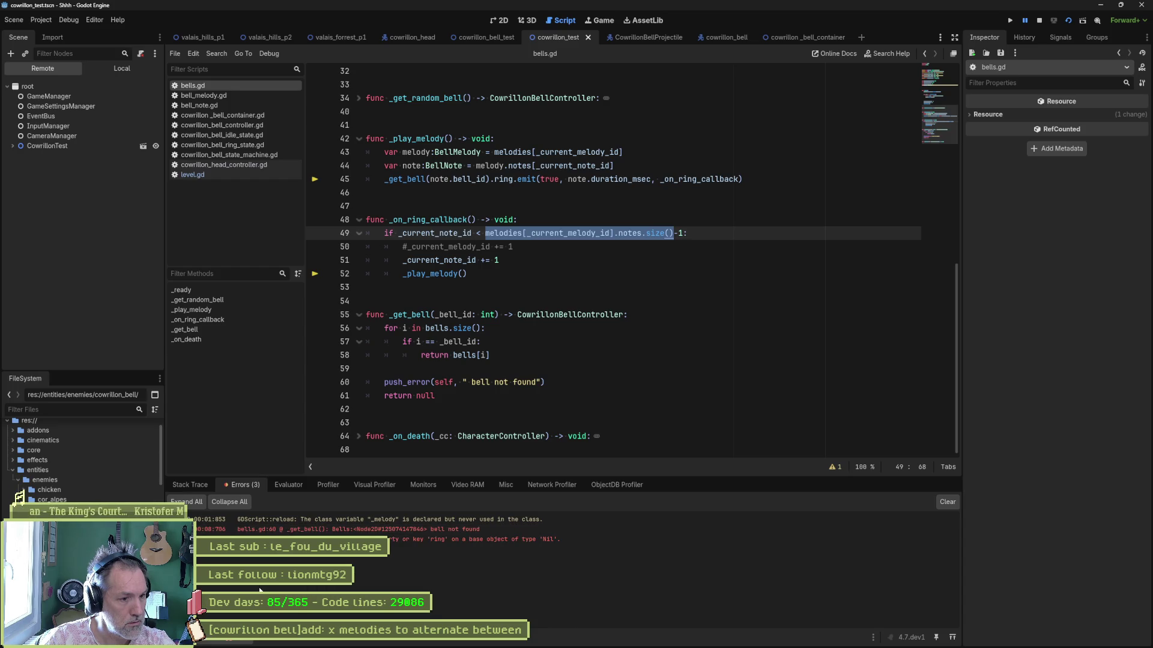
left_click(450, 529)
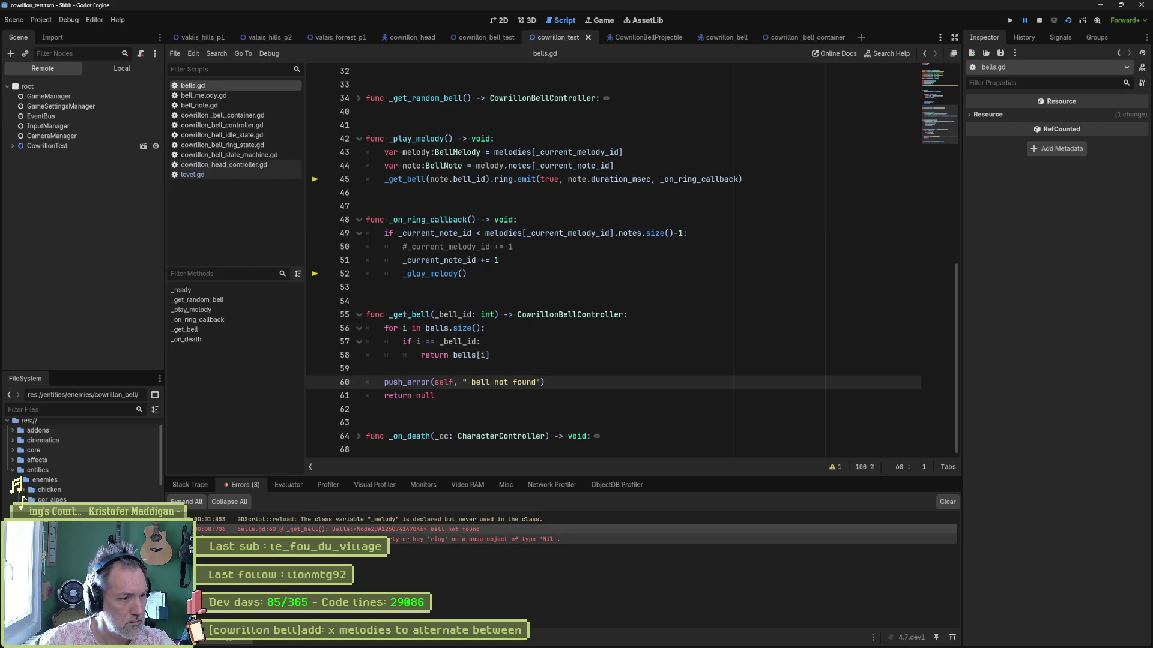
double_click(303, 529)
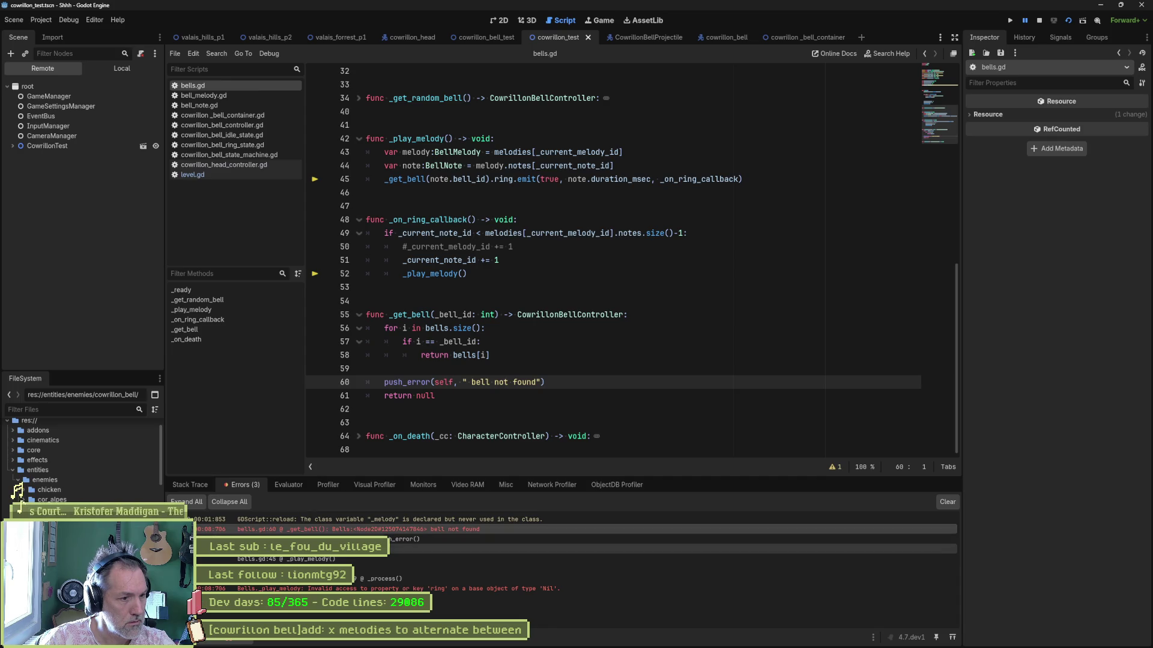
left_click(307, 559)
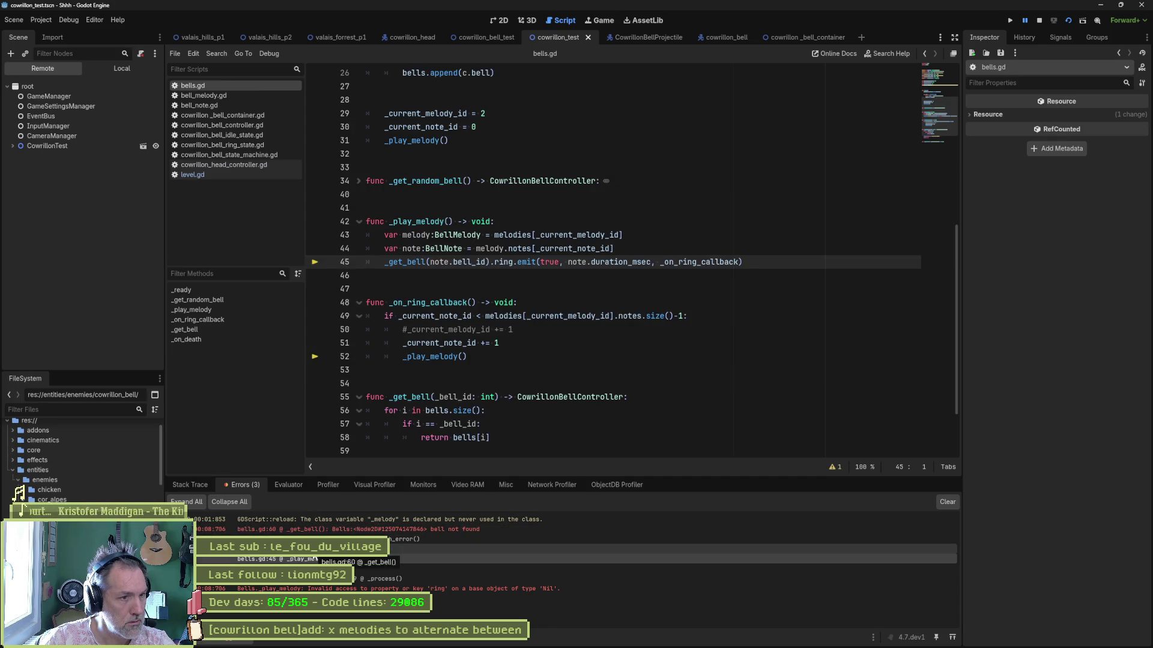
left_click(314, 558)
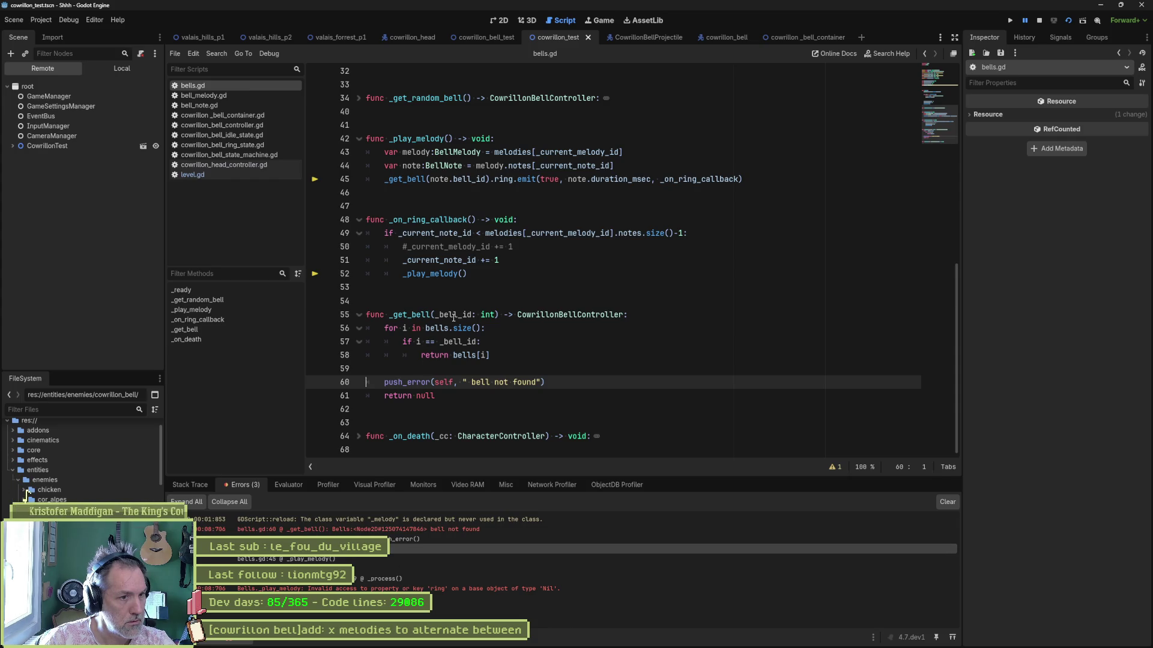
mouse_move(469, 180)
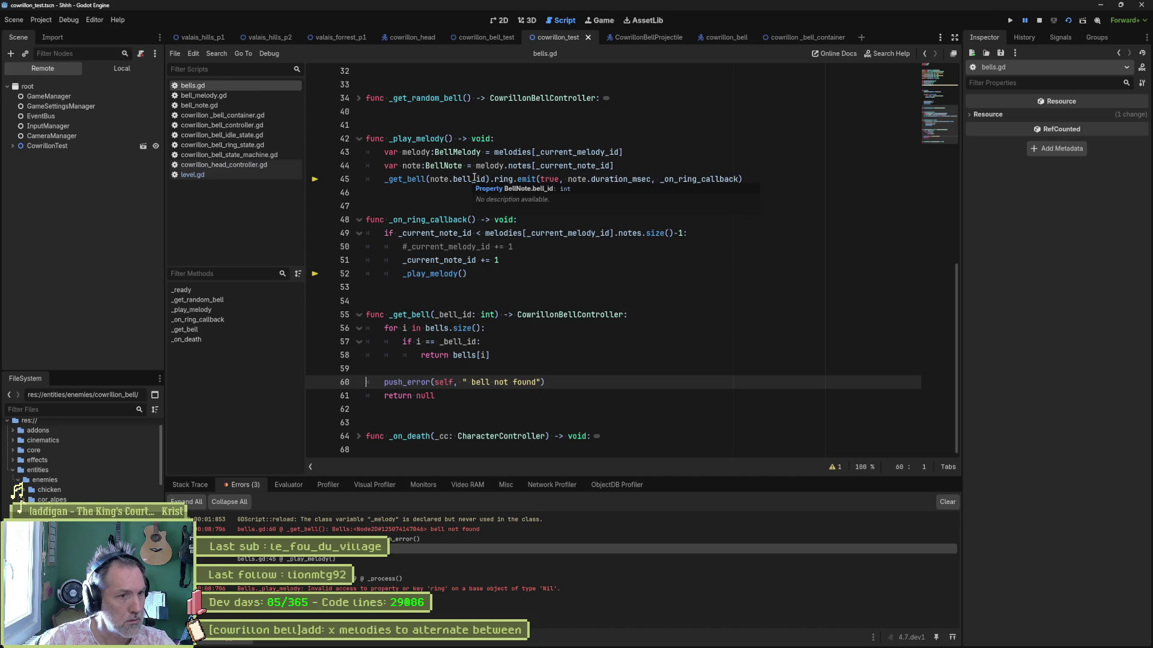
left_click(1039, 23)
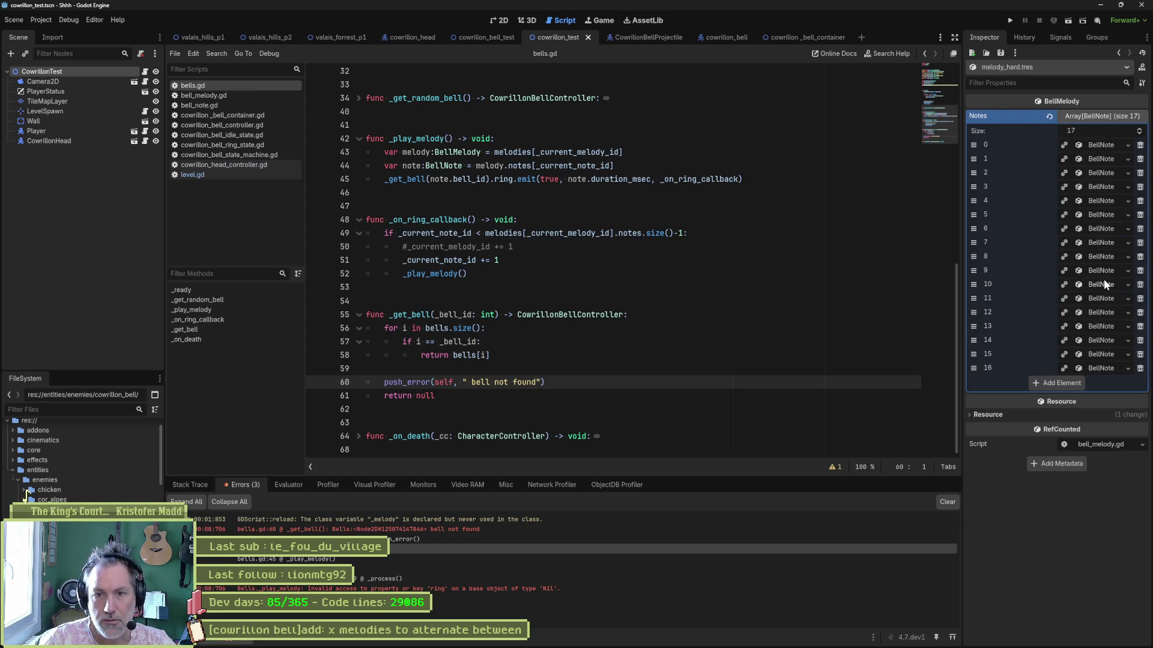
- Delete note 10 from melody_hard in the Inspector, leaving 16 notes
left_click(1104, 283)
left_click(1062, 301)
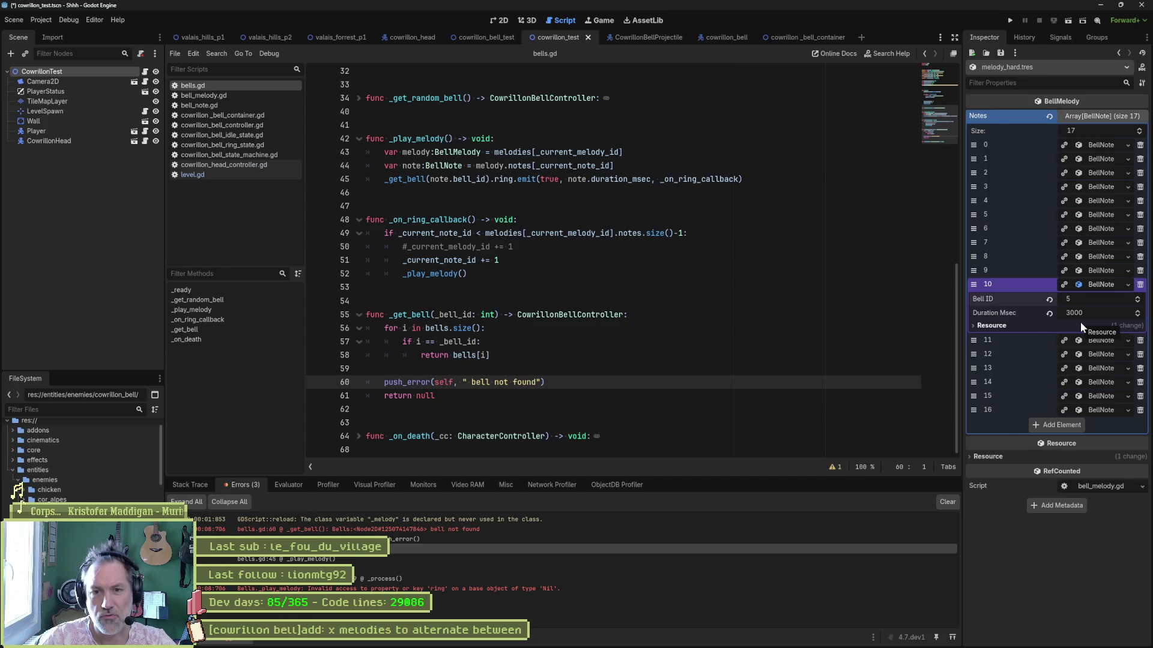
left_click(1100, 272)
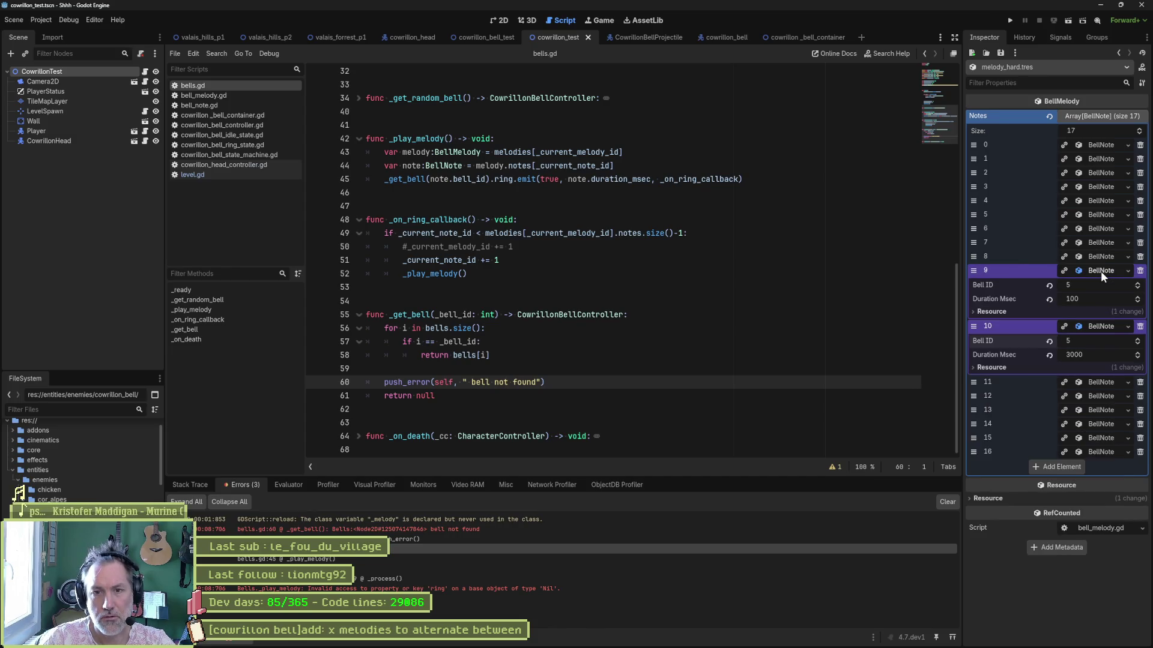
left_click(1139, 327)
left_click(688, 321)
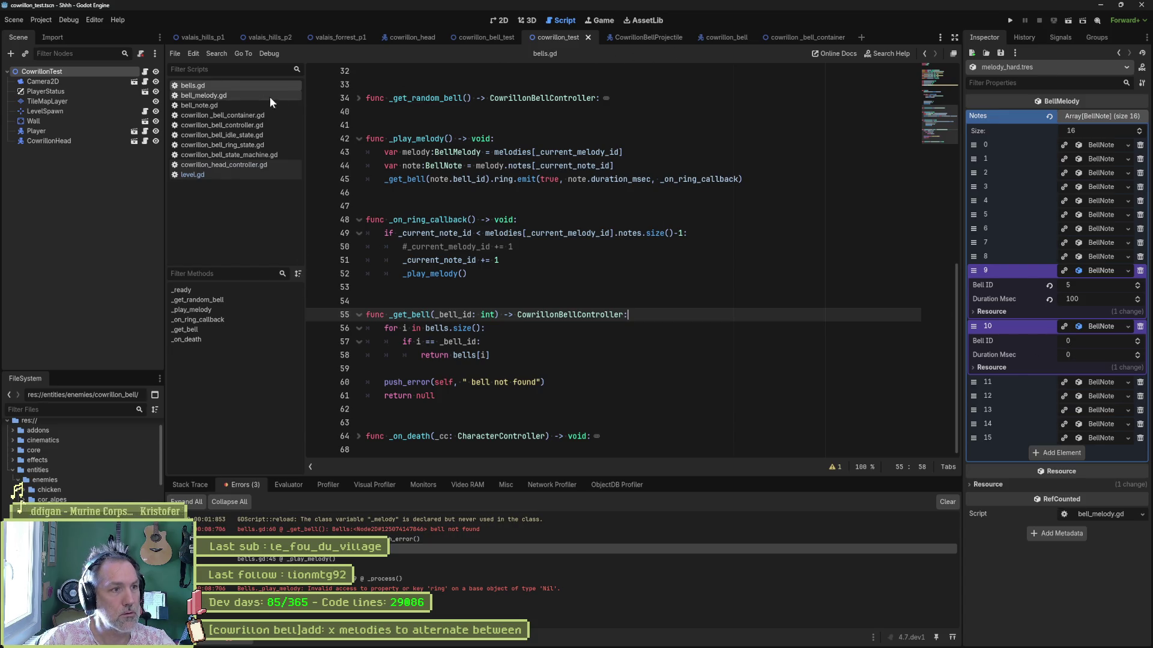
left_click(242, 106)
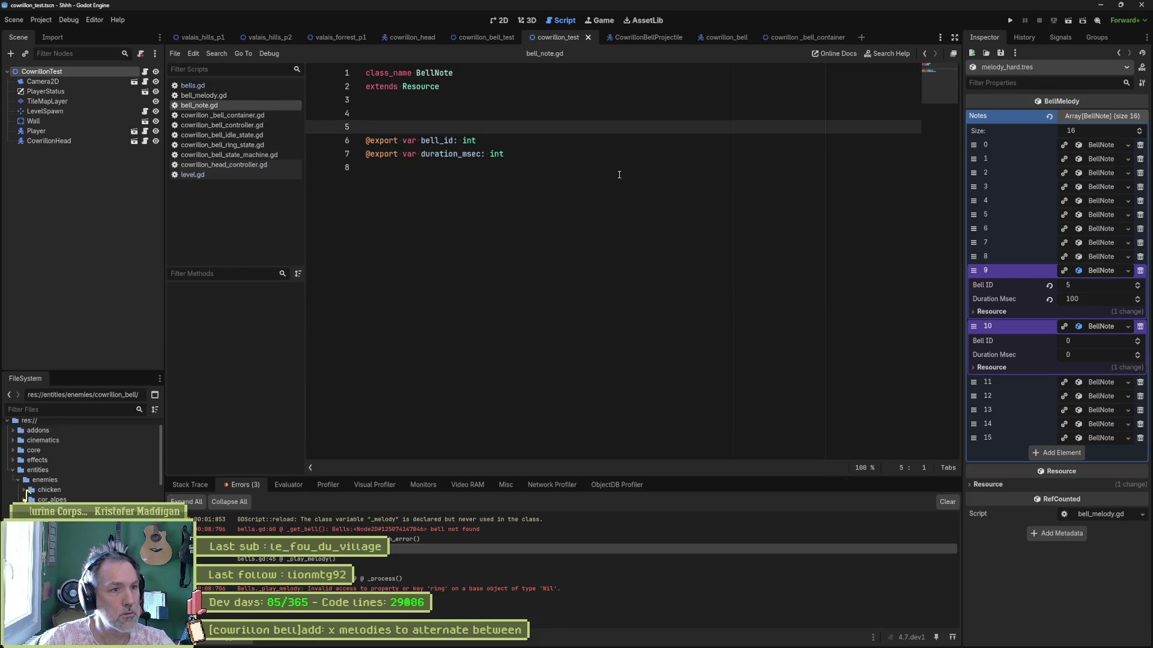
key("Return")
key("Down")
key("ctrl+shift+Right")
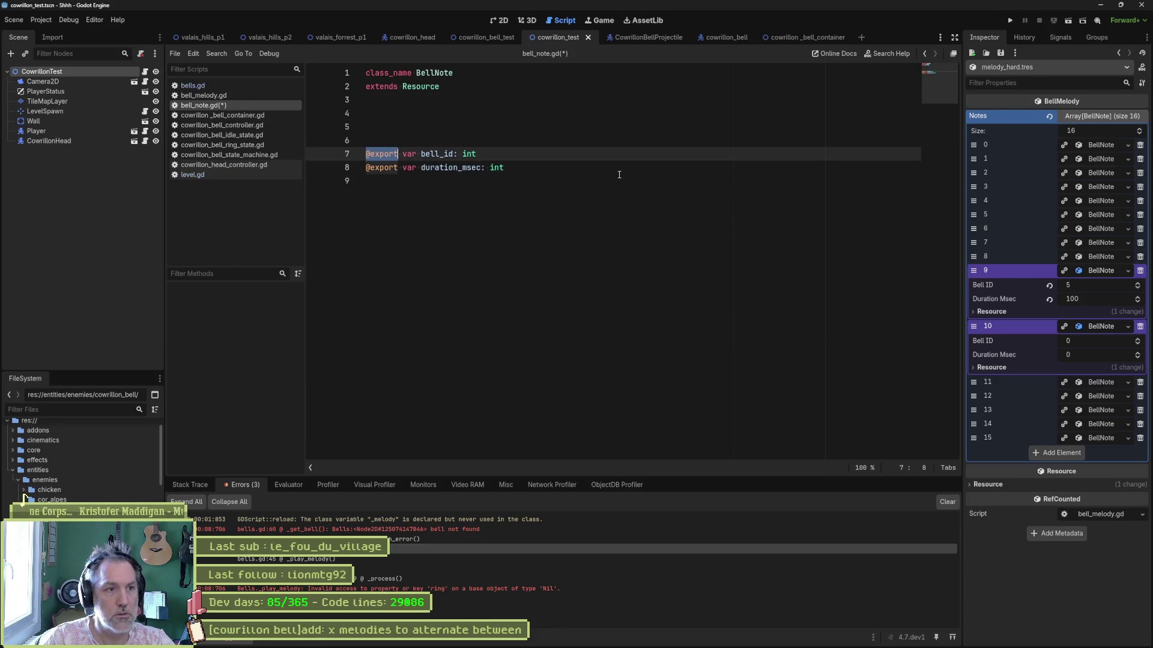
key("ctrl+x")
key("Up")
key("ctrl+v")
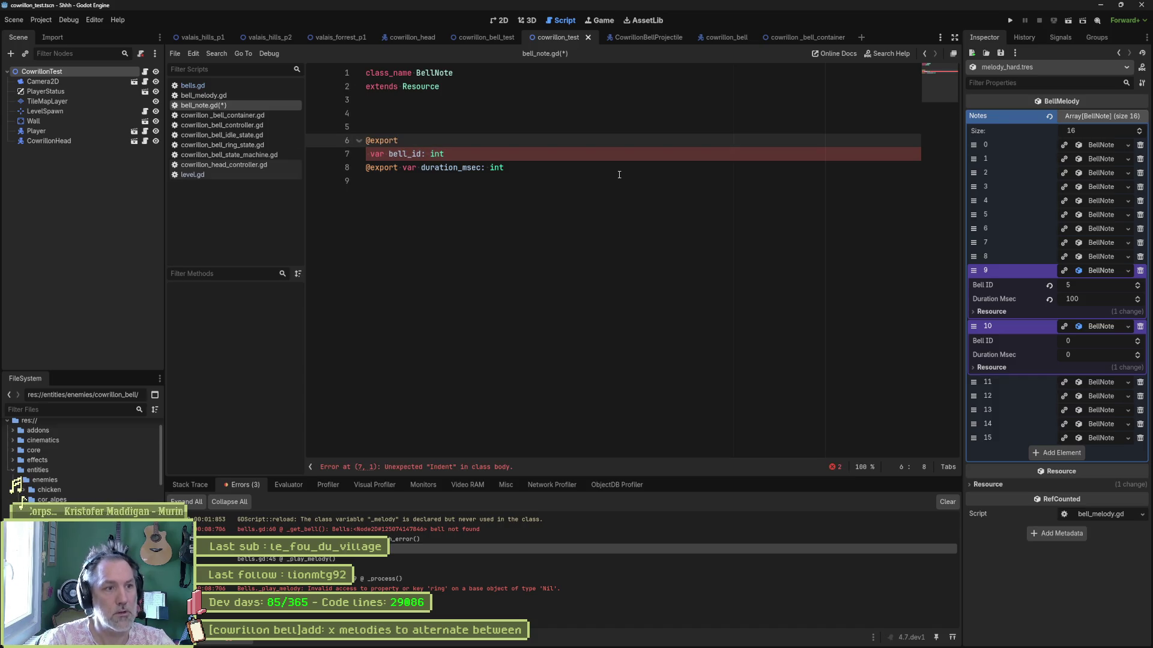
key("BackSpace")
key("BackSpace")
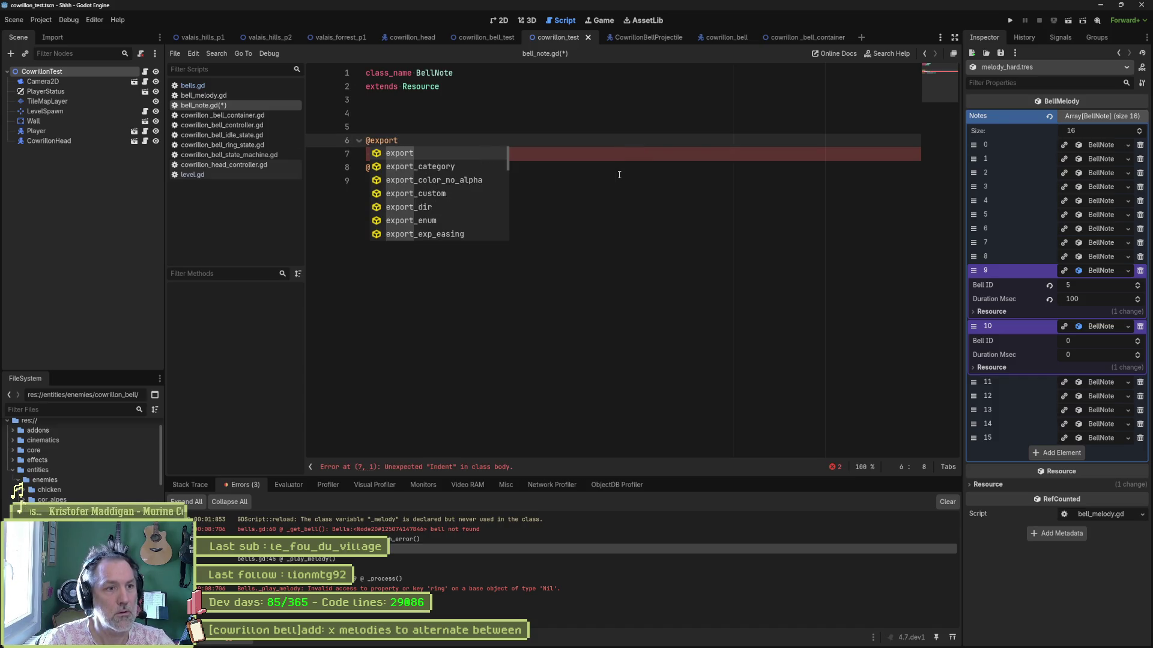
type("_r")
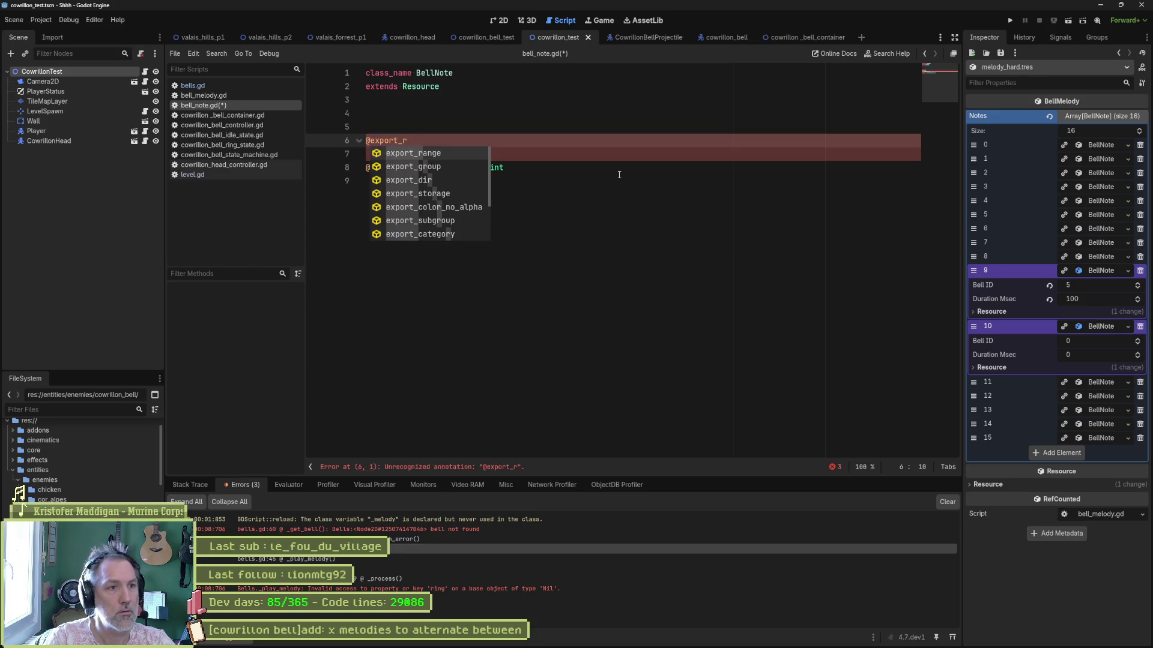
key("Return")
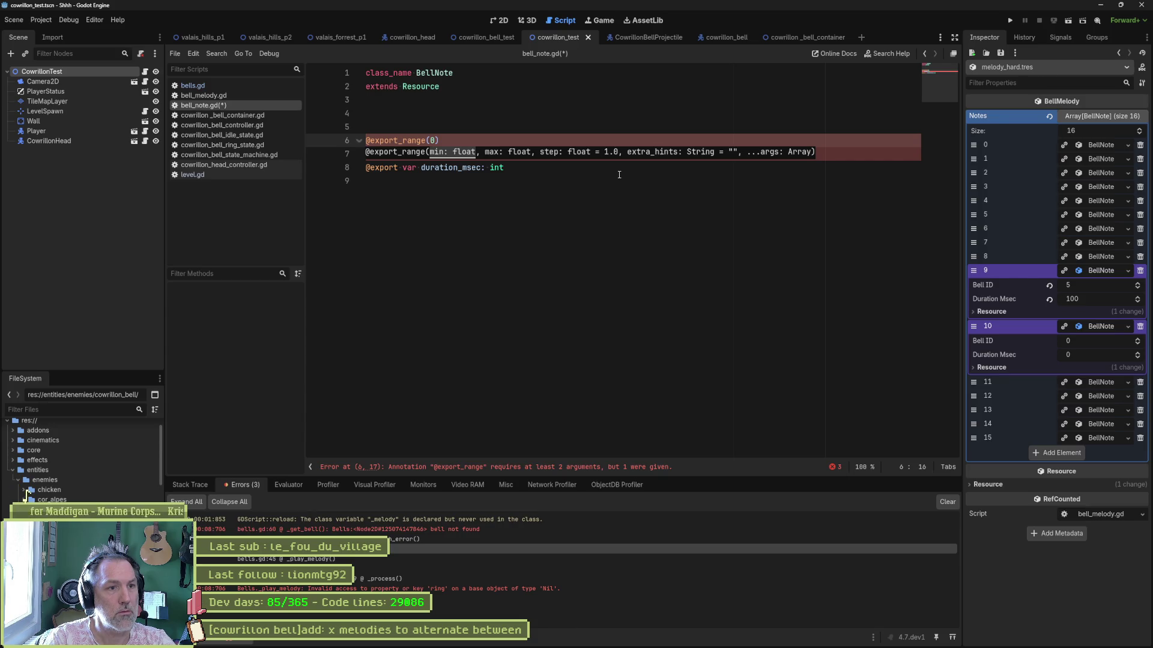
type(", 5, 1")
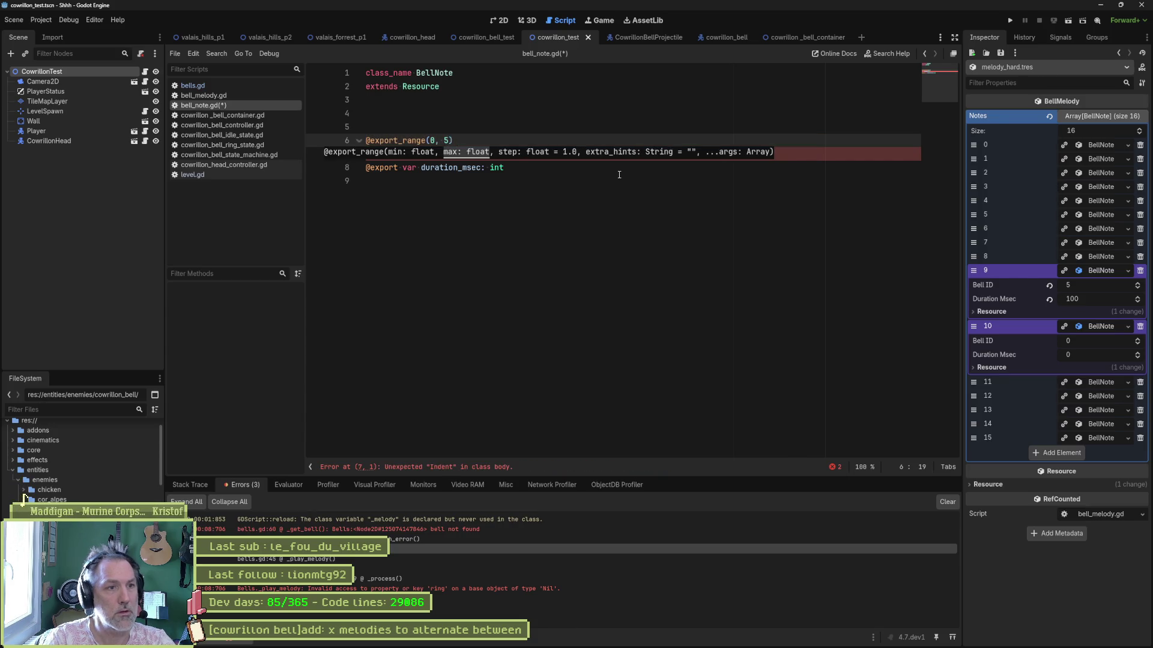
key("ctrl+s")
- Fix the indentation of the bell_id declaration and save again
left_click(424, 180)
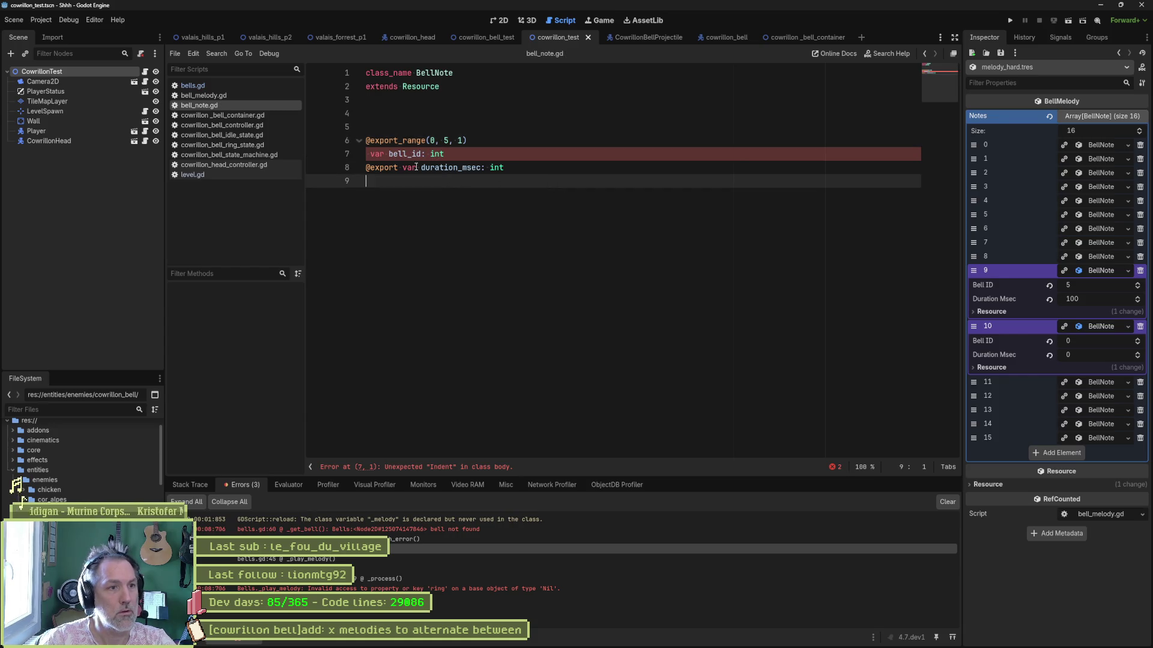
left_click(370, 155)
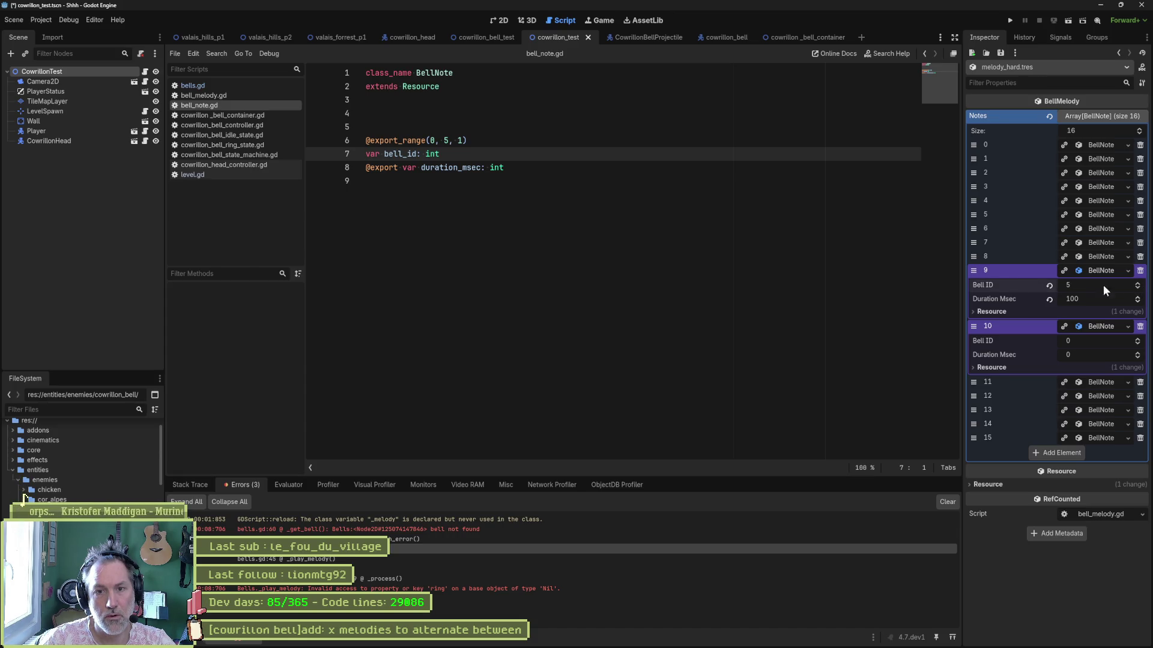
left_click(593, 191)
key("ctrl+s")
left_click(1098, 290)
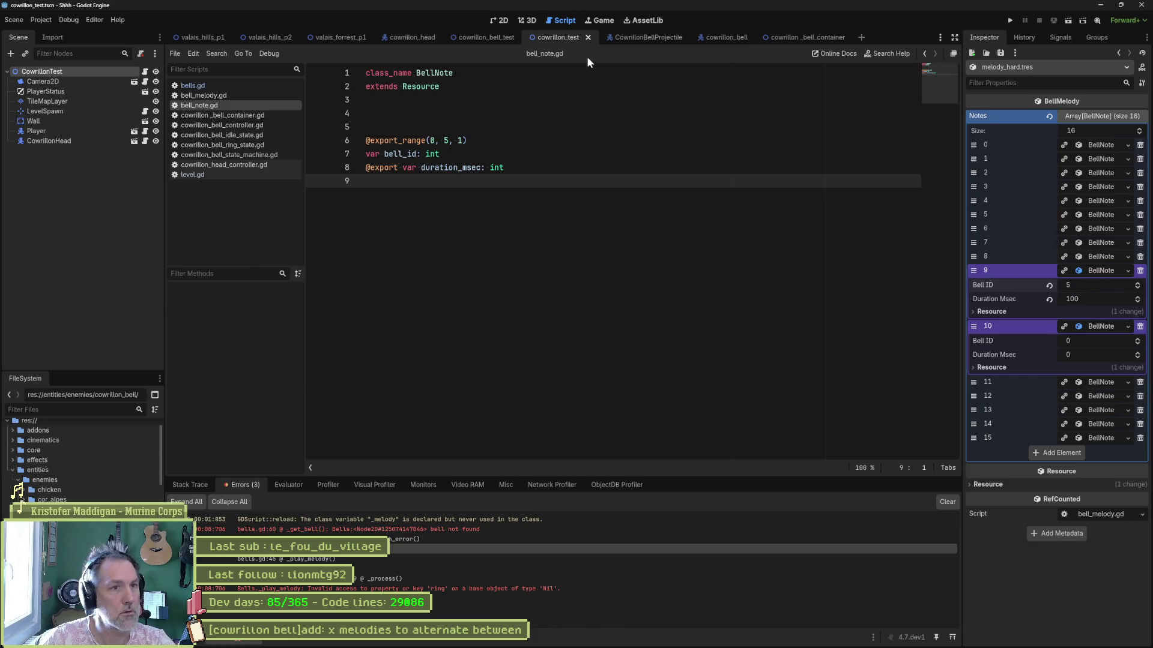
key("F6")
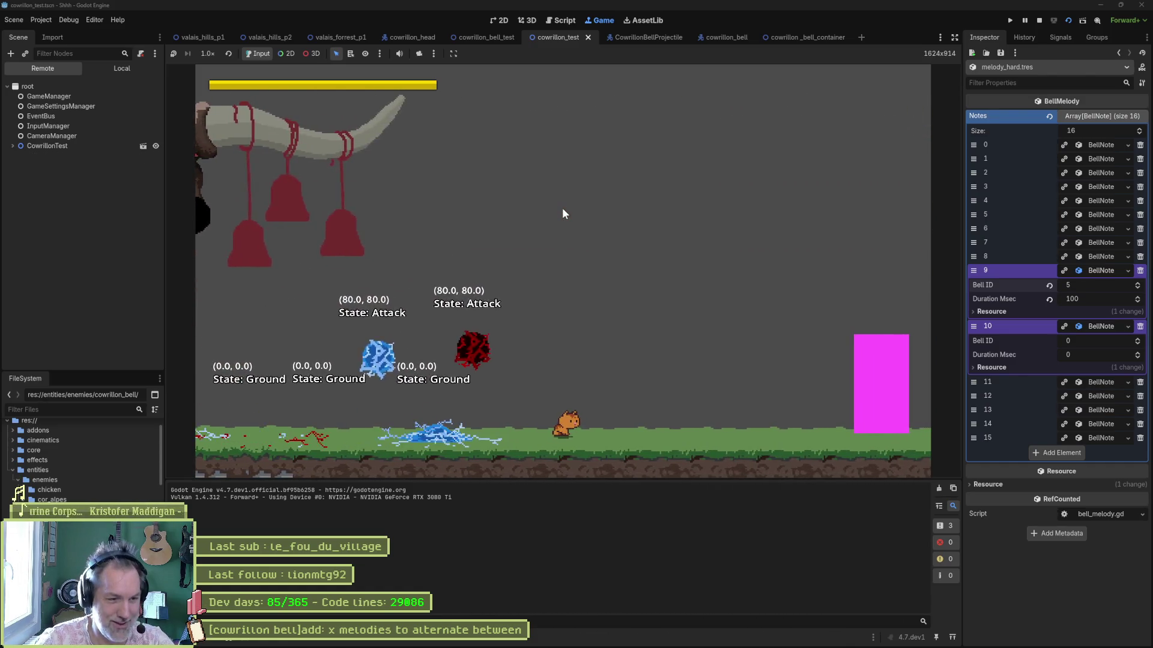
key("F8")
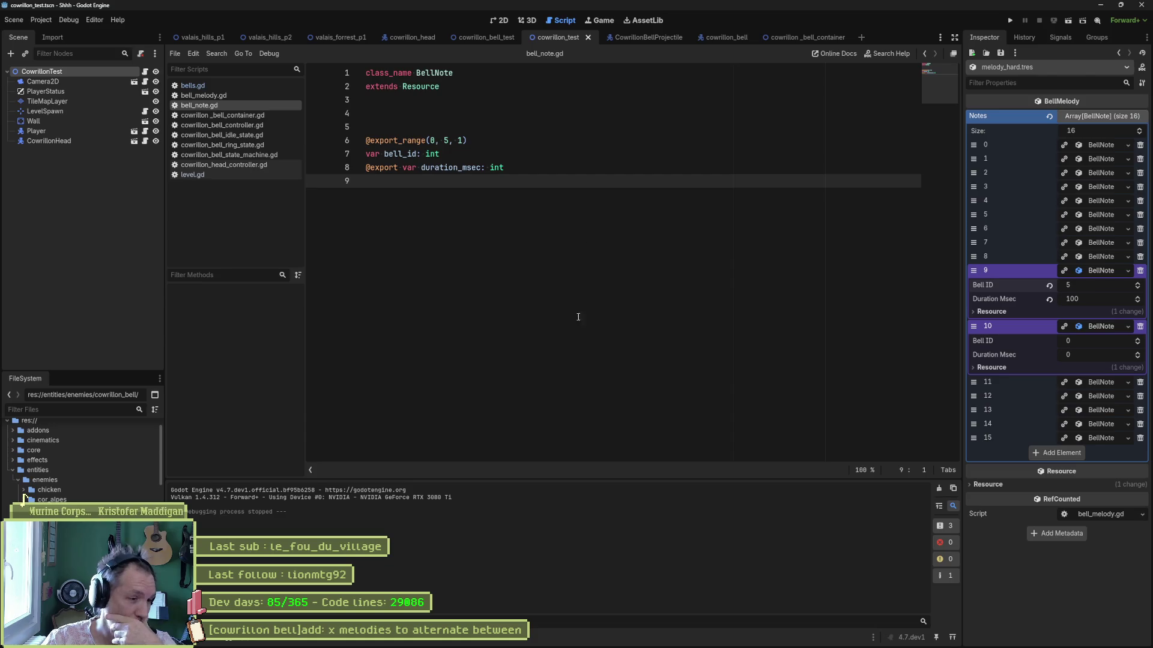
- Add the doc comment '## There are 6 bells total' above bell_id's export in bell_note.gd and save
left_click(299, 641)
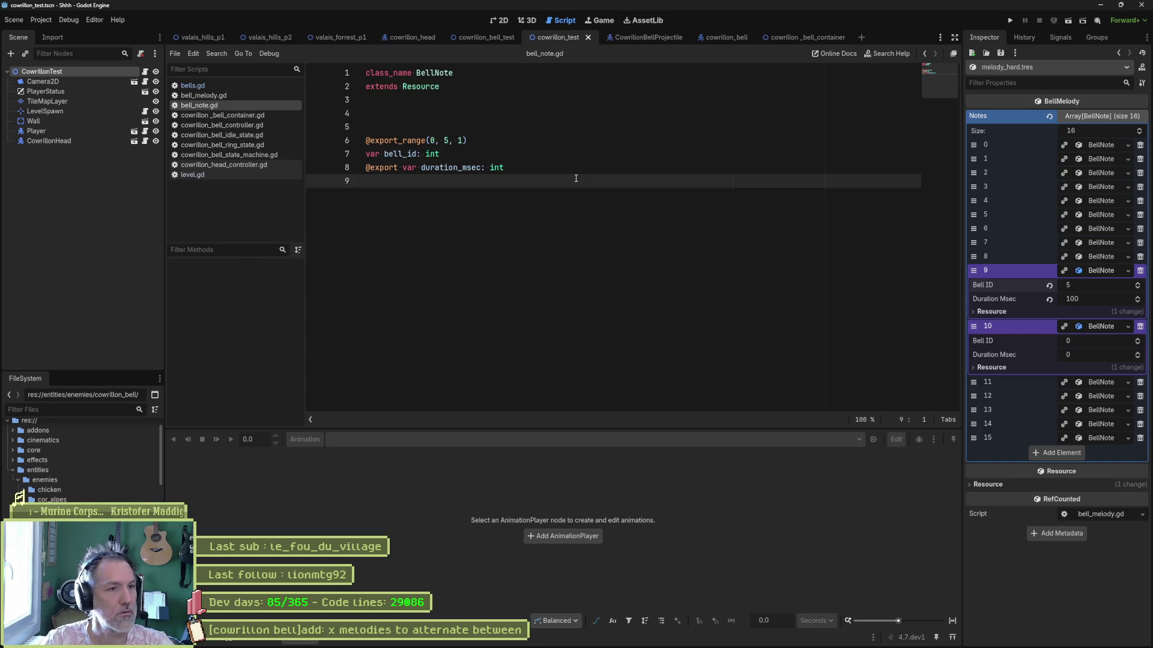
key("ctrl+z")
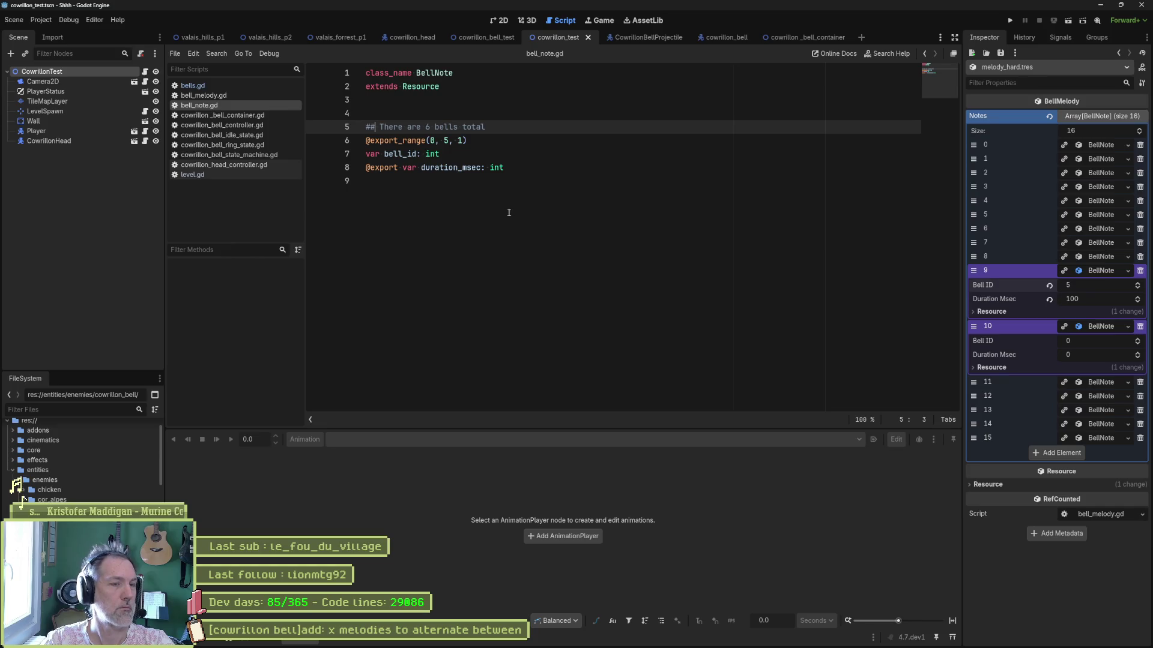
key("ctrl+s")
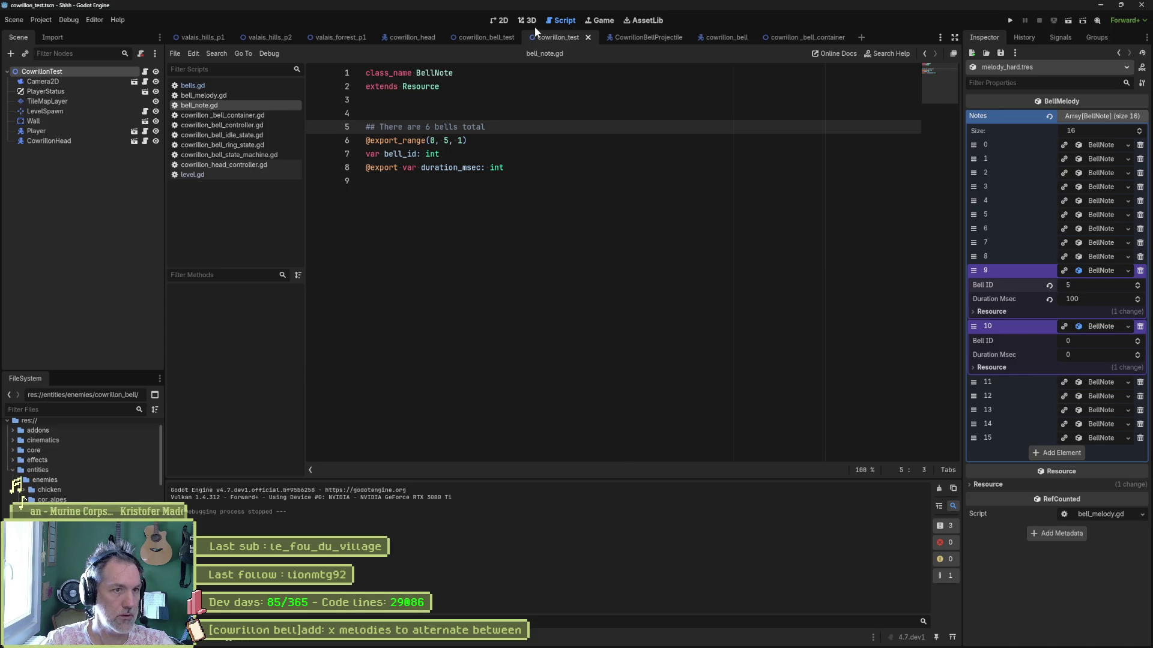
- Run the scene from the 2D view, stop it, then start a new In progress task in Asana
left_click(498, 20)
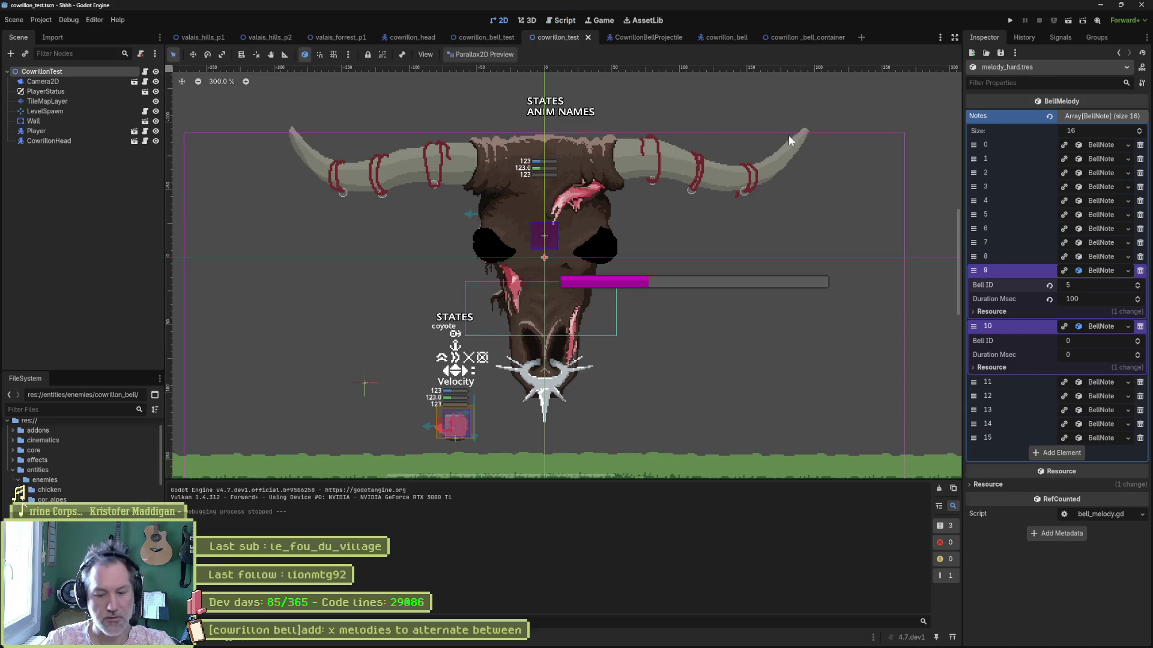
key("F6")
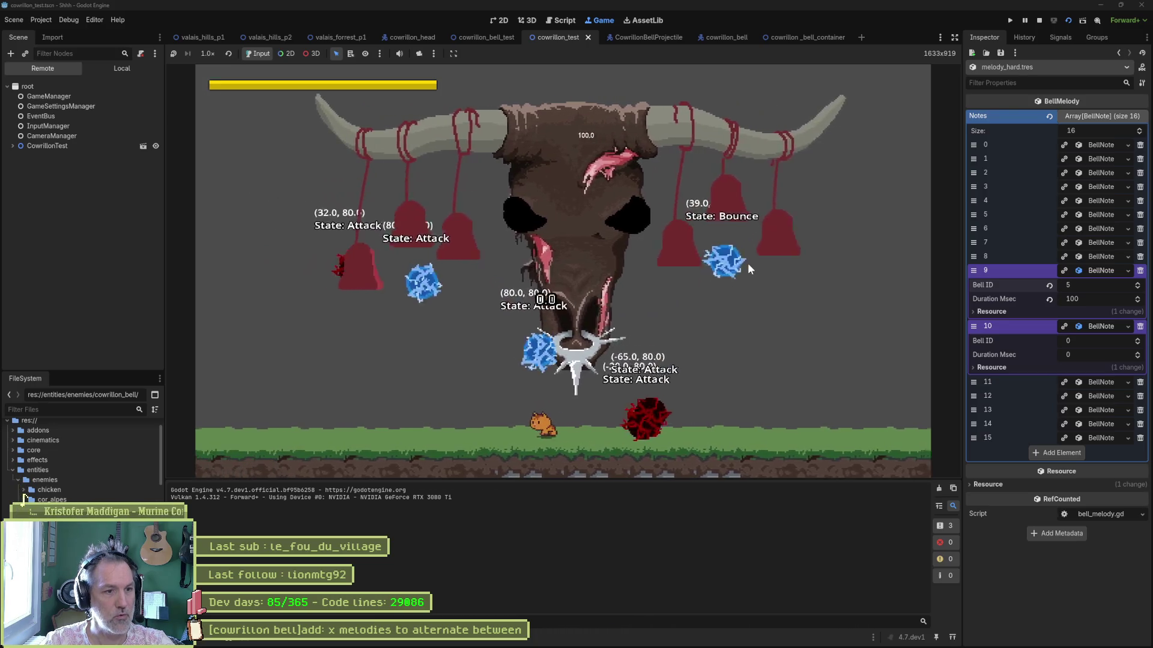
key("F8")
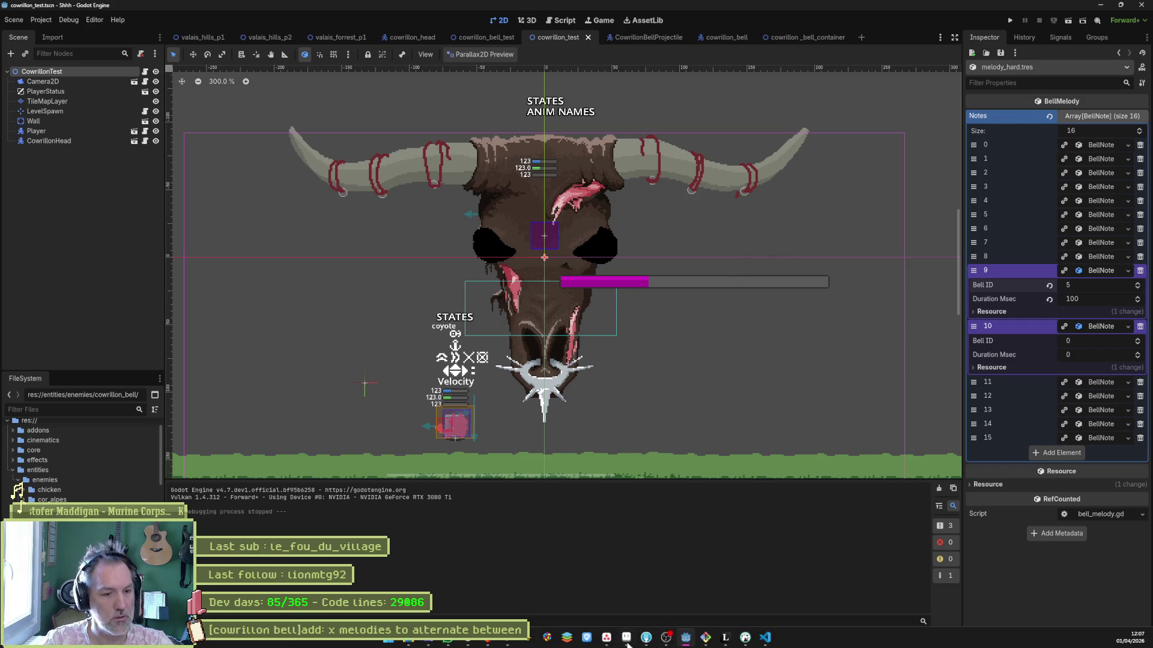
left_click(606, 638)
left_click(486, 331)
- Title the task '[cowrillon bell]refacto: less unparryable projectiles', move it second, and open the chords attack pattern task
left_click(909, 89)
type("cowrillon bellrefactoless unparray")
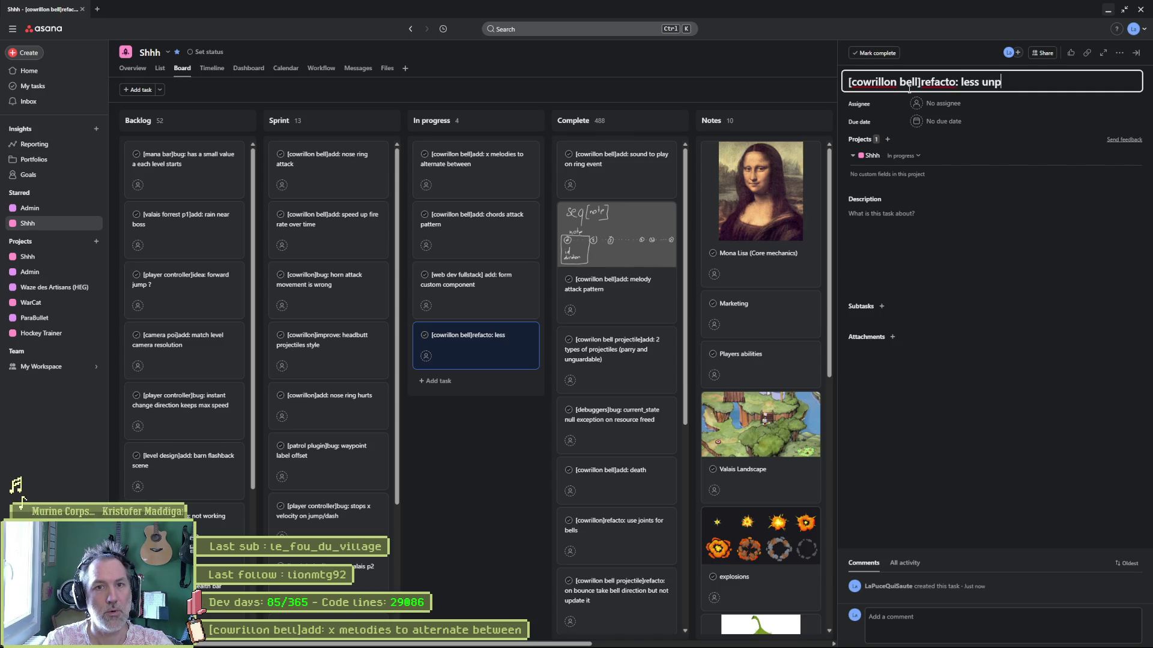
key("BackSpace")
key("BackSpace")
type("yable ")
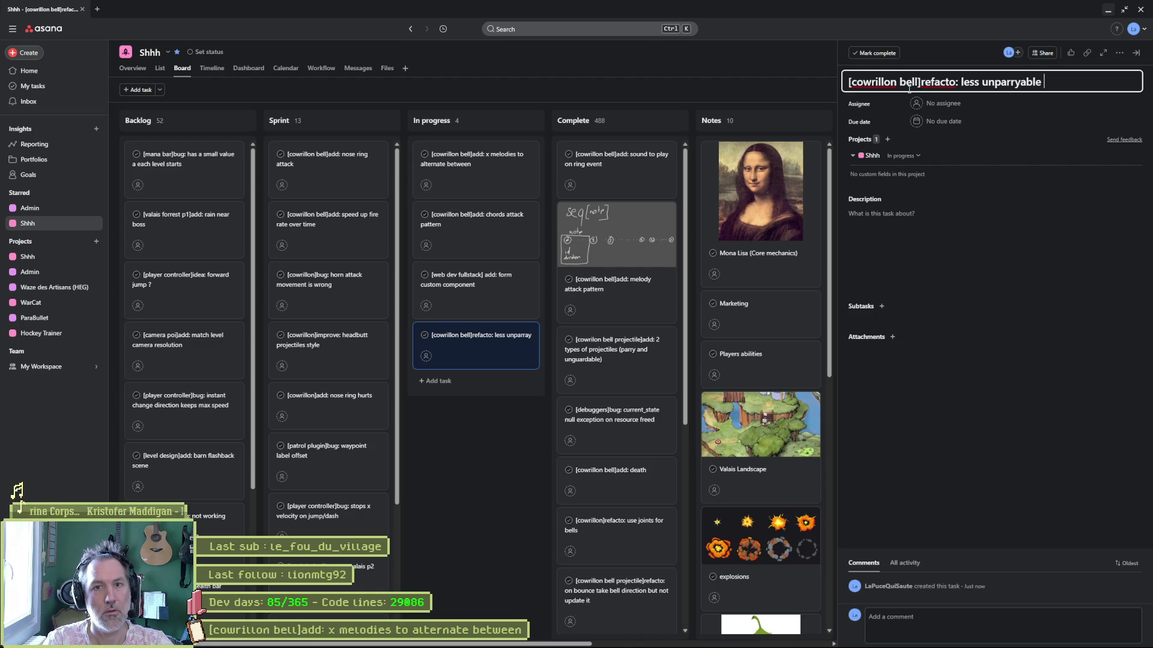
type("projectiles")
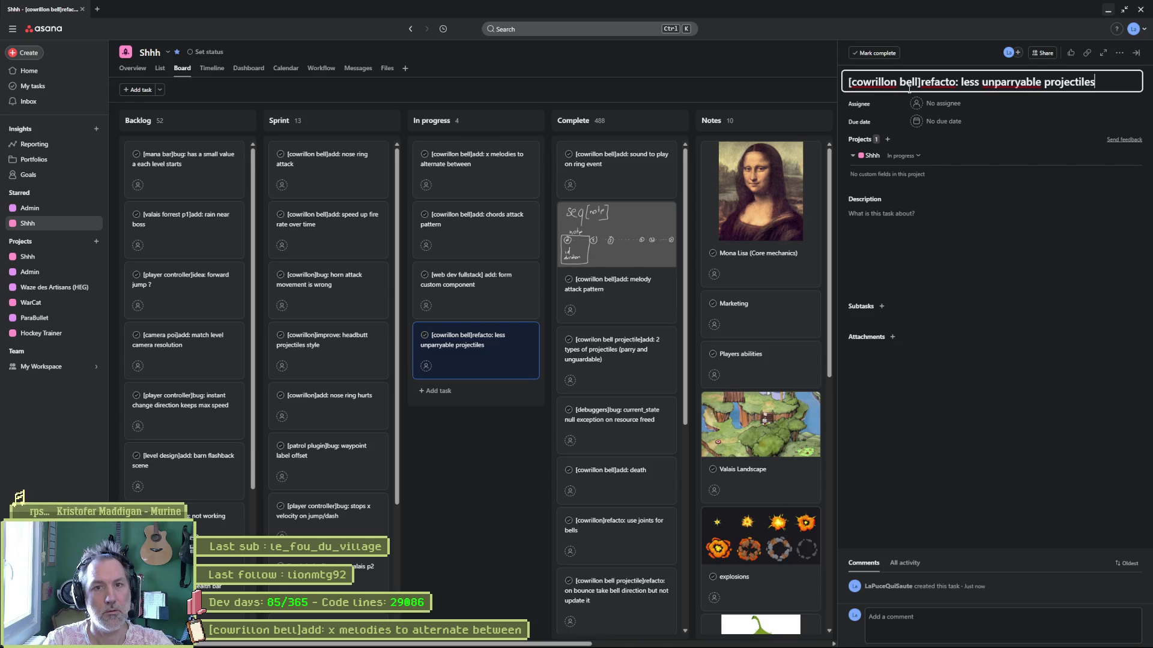
left_click_drag(490, 368, 489, 249)
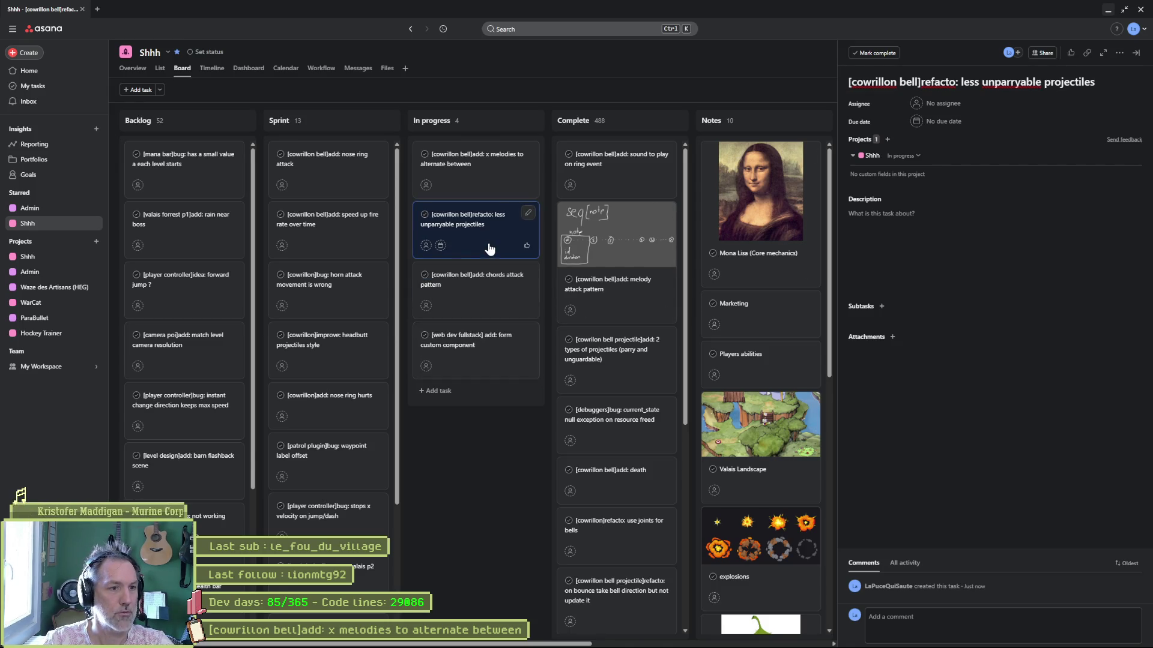
left_click(481, 292)
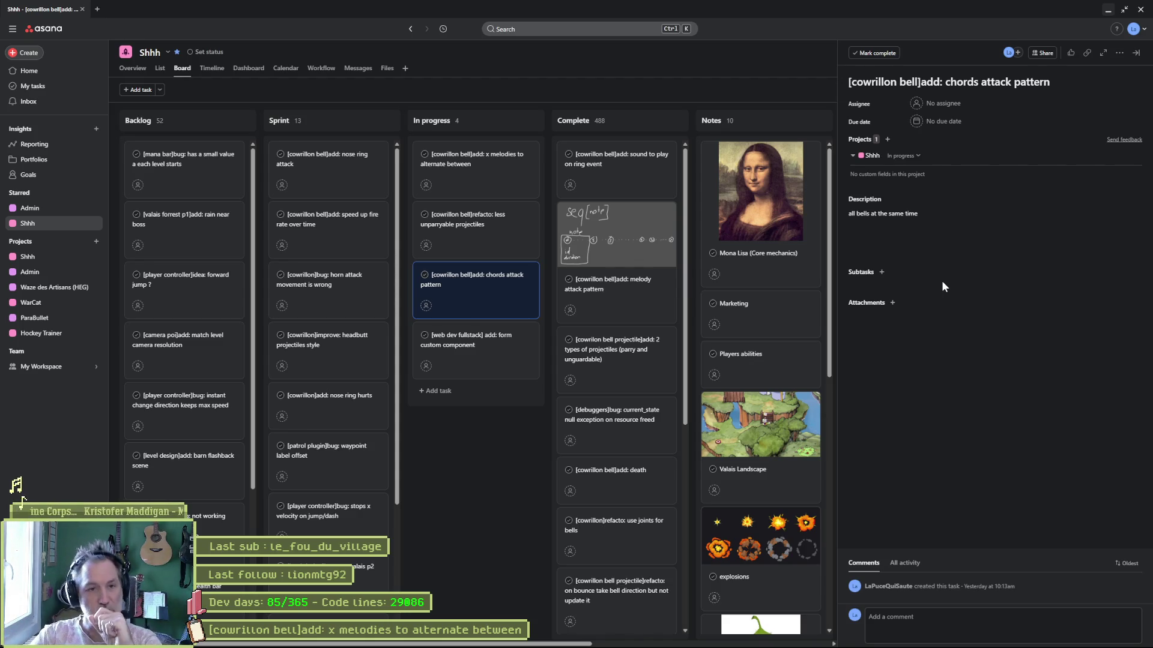
- Copy the x melodies task title and add the subtask 'array of melodies'
left_click(480, 172)
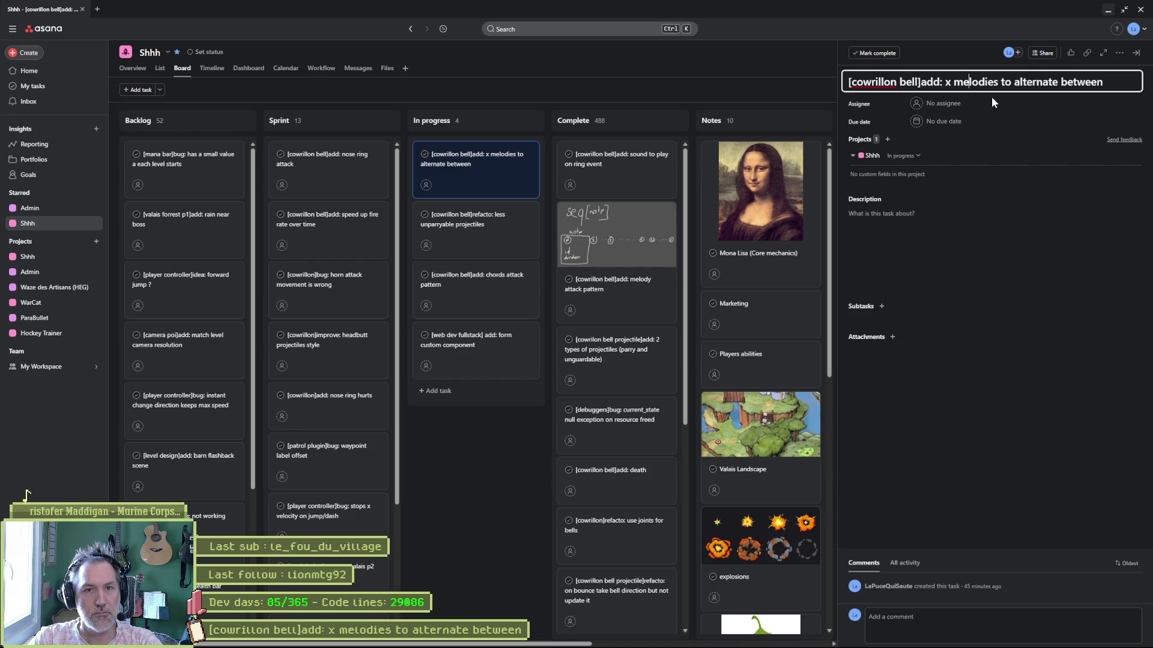
key("ctrl+a")
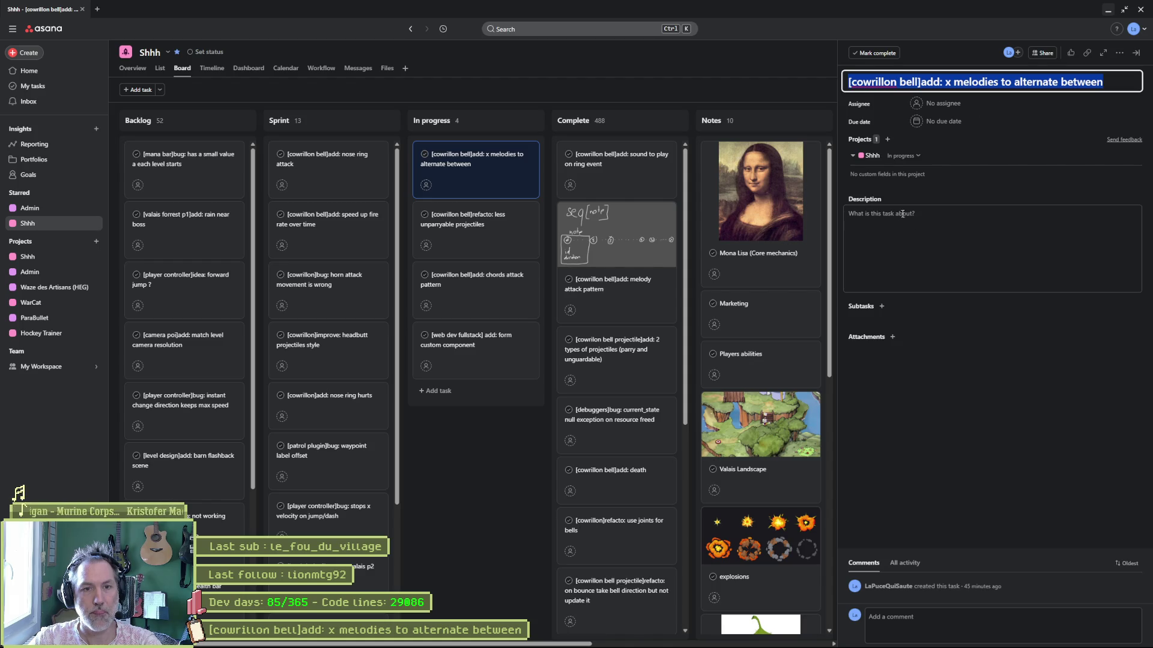
left_click(881, 307)
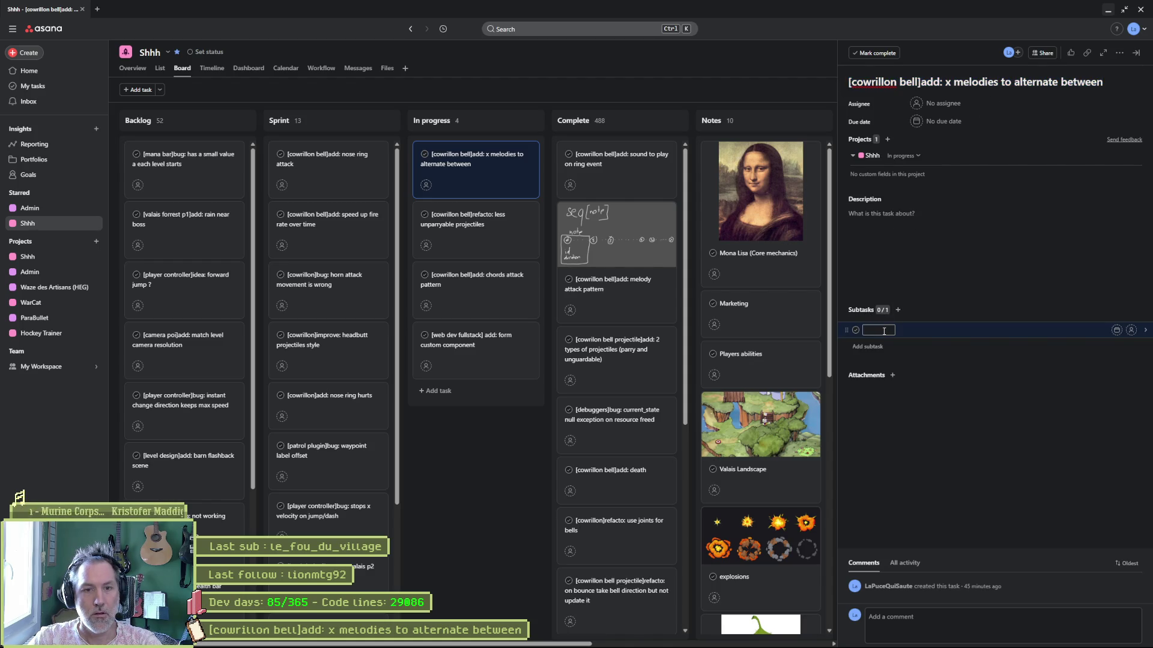
type("addarray of melodies")
key("Return")
- Add a second subtask 'add randomness', mark 'array of melodies' complete, and switch to Fork
type("add randomness")
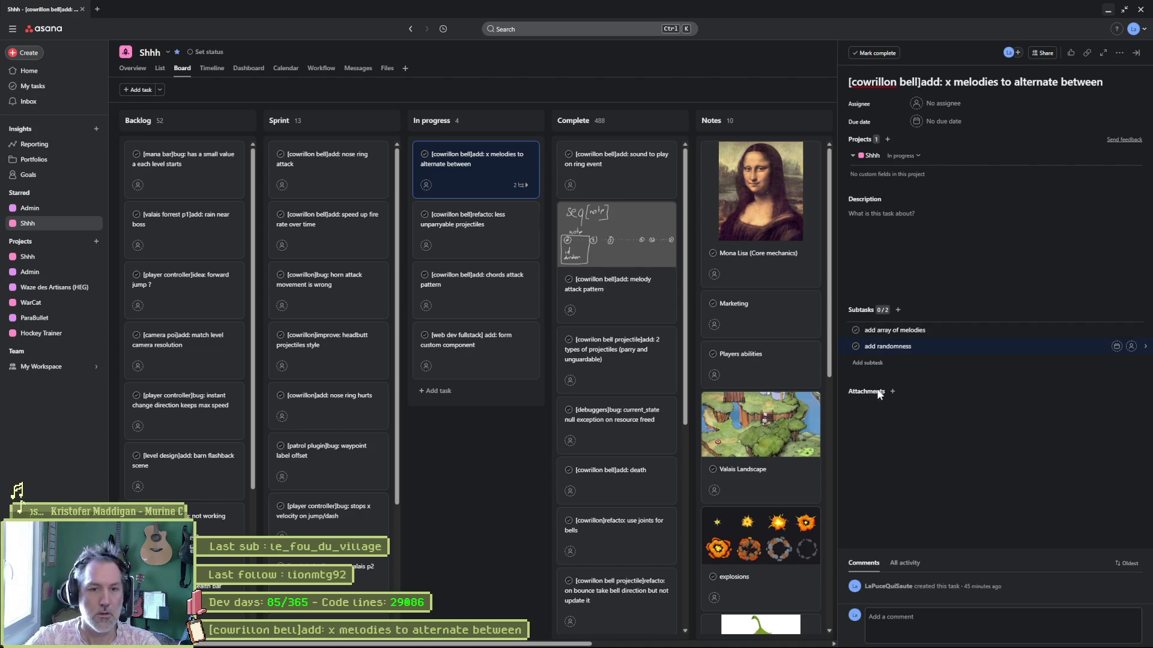
left_click(856, 330)
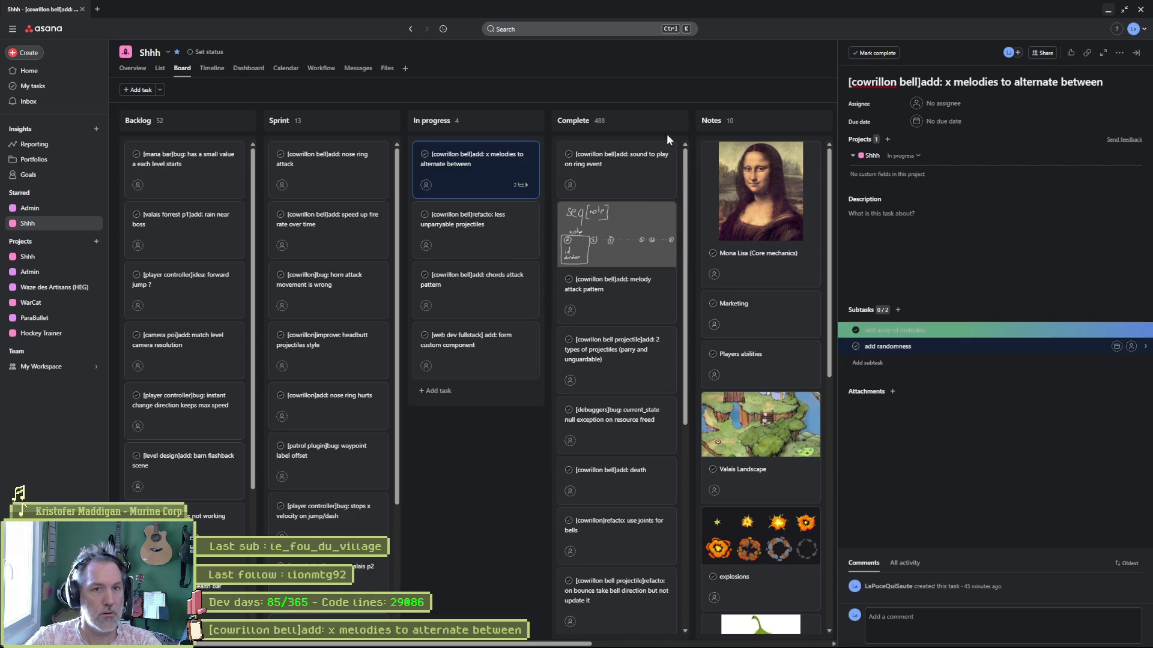
left_click(1109, 11)
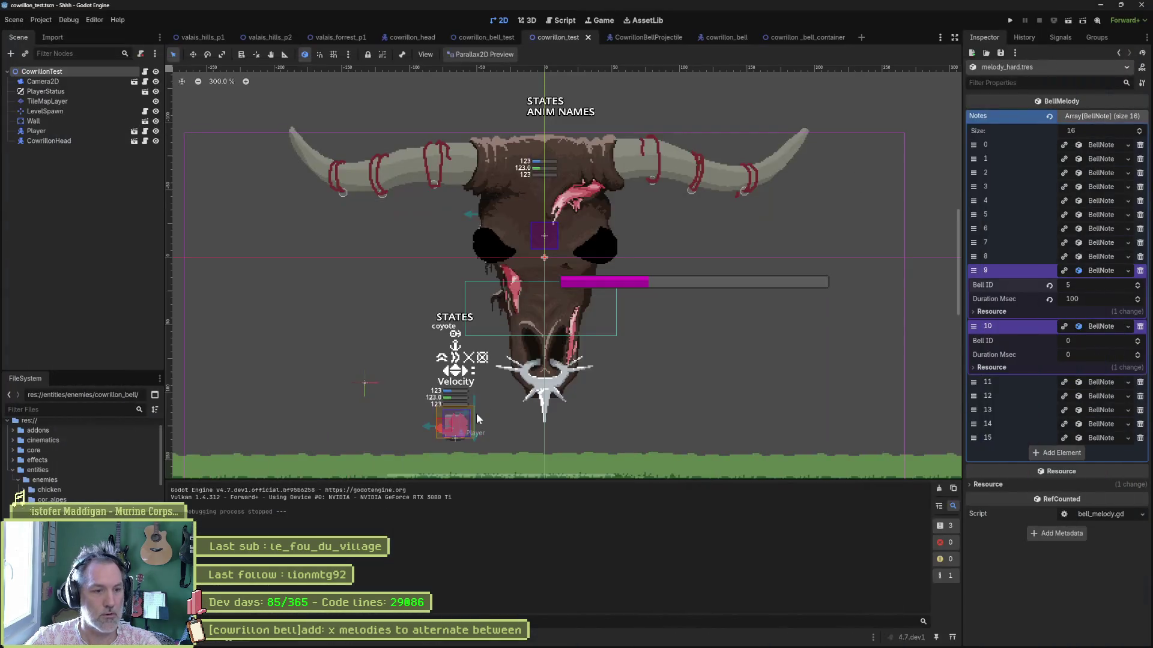
left_click(646, 637)
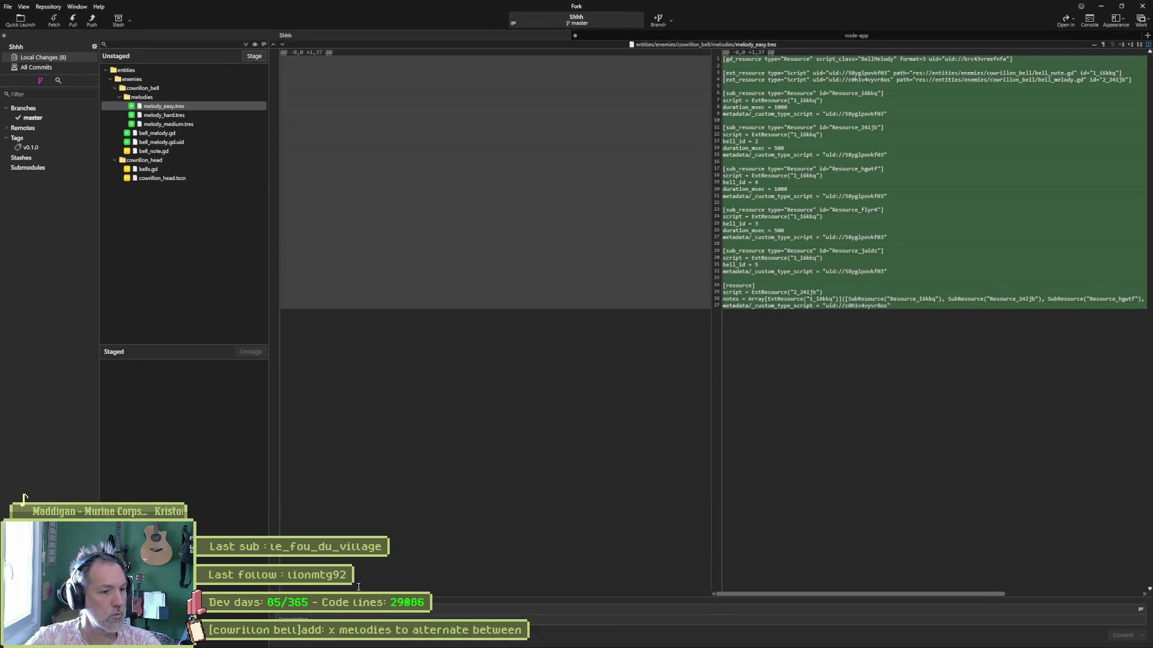
- Paste the task title into the commit summary and append '(added array of melodies'
left_click(328, 610)
key("ctrl+v")
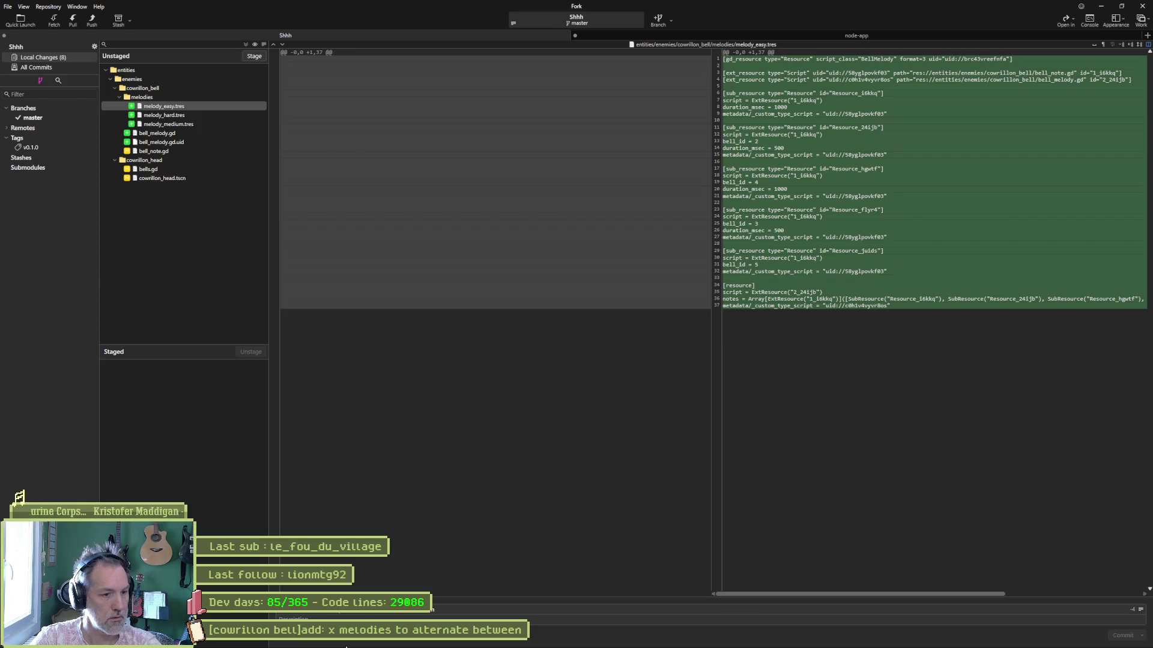
type("(")
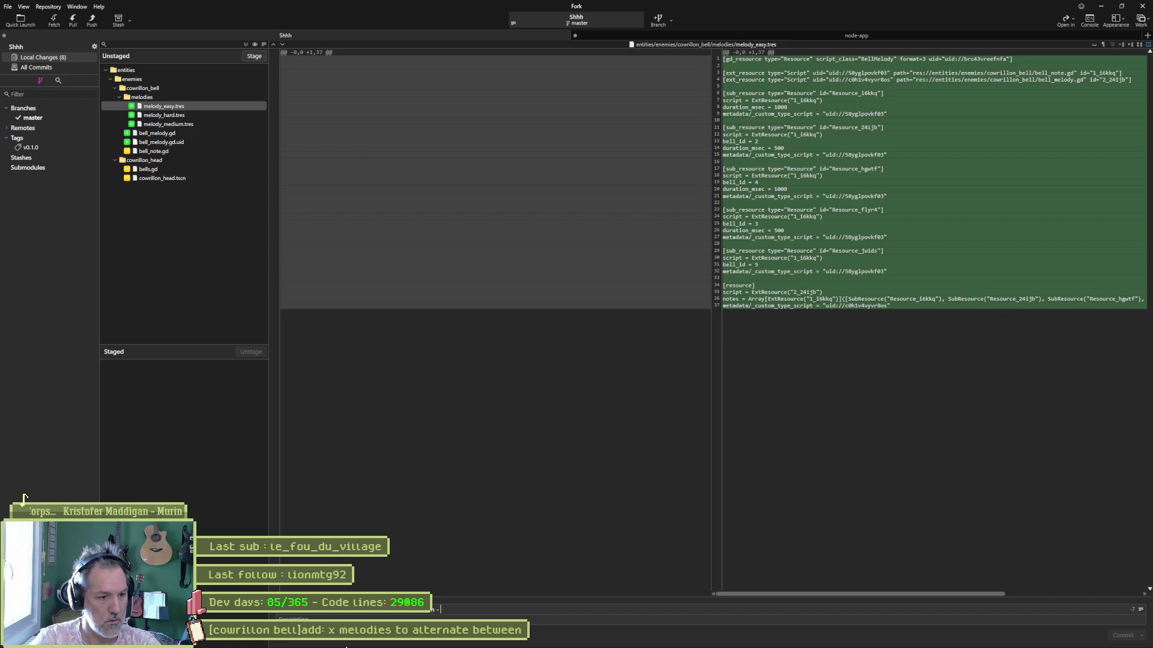
type("add")
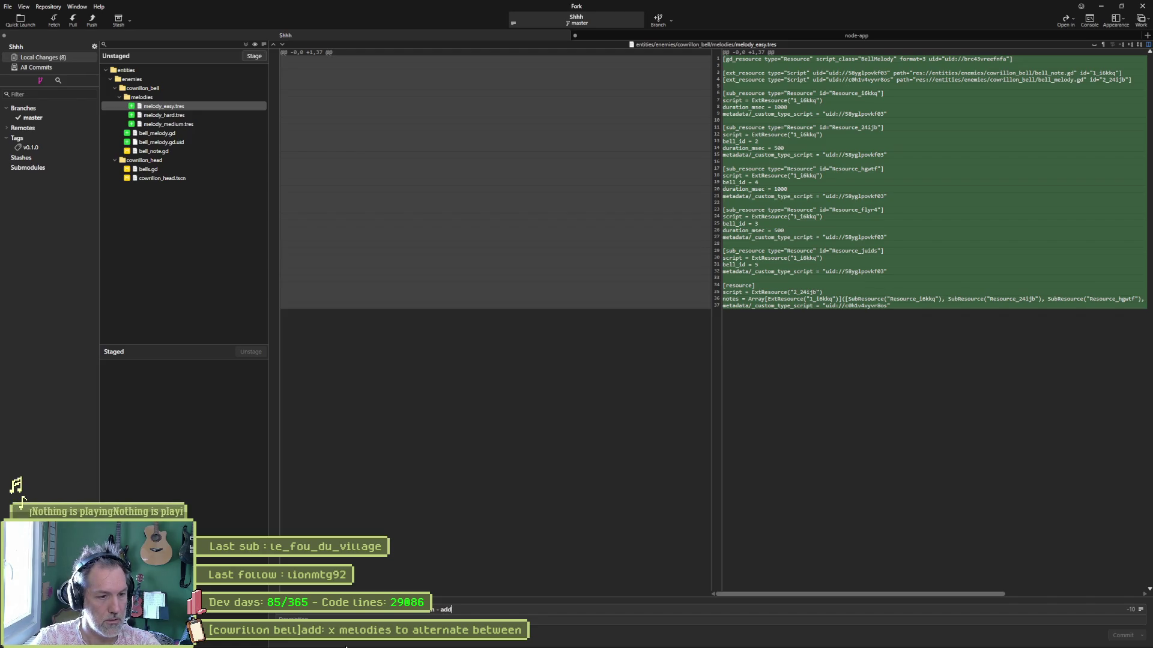
type("ed array of")
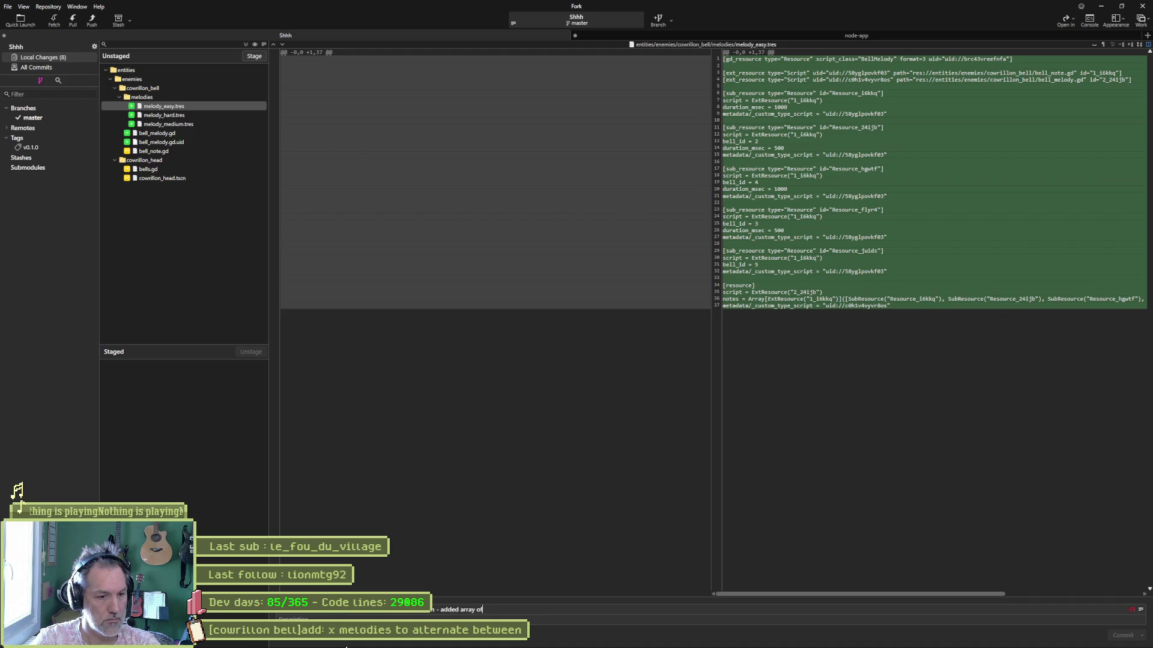
type(" melodies")
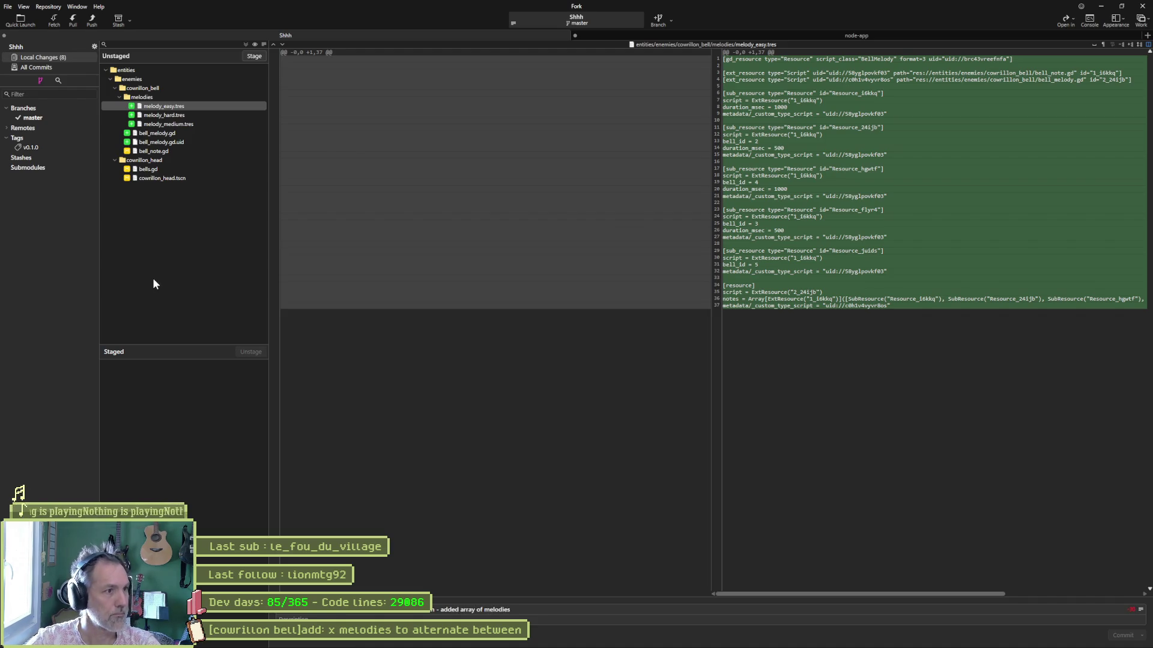
- Review the bell_melody.gd, bell_note.gd and bells.gd diffs, then return to Godot
left_click(196, 133)
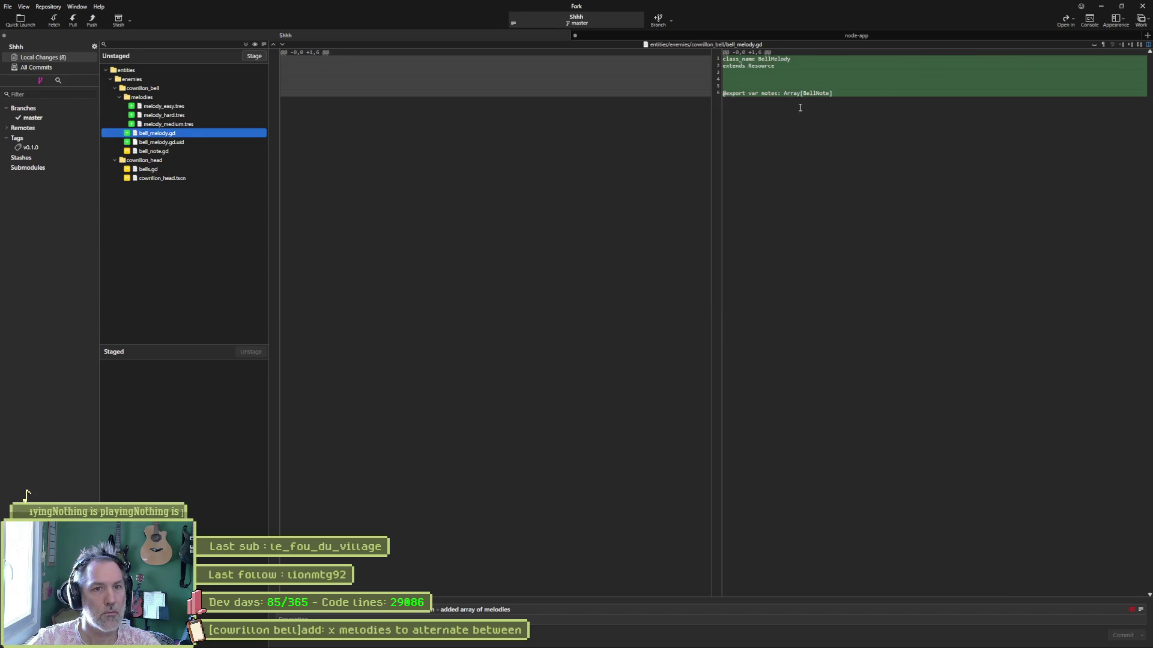
left_click(185, 152)
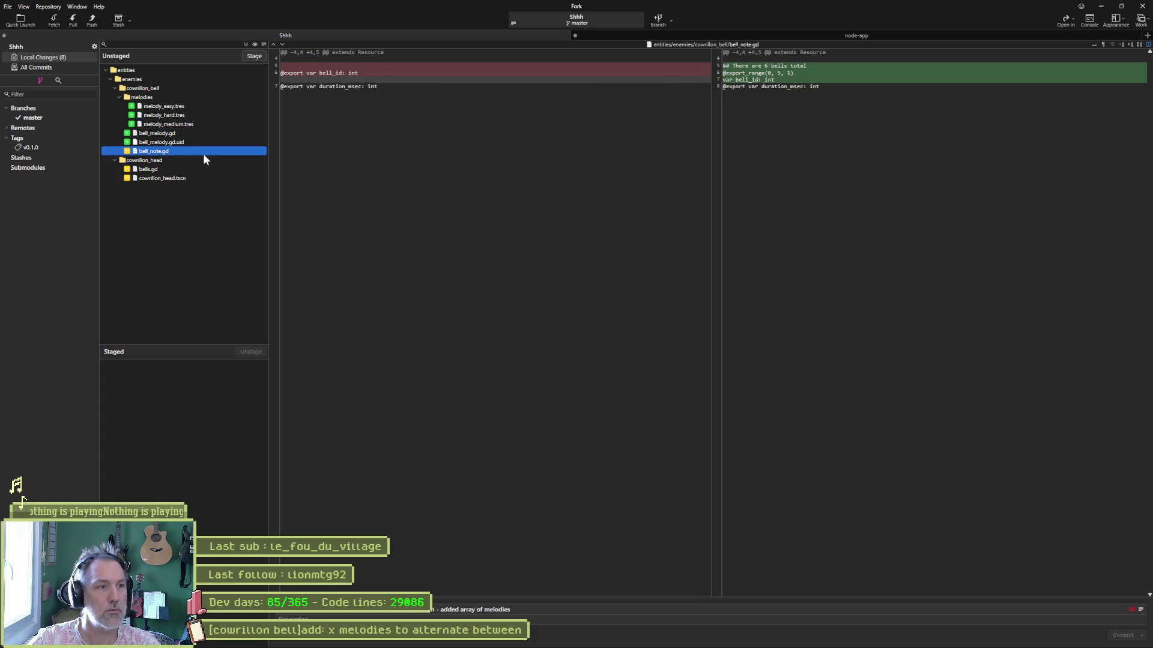
left_click(168, 171)
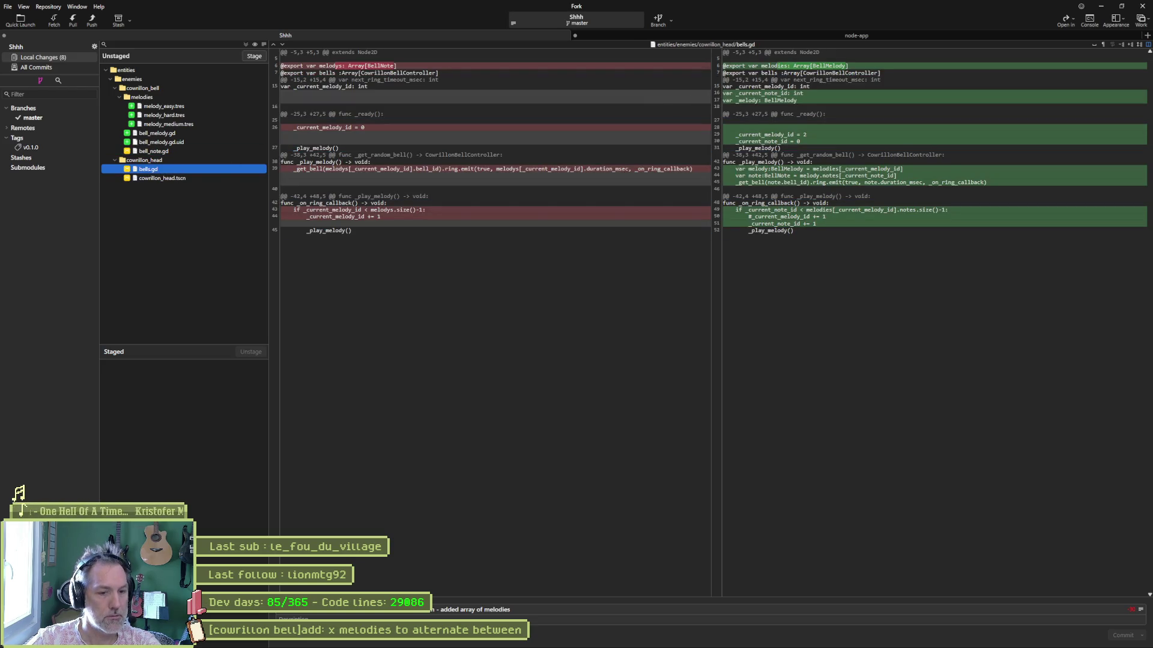
mouse_move(700, 643)
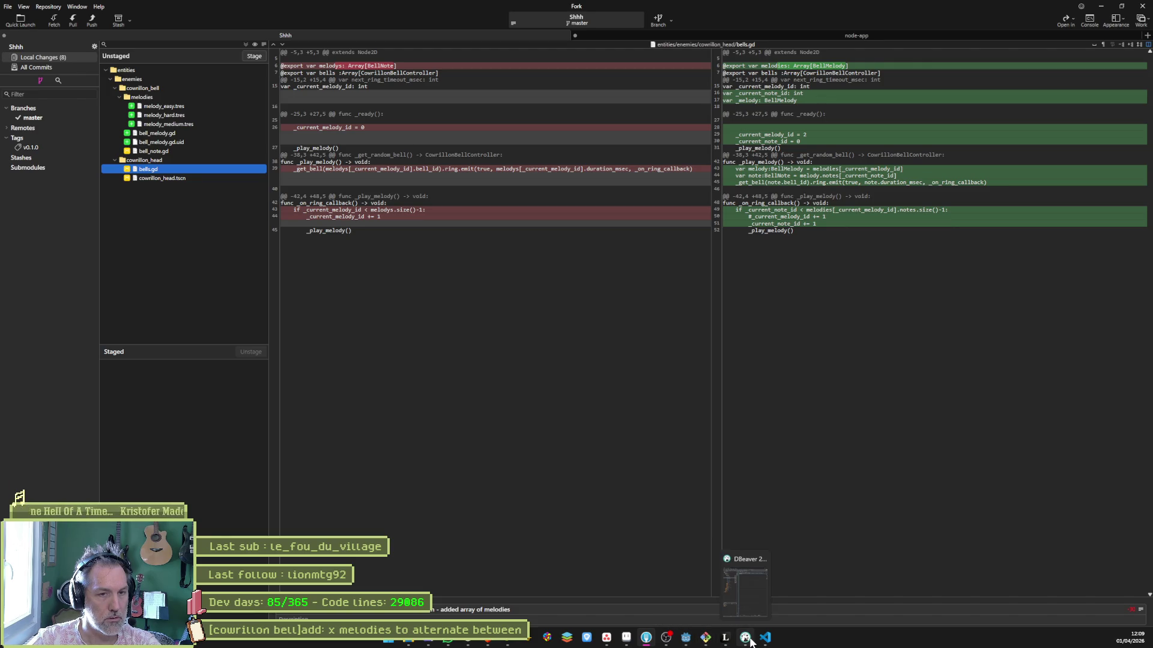
mouse_move(809, 135)
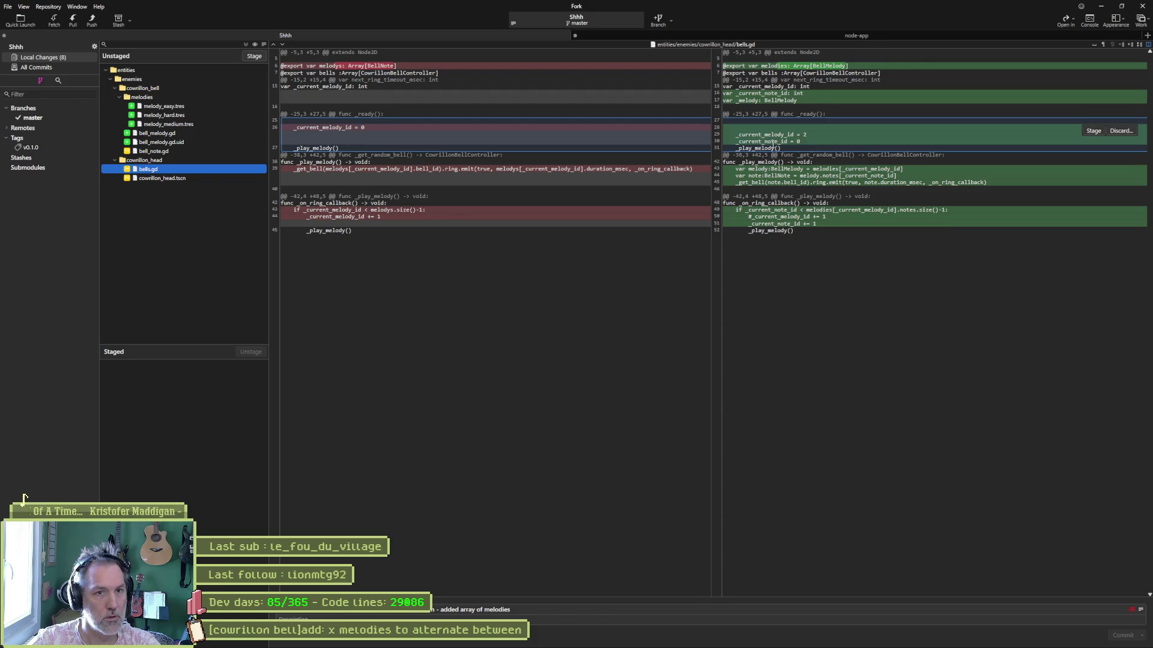
left_click(692, 640)
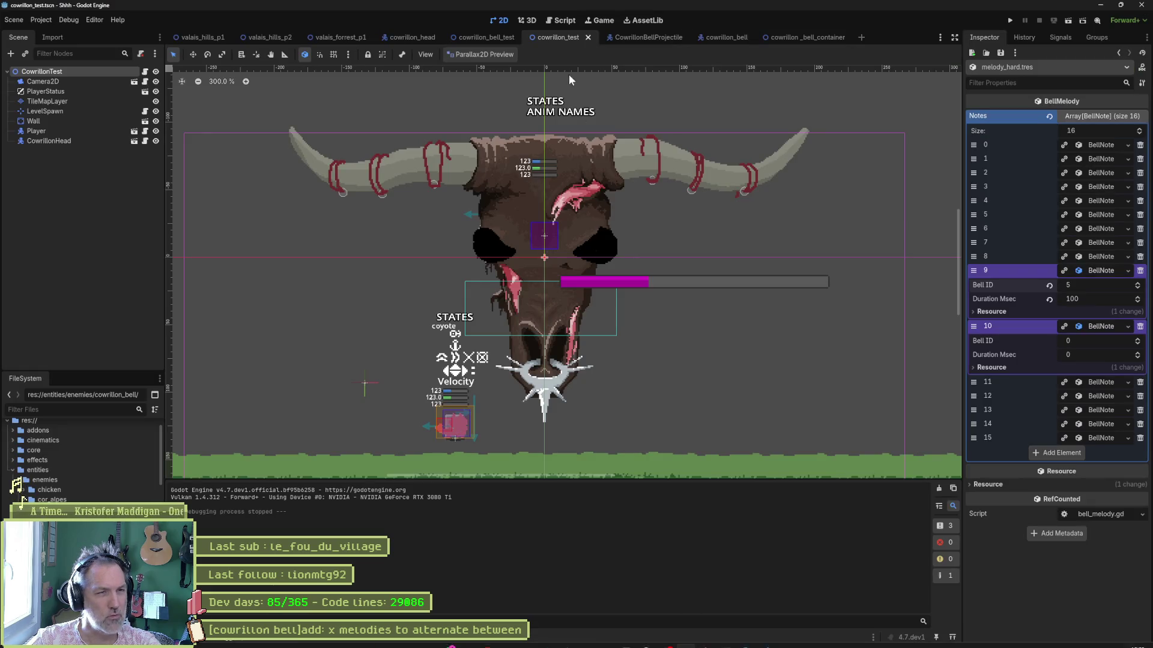
- Open bells.gd and begin a '#TODO rand' comment on line 28 above the _current_melody_id = 2 reset
left_click(565, 20)
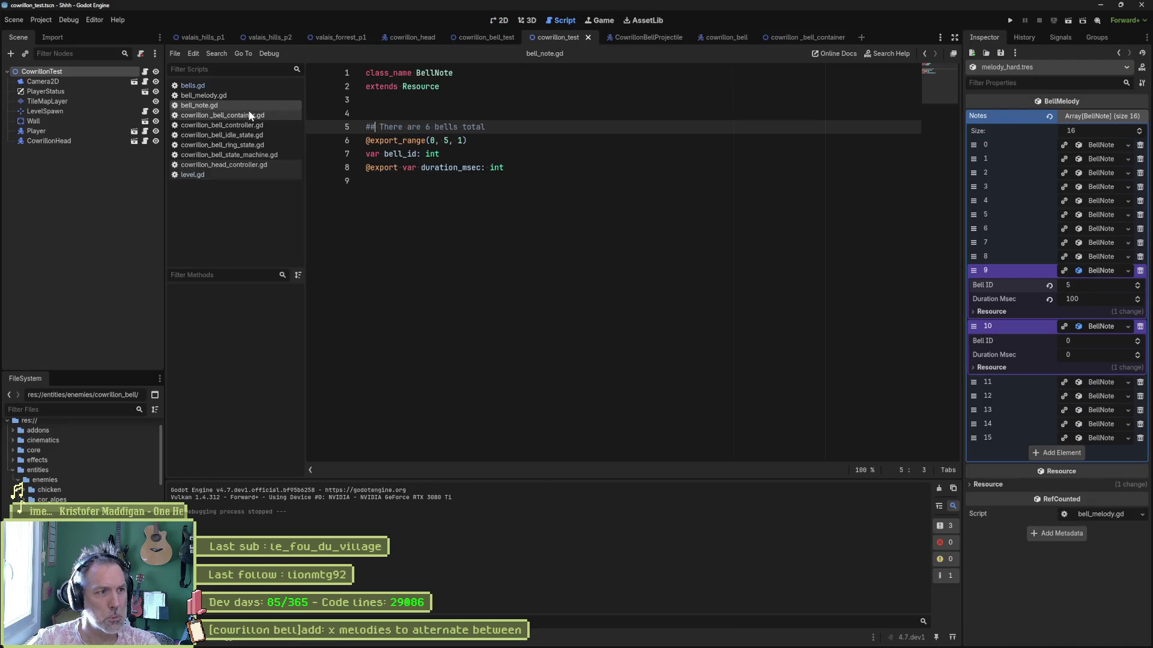
left_click(238, 87)
scroll(459, 329, "up", 7)
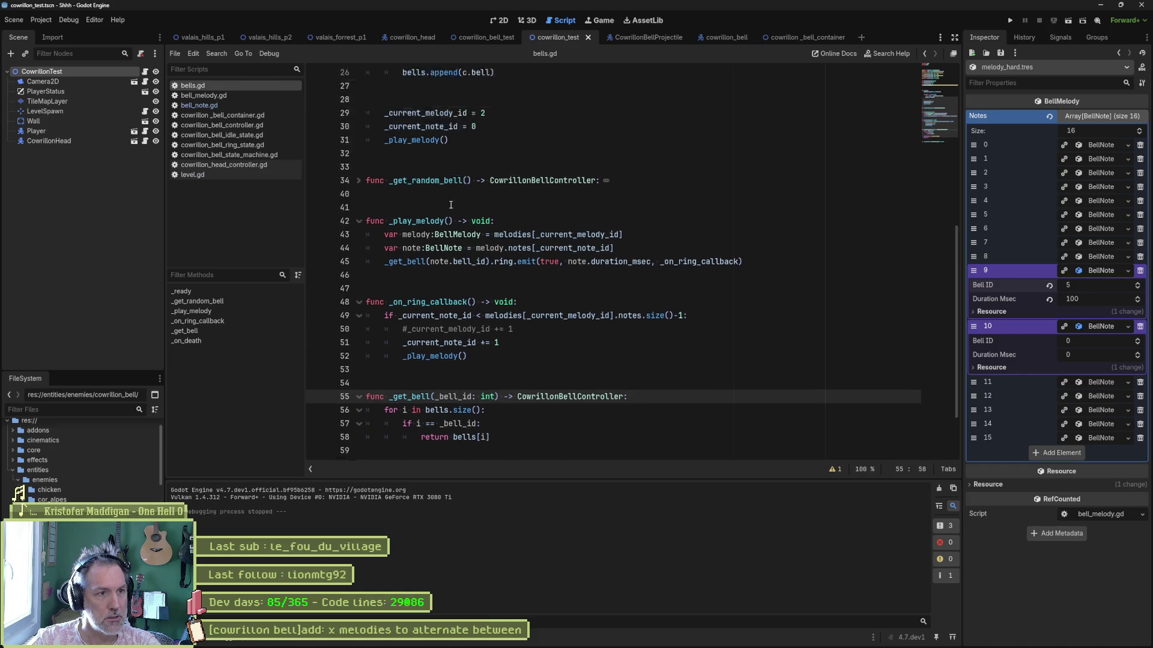
left_click_drag(529, 317, 535, 323)
left_click(539, 319)
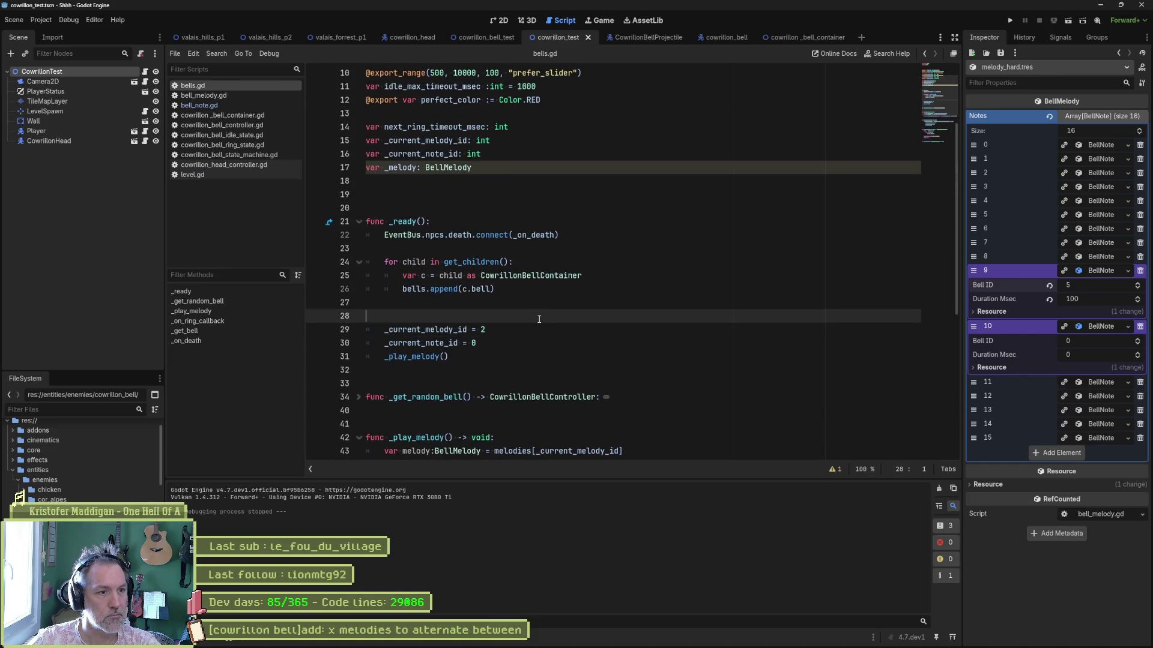
key("Tab")
type("#TODO")
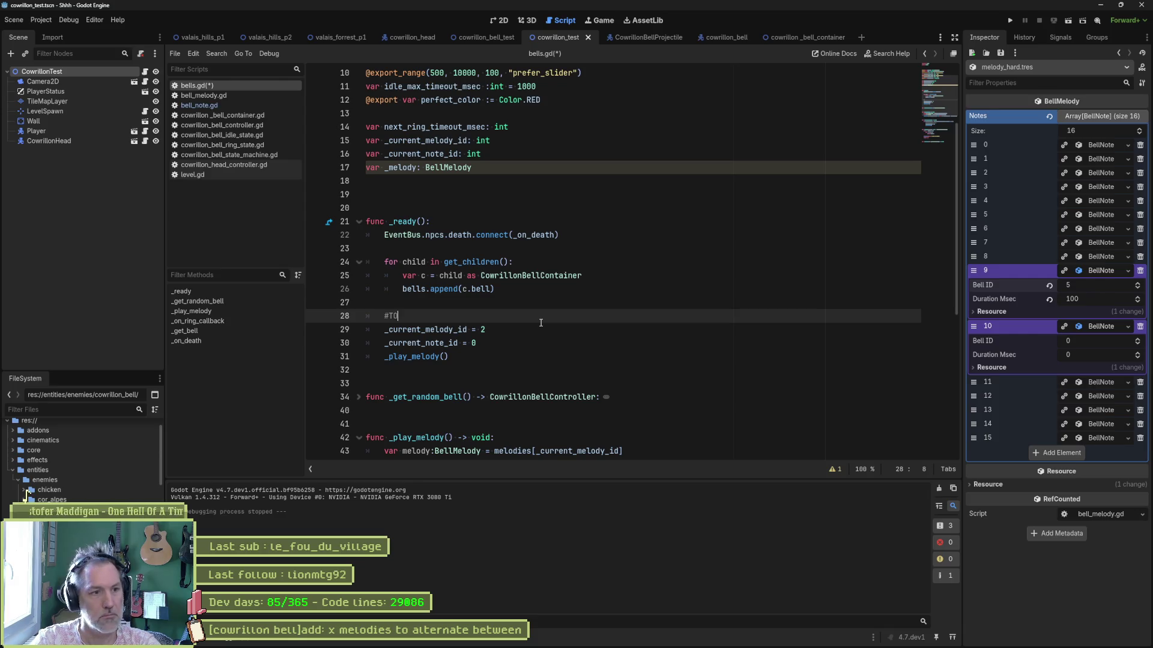